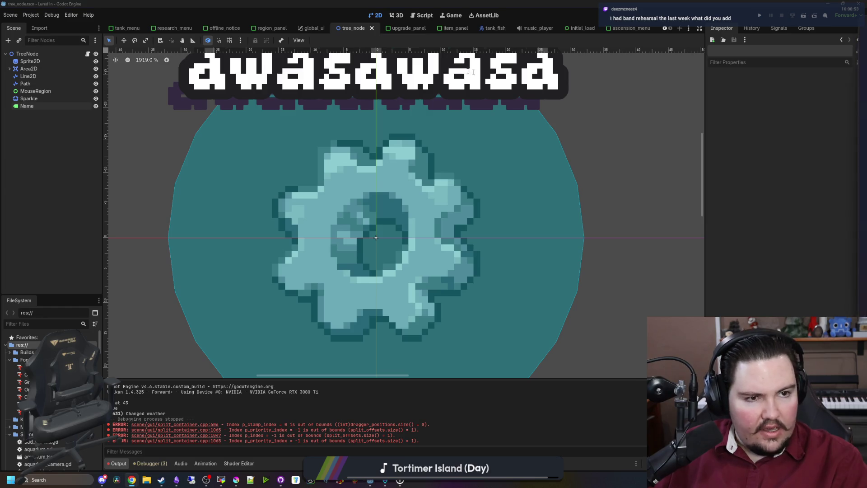
# - Open the Starground Steam store page and read the v0.15.1 update announcement
pyautogui.press('super+3')
pyautogui.click(231, 98)
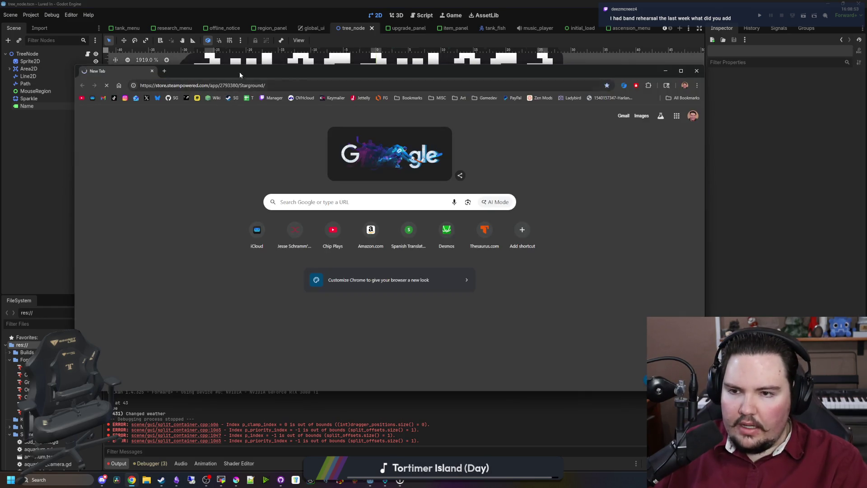
pyautogui.doubleClick(240, 71)
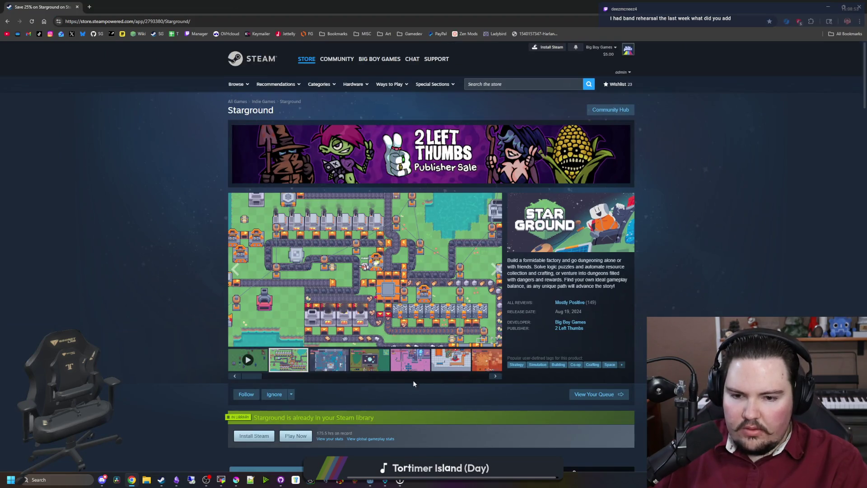
pyautogui.scroll(-15, 302, 299)
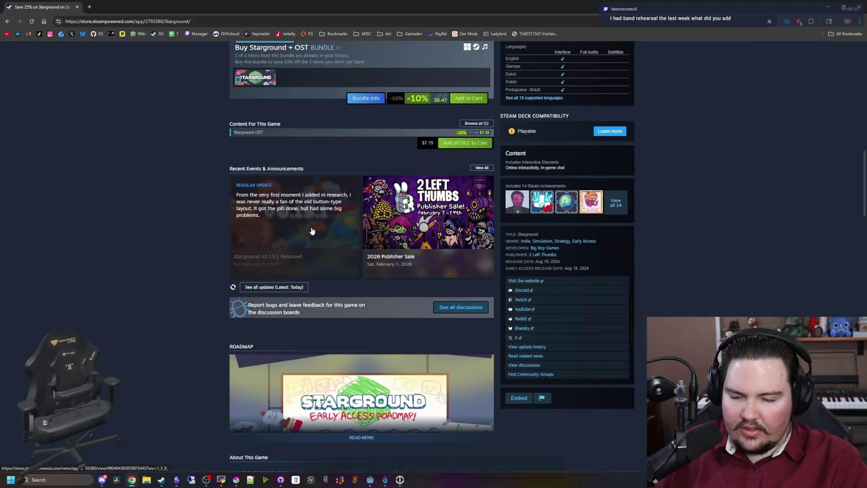
pyautogui.click(311, 231)
pyautogui.scroll(-2, 355, 303)
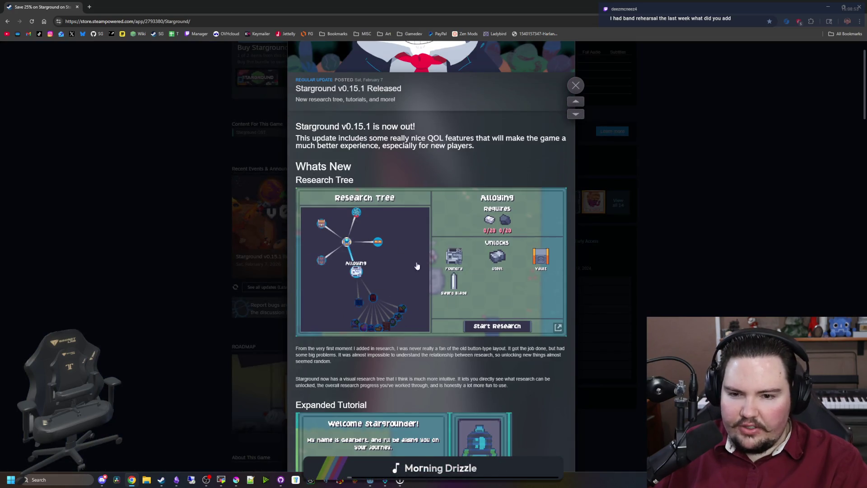
pyautogui.scroll(-4, 411, 278)
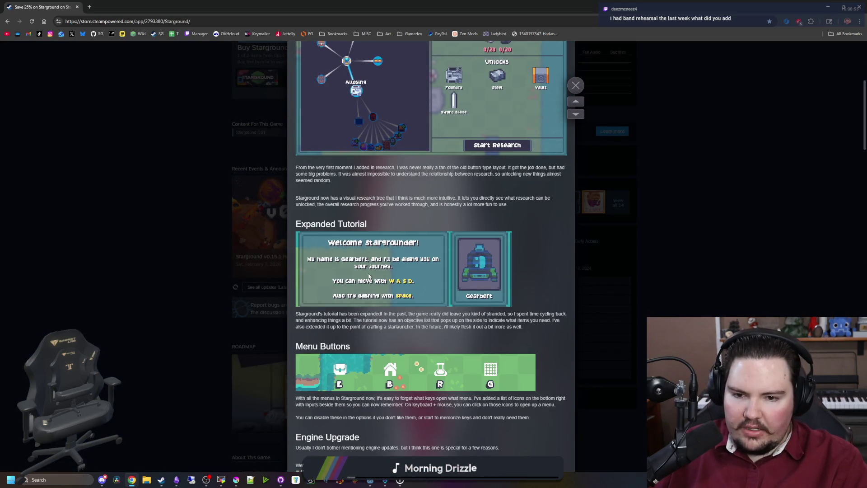
pyautogui.scroll(-4, 419, 280)
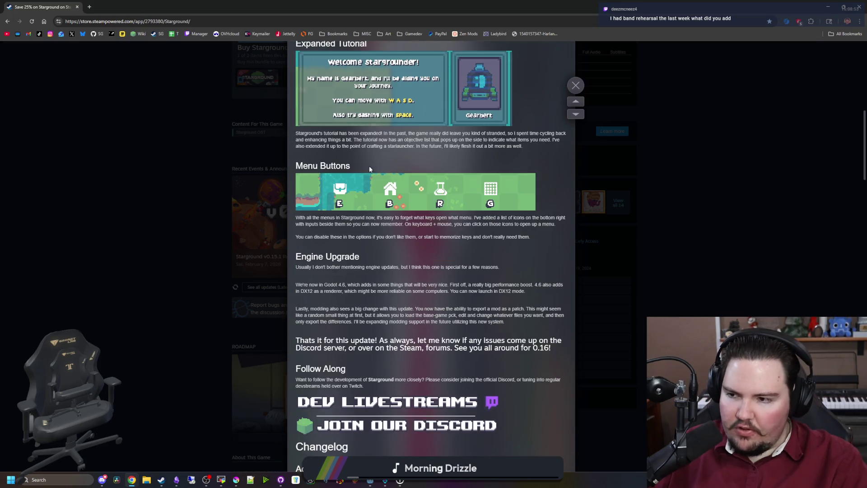
# - Launch a second Godot instance with the Starground project, then bring up File Explorer
pyautogui.click(370, 481)
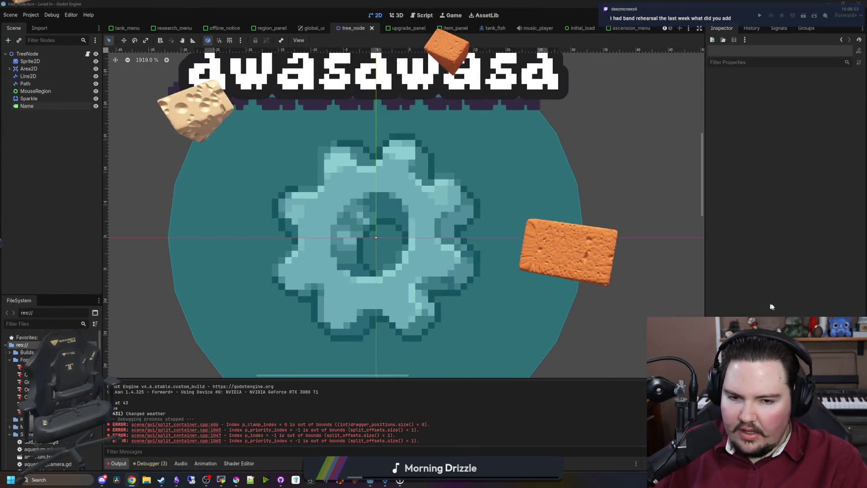
pyautogui.rightClick(370, 481)
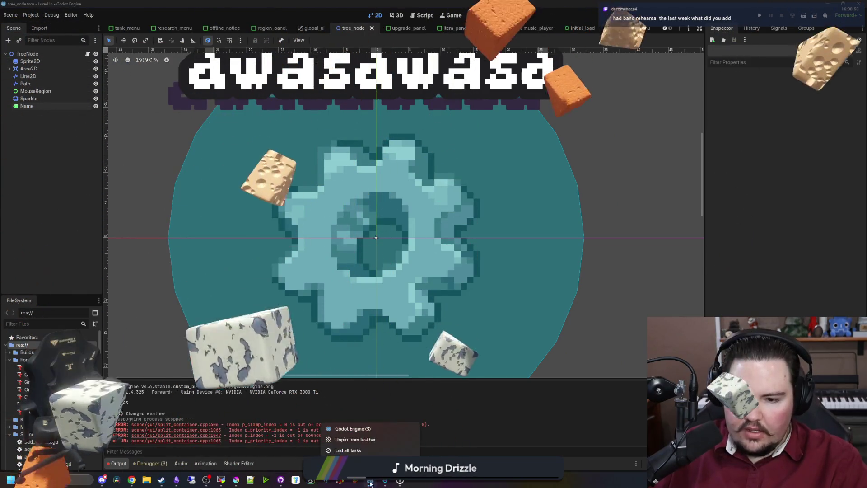
pyautogui.click(359, 428)
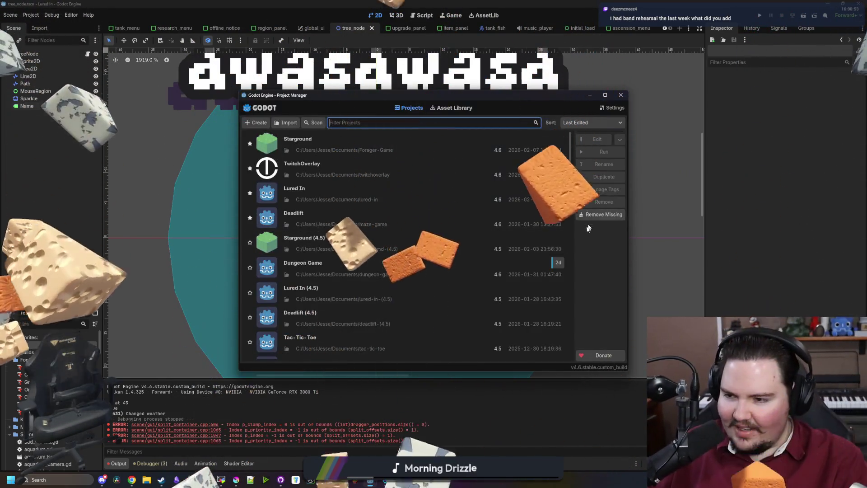
pyautogui.doubleClick(300, 138)
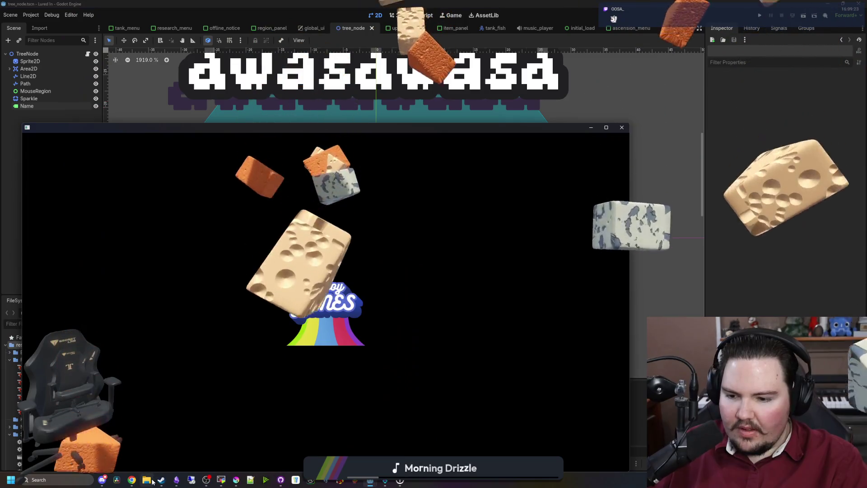
pyautogui.click(147, 480)
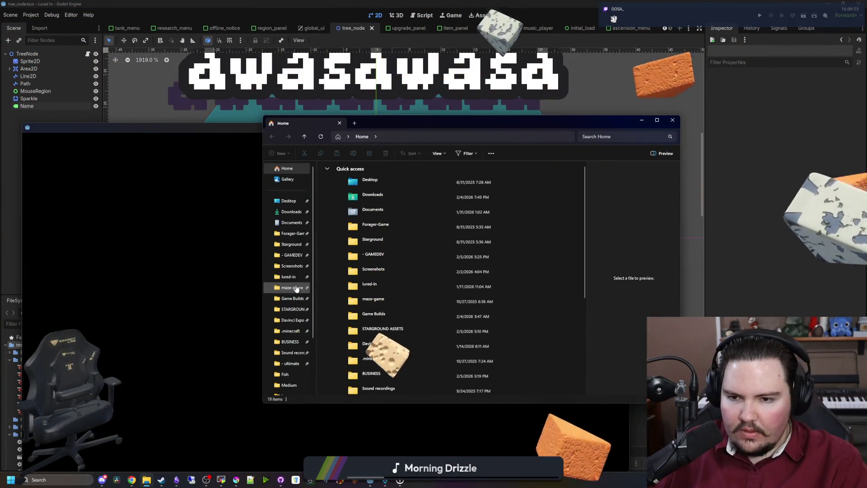
# - Run zip_create.py in Forager-Game\build with version 0.15.1.0 to build the zip archives
pyautogui.click(289, 244)
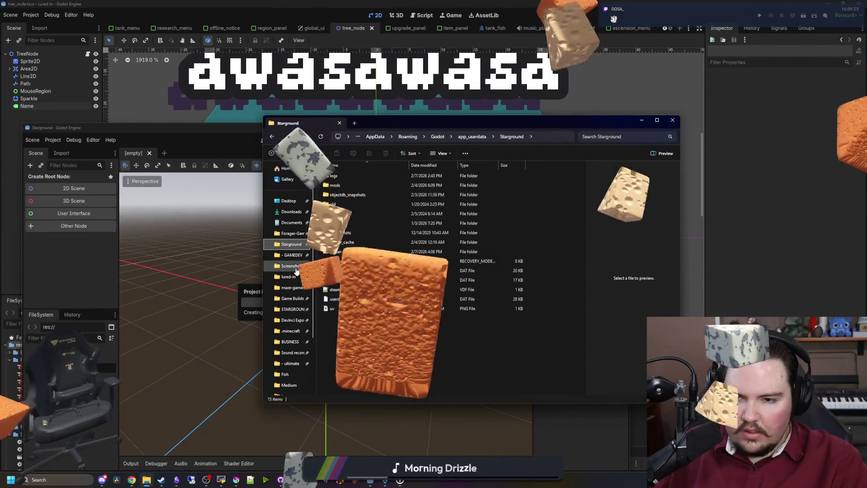
pyautogui.click(285, 234)
pyautogui.scroll(-15, 386, 297)
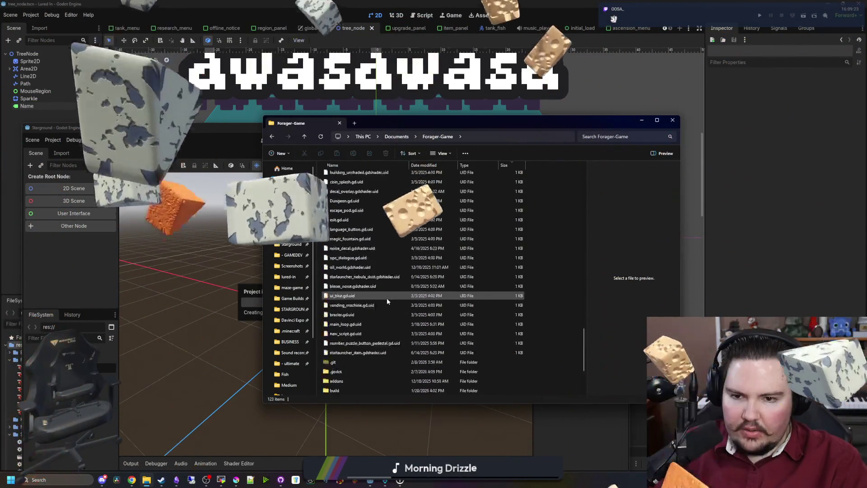
pyautogui.click(336, 295)
pyautogui.doubleClick(337, 296)
pyautogui.click(347, 233)
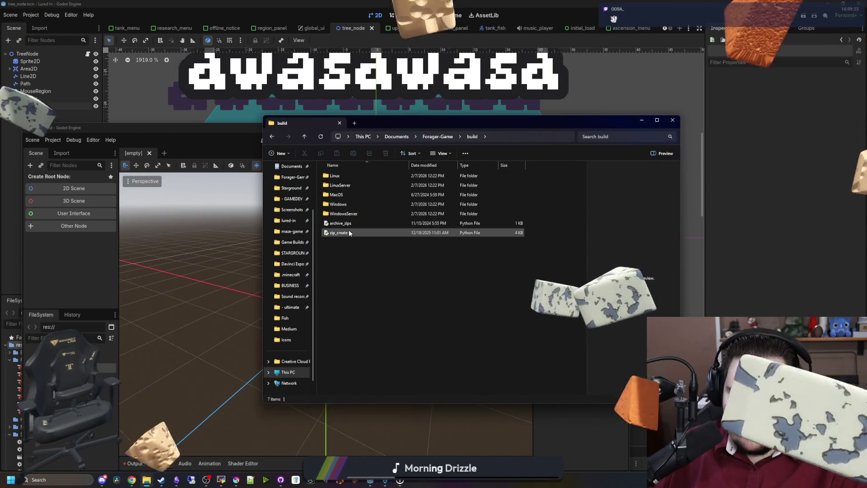
pyautogui.doubleClick(347, 232)
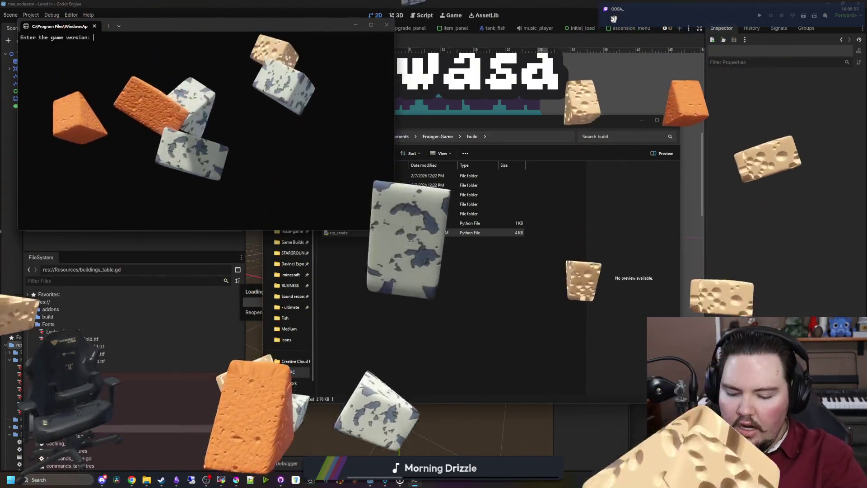
pyautogui.write('0.15.1.0')
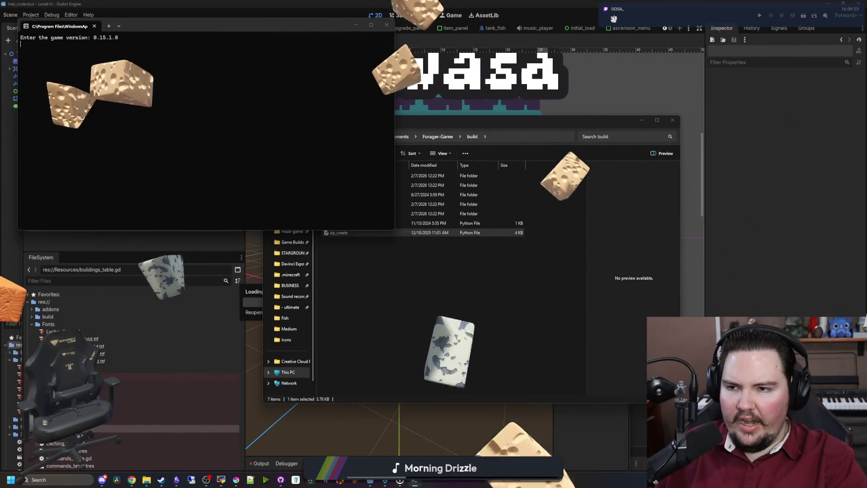
pyautogui.press('Return')
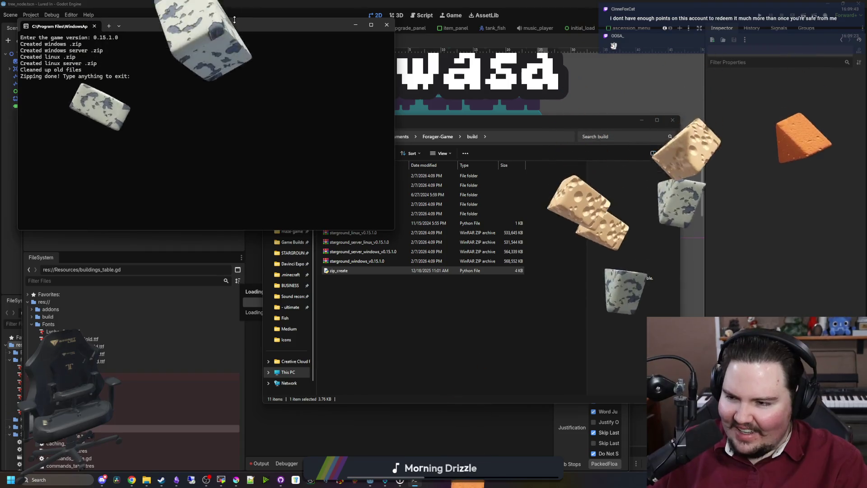
pyautogui.write('d')
pyautogui.press('Return')
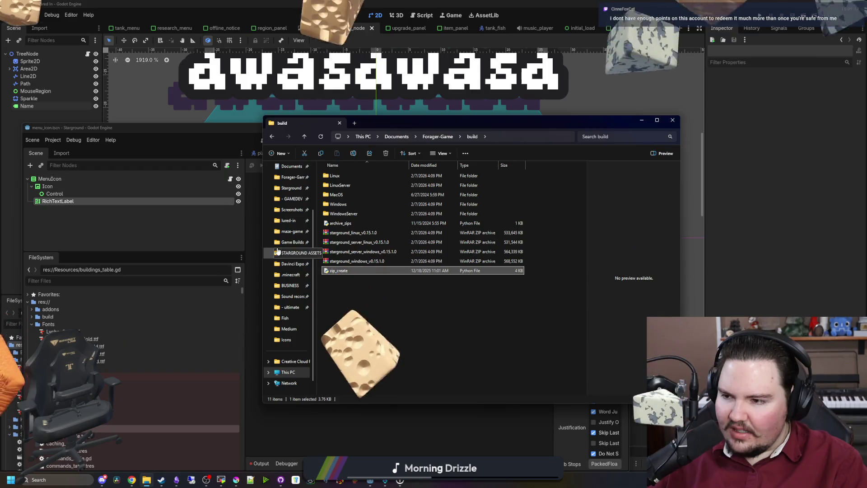
# - Move the four Starground zip archives from build into the Game Builds folder
pyautogui.click(507, 329)
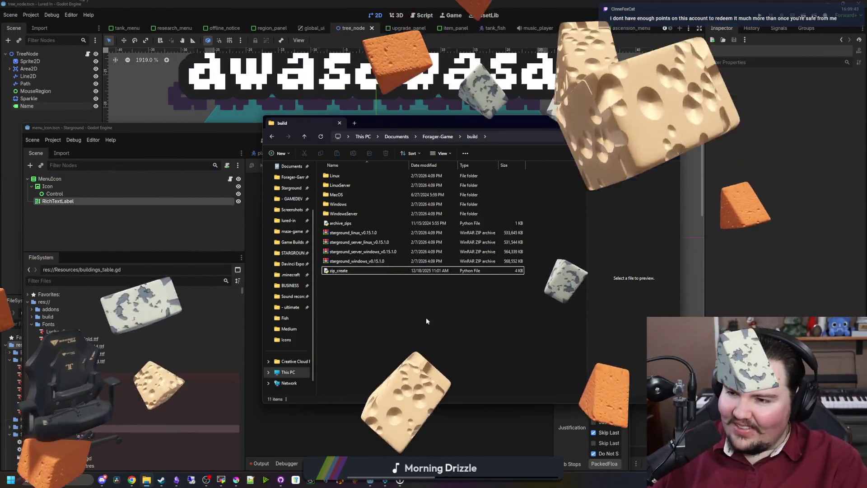
pyautogui.click(379, 262)
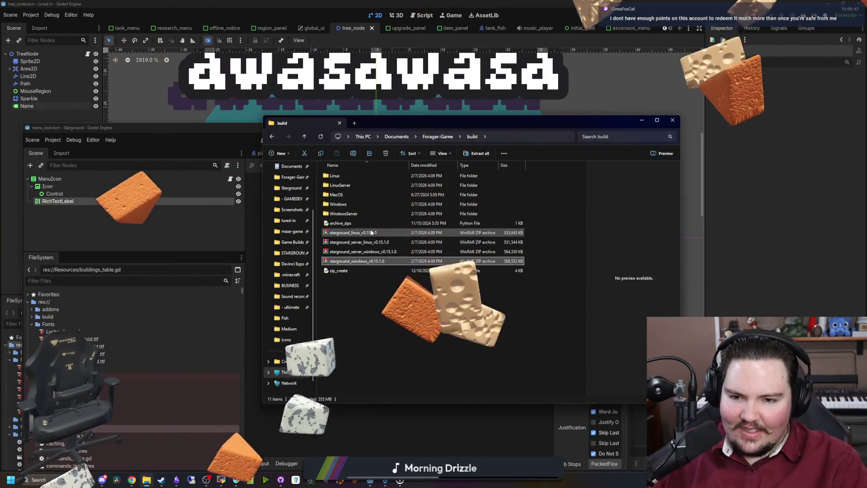
pyautogui.keyDown('shift'); pyautogui.click(371, 233); pyautogui.keyUp('shift')
pyautogui.moveTo(371, 233)
pyautogui.mouseDown()
pyautogui.moveTo(346, 285)
pyautogui.moveTo(284, 257)
pyautogui.moveTo(331, 291)
pyautogui.moveTo(288, 244)
pyautogui.mouseUp()
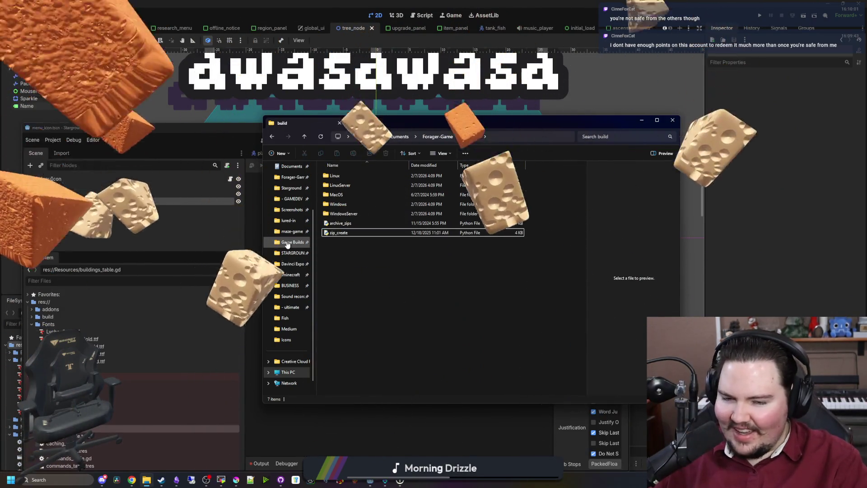
pyautogui.click(348, 205)
pyautogui.doubleClick(348, 205)
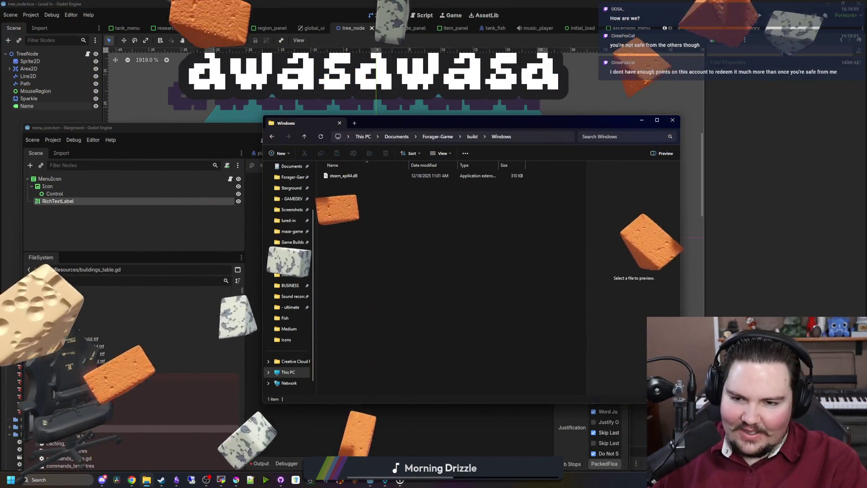
pyautogui.click(774, 244)
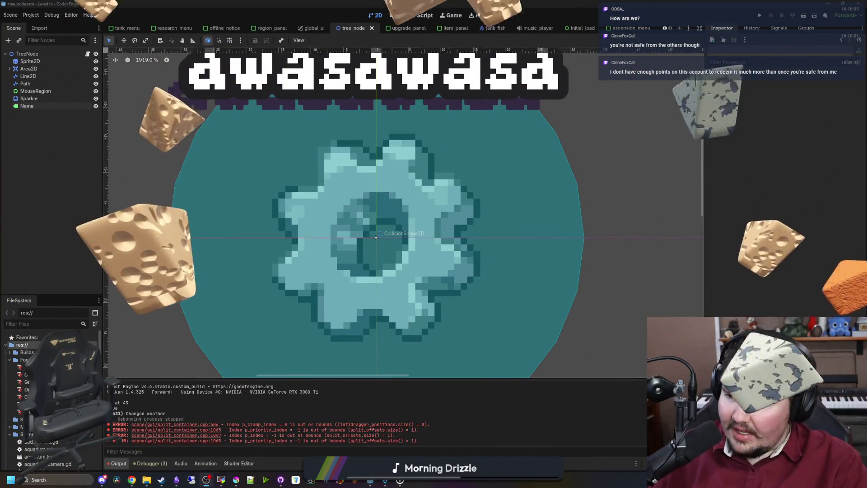
# - Zoom out the 2D canvas, check GitHub Desktop's 52 changed files, then bring up the Obsidian notes
pyautogui.scroll(-8, 391, 313)
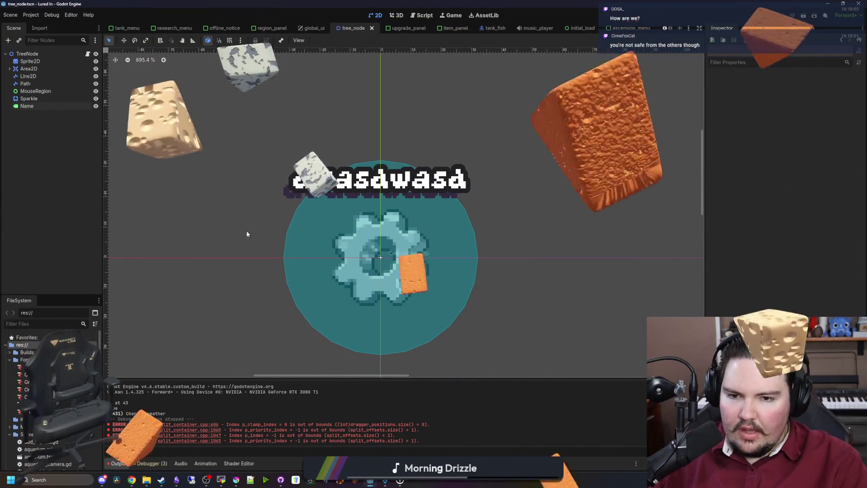
pyautogui.hotkey('ctrl', 'F2')
pyautogui.hotkey('ctrl', 'F1')
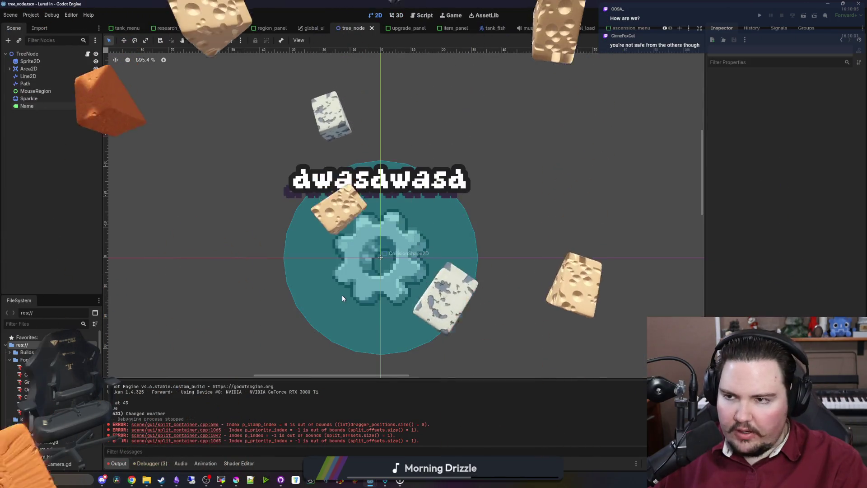
pyautogui.click(286, 480)
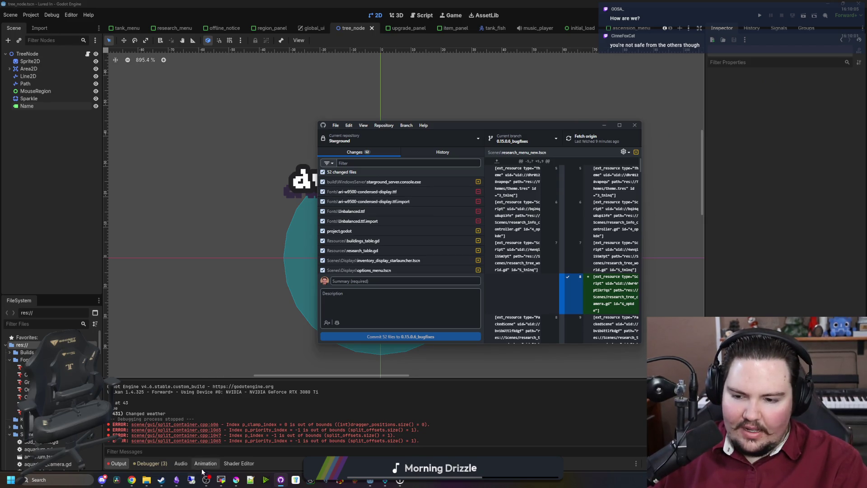
pyautogui.click(176, 479)
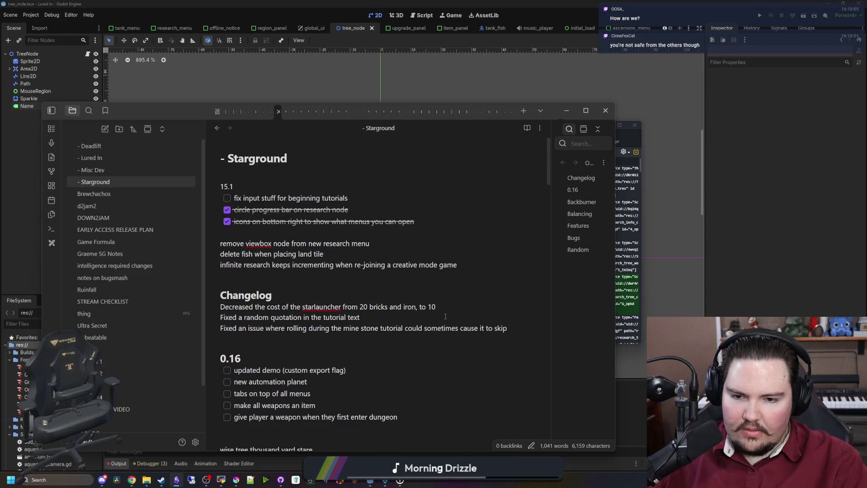
# - Read the starlauncher cost and tutorial quotation changelog lines, then minimize Obsidian
pyautogui.moveTo(451, 307); pyautogui.dragTo(220, 306)
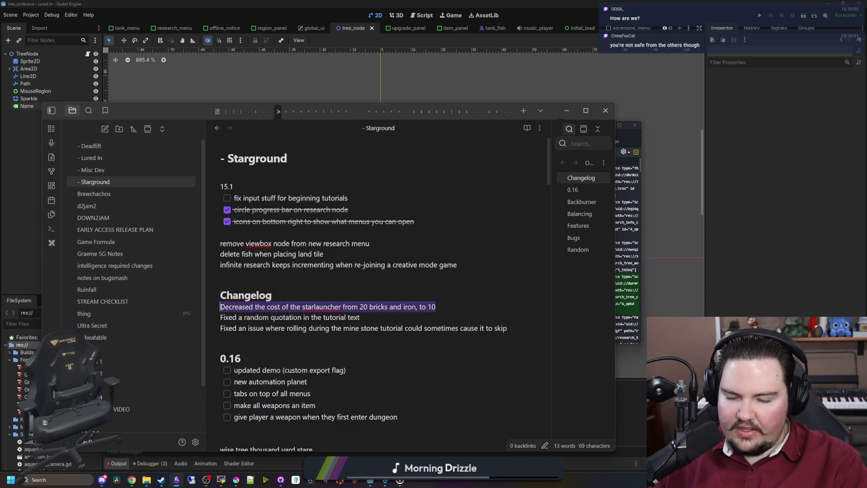
pyautogui.click(255, 282)
pyautogui.click(266, 275)
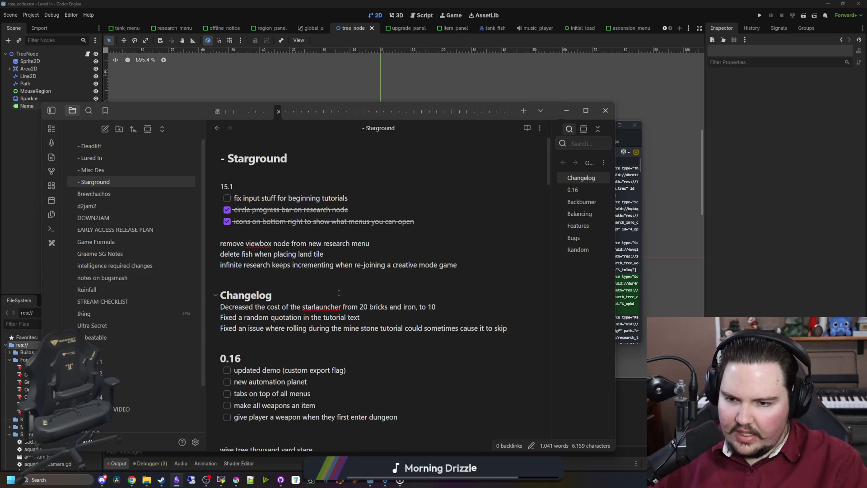
pyautogui.click(284, 272)
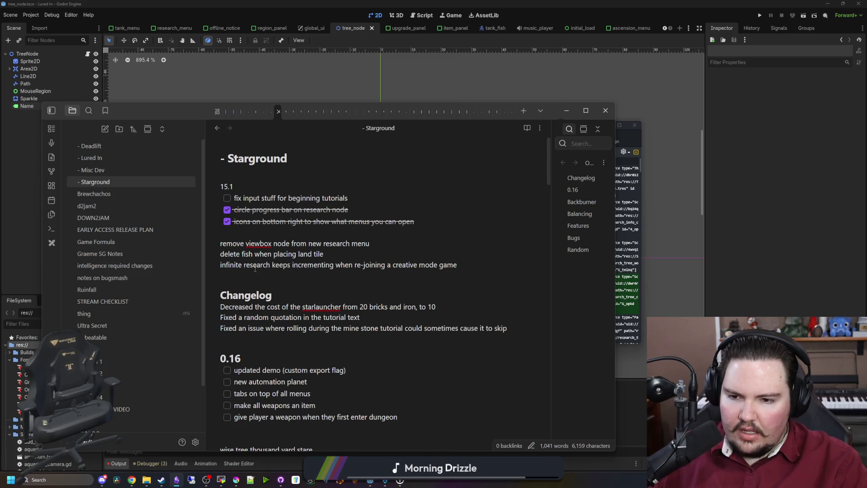
pyautogui.moveTo(225, 317)
pyautogui.mouseDown()
pyautogui.moveTo(348, 318)
pyautogui.moveTo(382, 329)
pyautogui.moveTo(384, 322)
pyautogui.mouseUp()
pyautogui.click(383, 321)
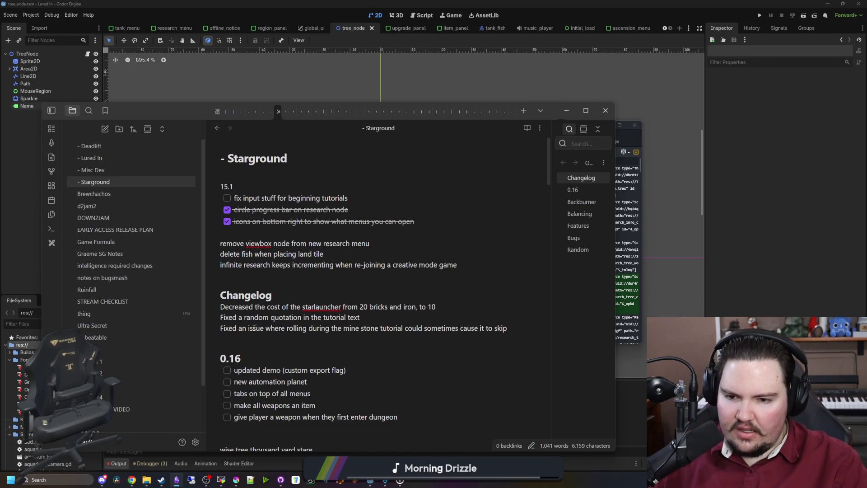
pyautogui.moveTo(252, 328); pyautogui.dragTo(517, 327)
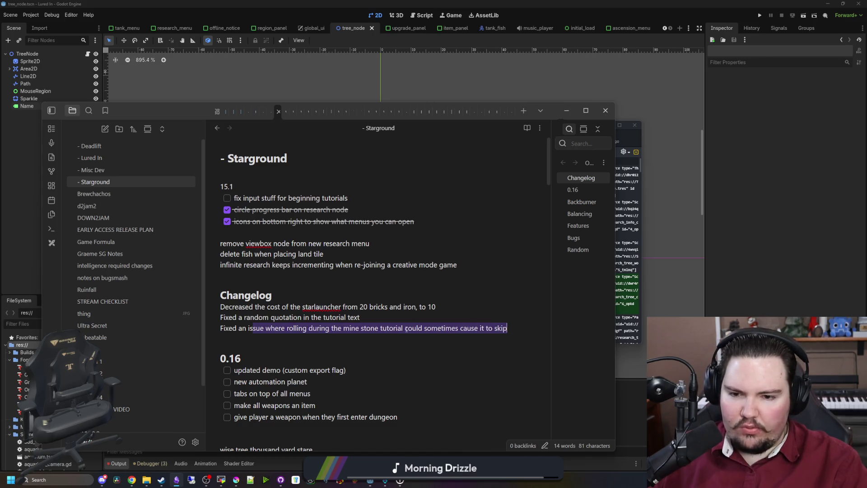
pyautogui.click(433, 318)
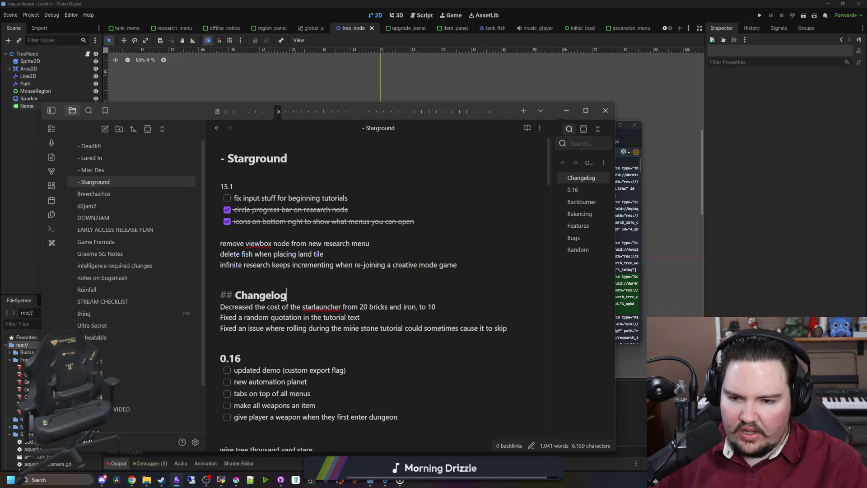
pyautogui.press('Up')
pyautogui.press('Up')
pyautogui.press('Up')
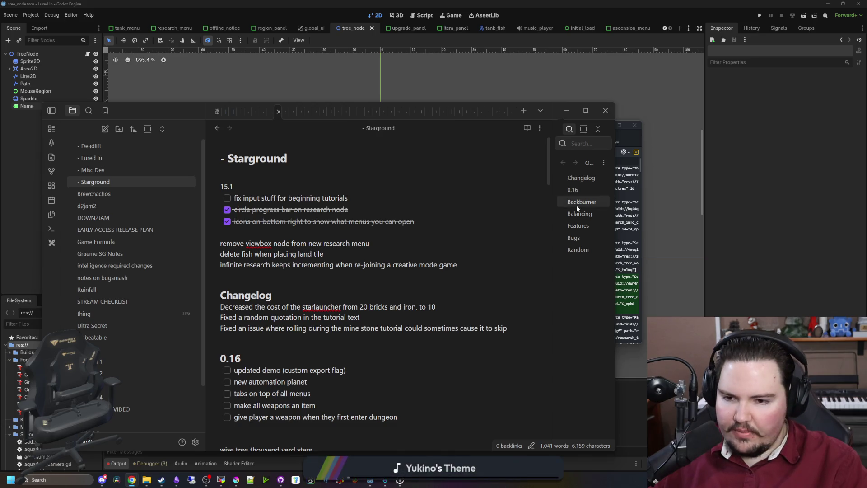
pyautogui.click(498, 284)
pyautogui.click(764, 288)
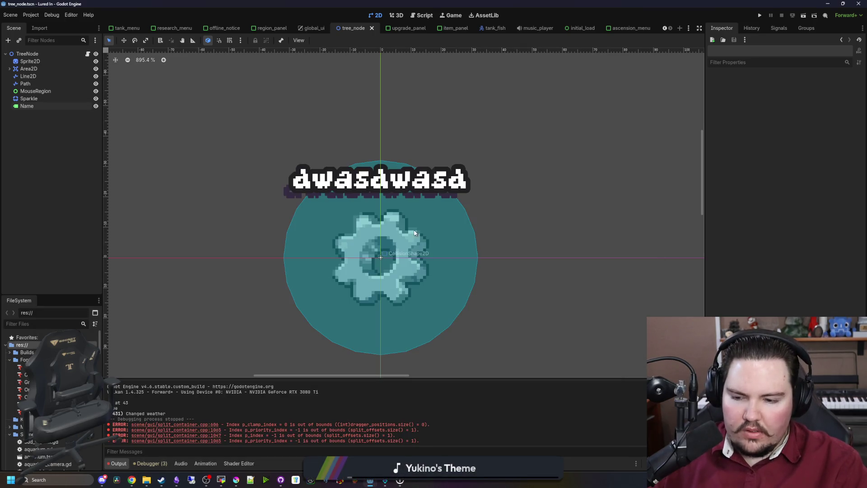
# - Check the version setting in the first editor's Project Settings
pyautogui.click(31, 15)
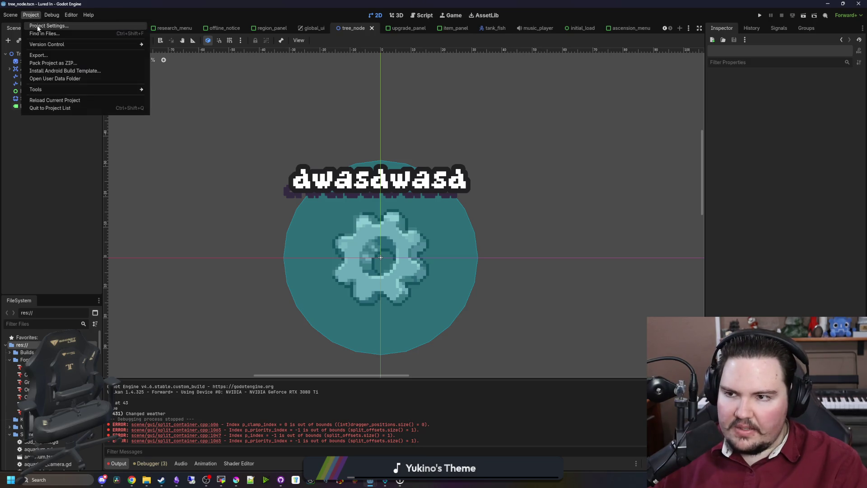
pyautogui.click(45, 25)
pyautogui.click(475, 230)
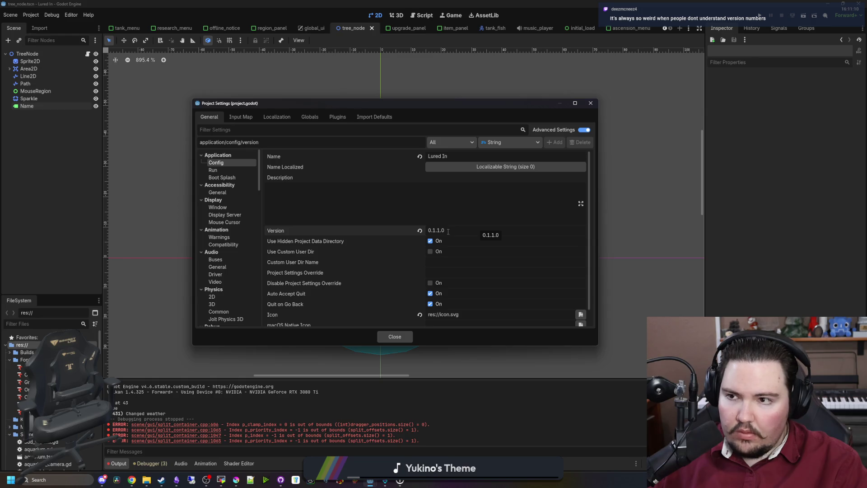
pyautogui.click(590, 103)
# - In the maximized Starground editor, change the Config Version to 0.15.1.1
pyautogui.moveTo(370, 479)
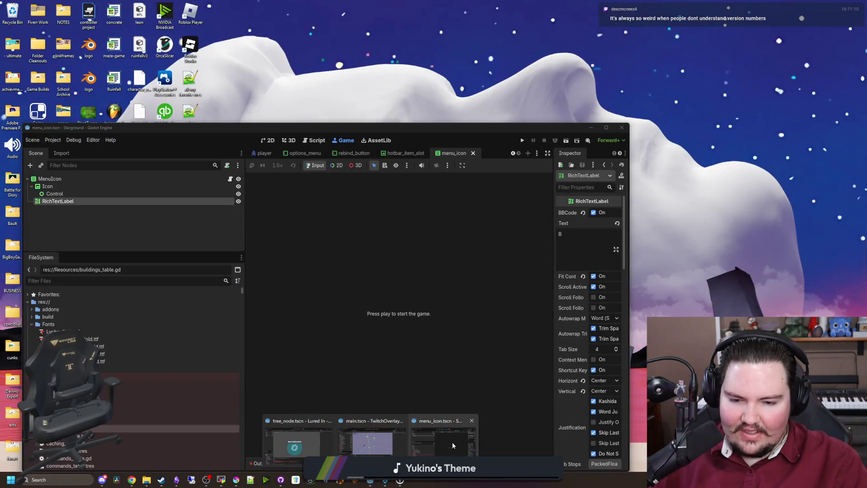
pyautogui.click(452, 441)
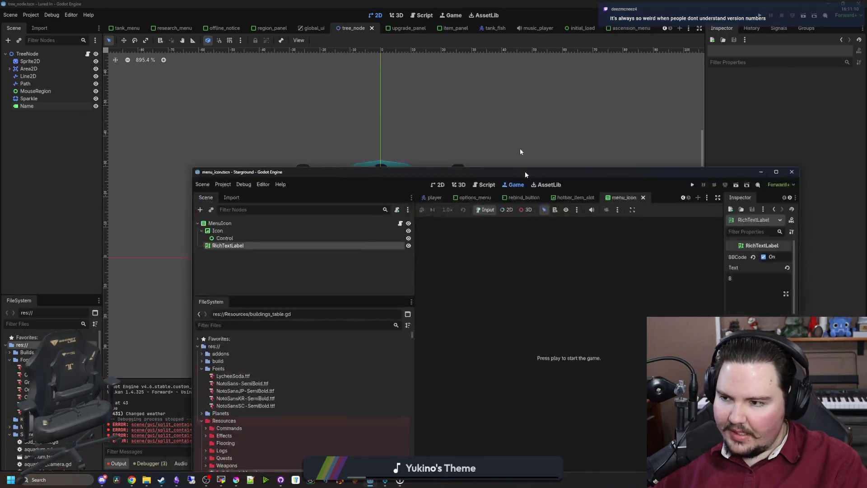
pyautogui.doubleClick(525, 174)
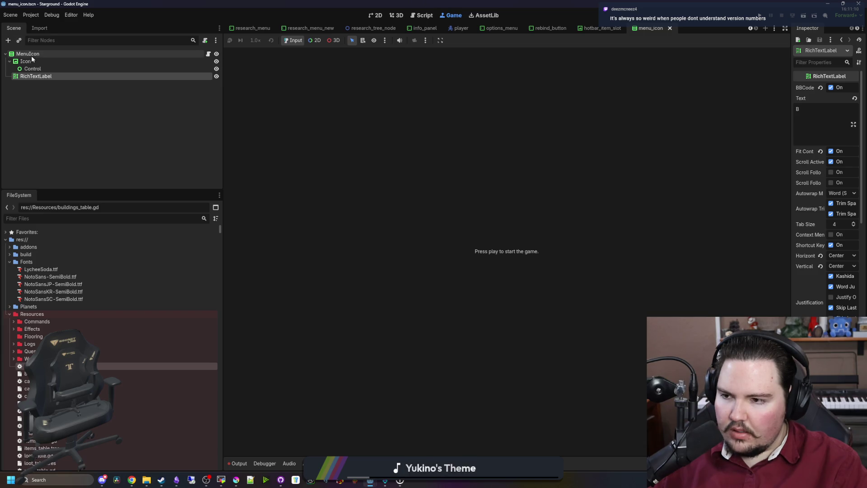
pyautogui.click(31, 15)
pyautogui.click(43, 24)
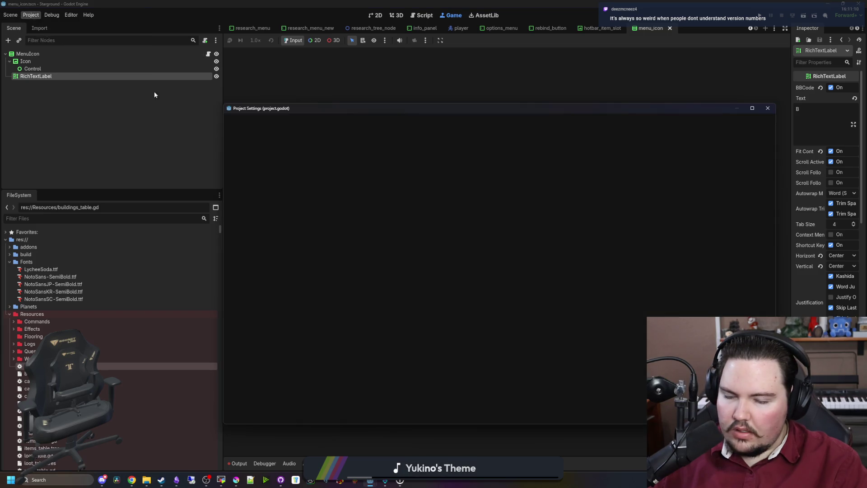
pyautogui.click(550, 235)
pyautogui.press('BackSpace')
pyautogui.write('15.1.1')
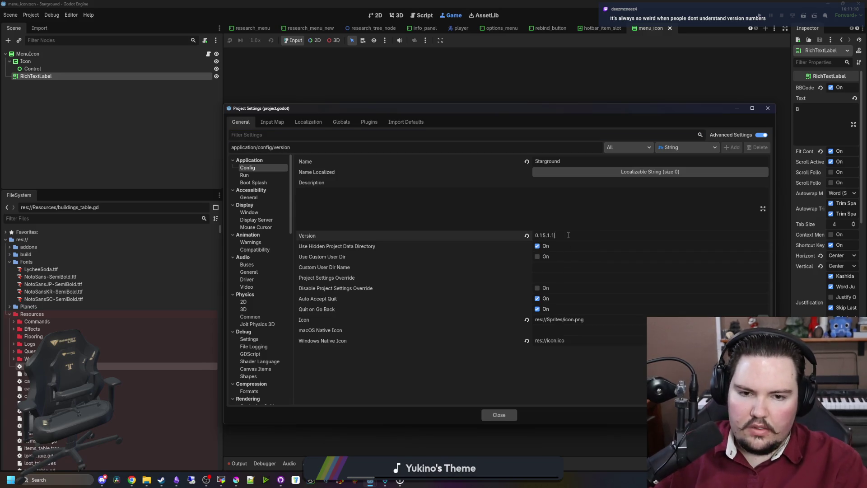
pyautogui.click(557, 193)
pyautogui.click(511, 414)
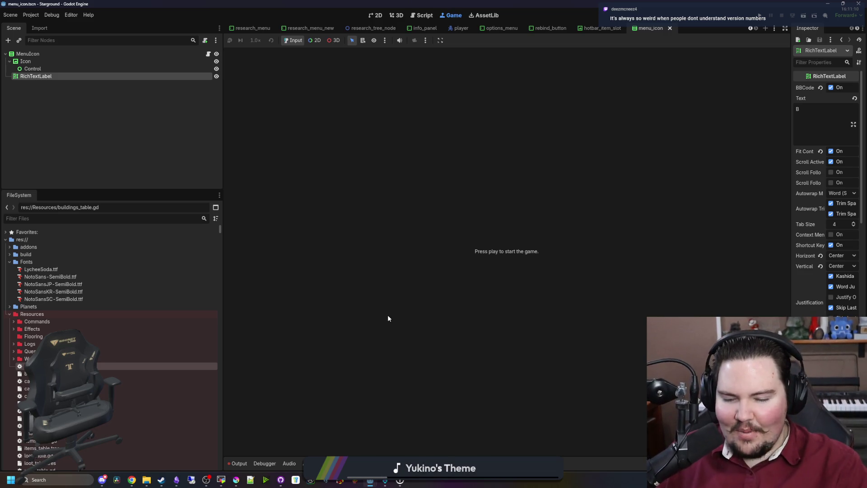
# - Deselect the RichTextLabel node and look through the Project menu's actions
pyautogui.click(137, 152)
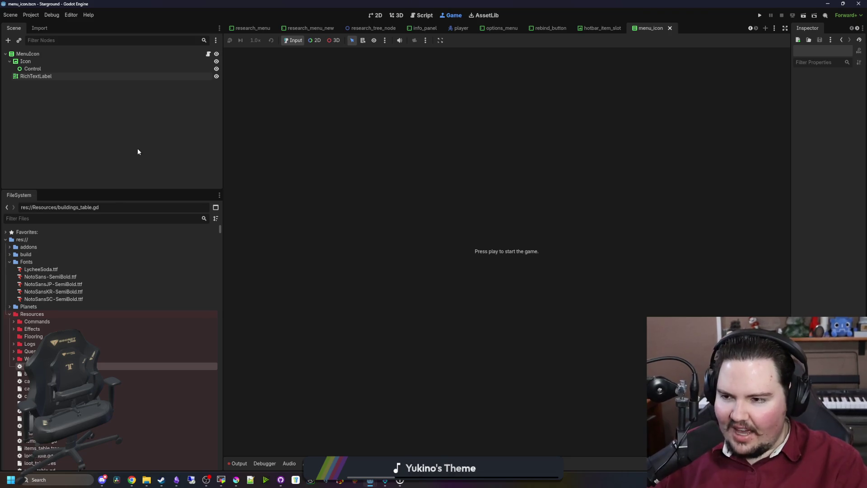
pyautogui.click(28, 15)
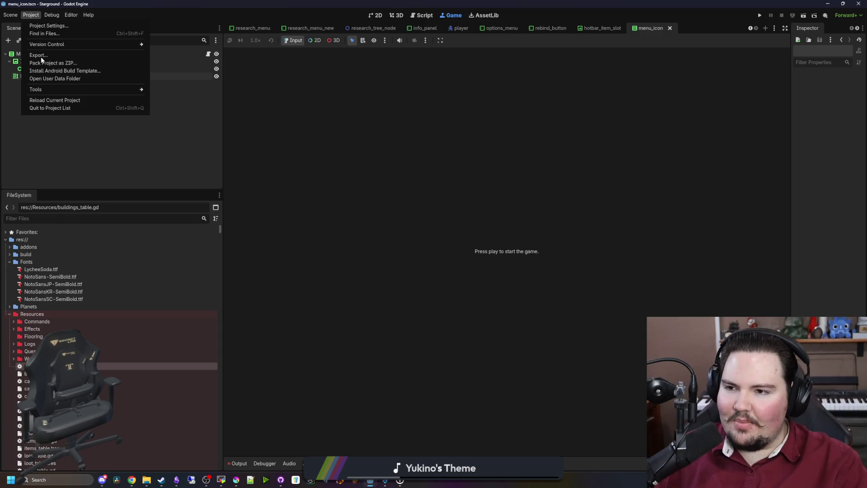
pyautogui.click(70, 139)
pyautogui.click(31, 15)
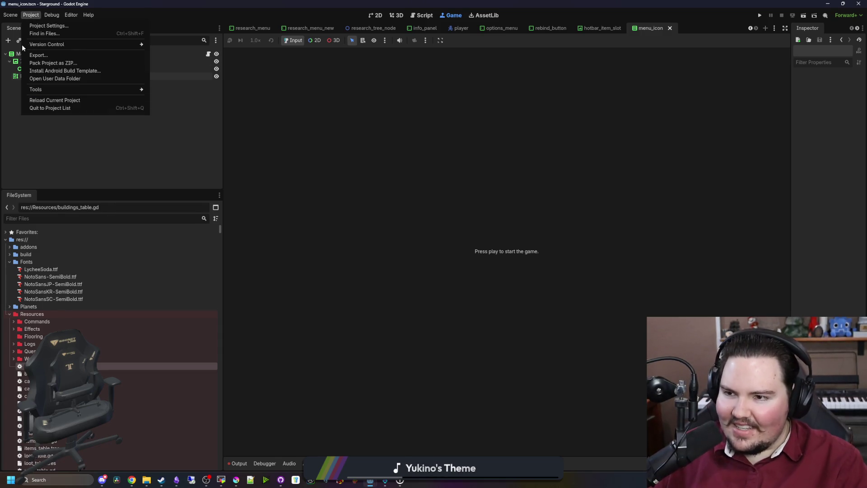
pyautogui.click(27, 55)
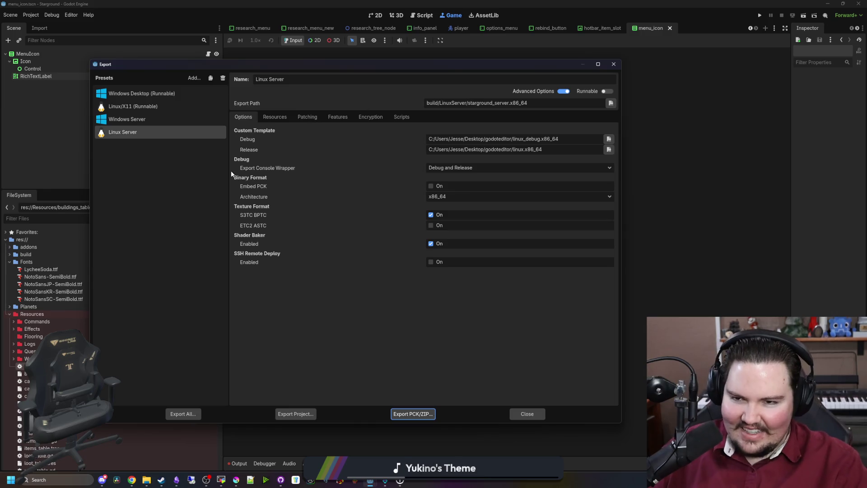
pyautogui.click(135, 93)
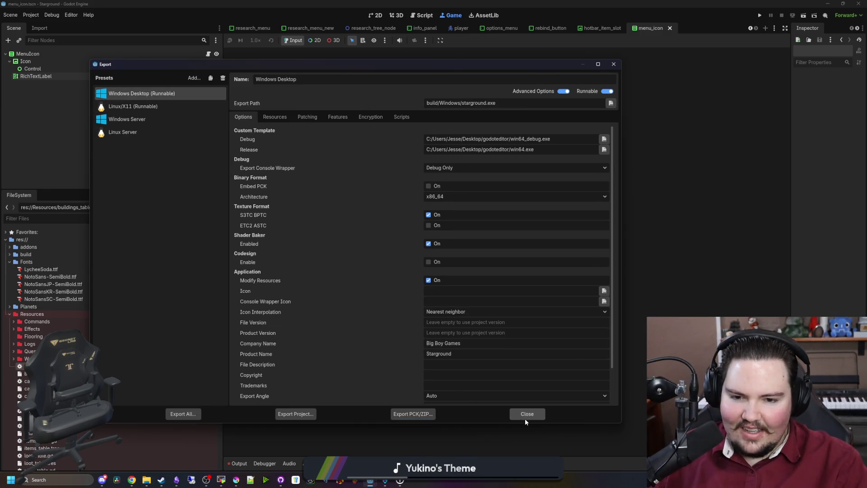
pyautogui.click(131, 106)
pyautogui.click(522, 411)
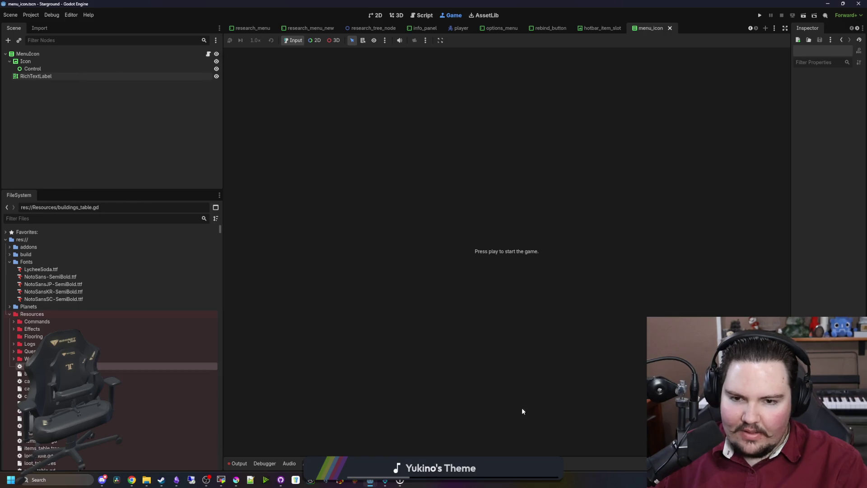
pyautogui.click(32, 15)
pyautogui.click(36, 24)
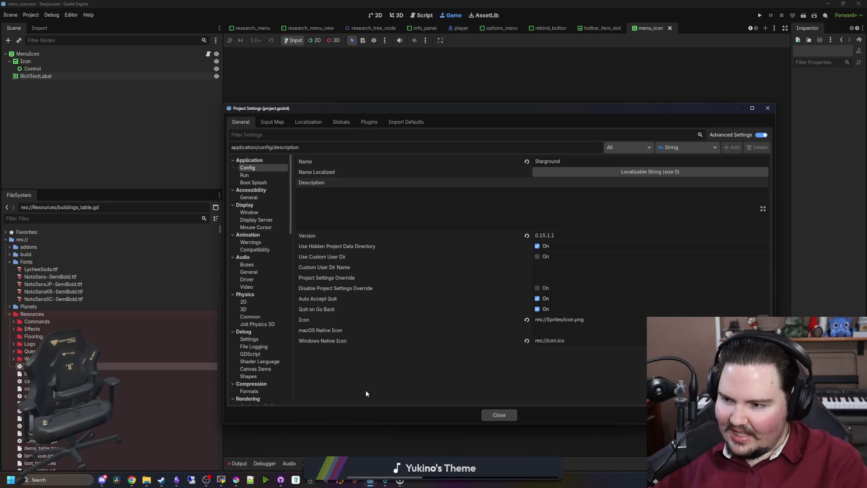
pyautogui.click(554, 215)
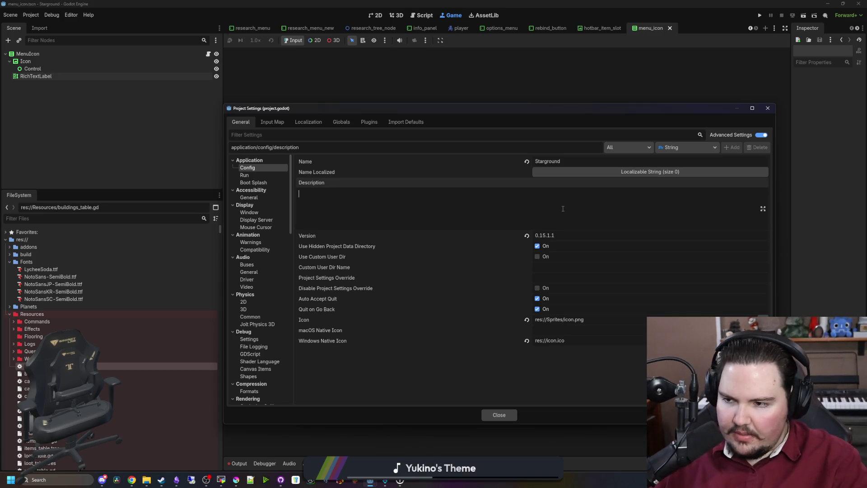
pyautogui.click(570, 234)
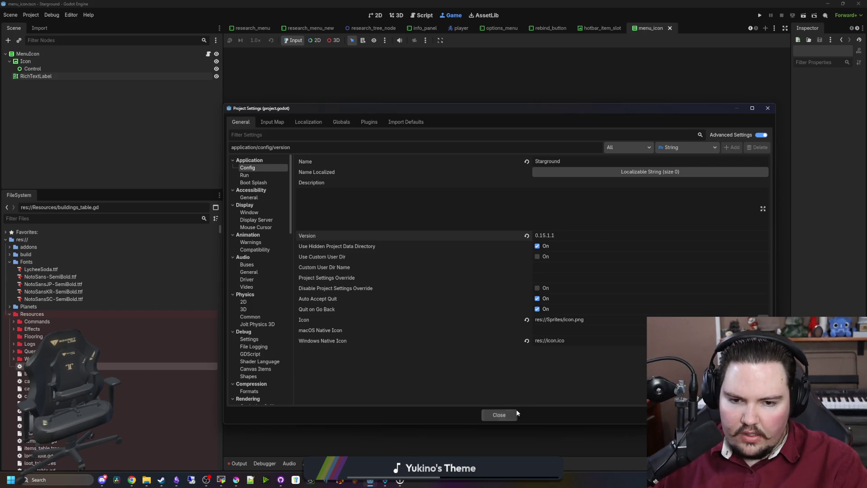
pyautogui.click(498, 415)
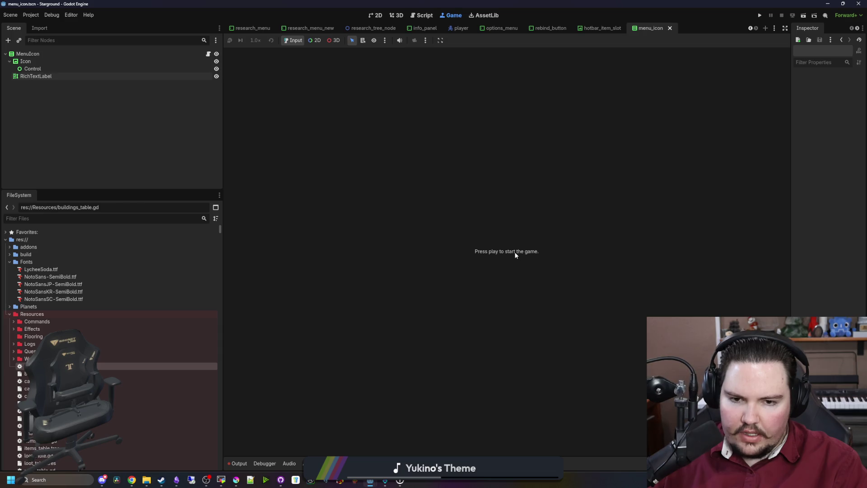
pyautogui.click(760, 16)
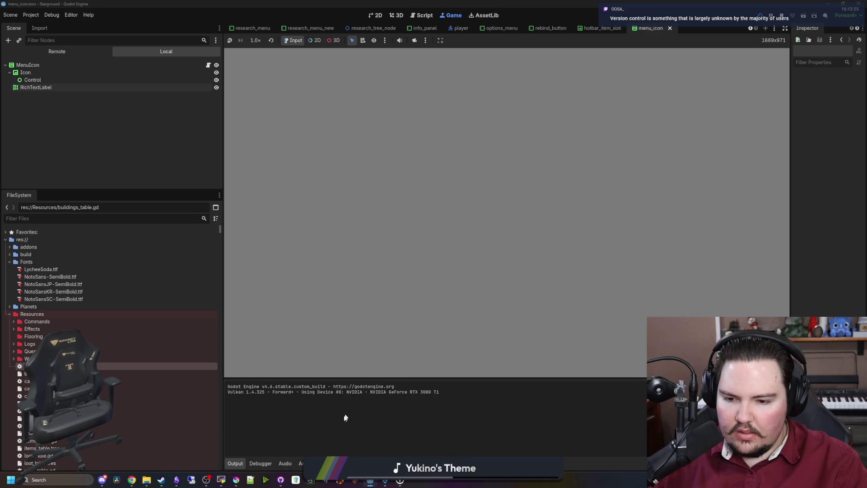
# - Bring the Starground Translations spreadsheet into view over the running game
pyautogui.moveTo(280, 481)
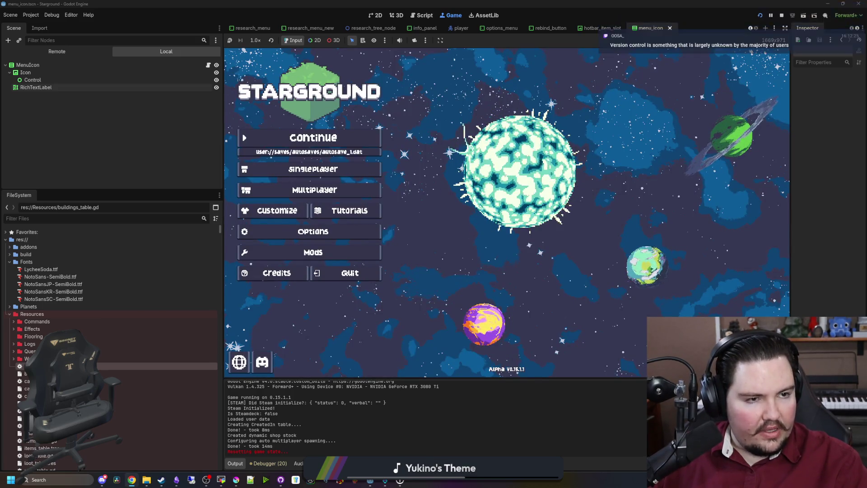
pyautogui.moveTo(866, 154)
pyautogui.mouseDown()
pyautogui.moveTo(530, 153)
pyautogui.moveTo(480, 140)
pyautogui.moveTo(214, 2)
pyautogui.mouseUp()
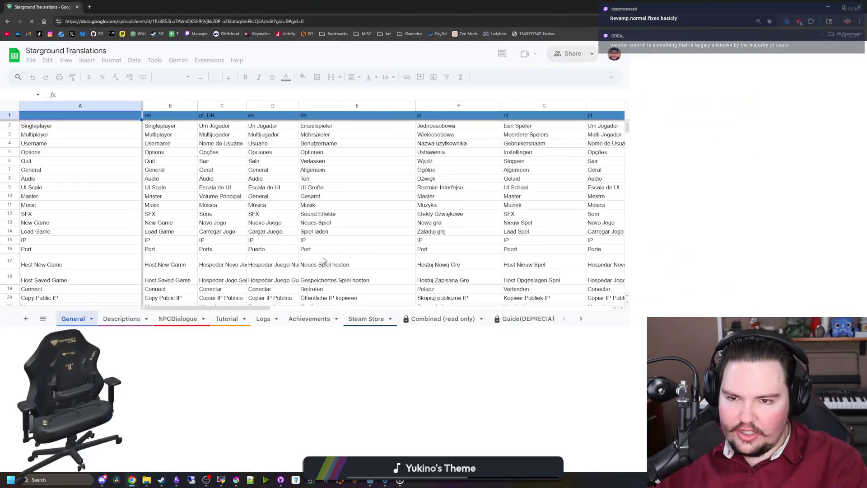
# - On the Tutorial sheet, change cell B5's Iron Ingot amount from 20 to 10
pyautogui.click(259, 464)
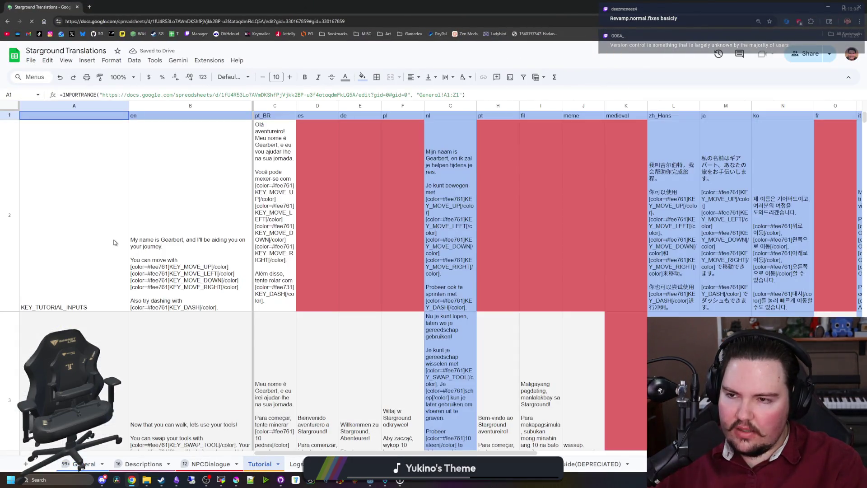
pyautogui.scroll(-6, 174, 276)
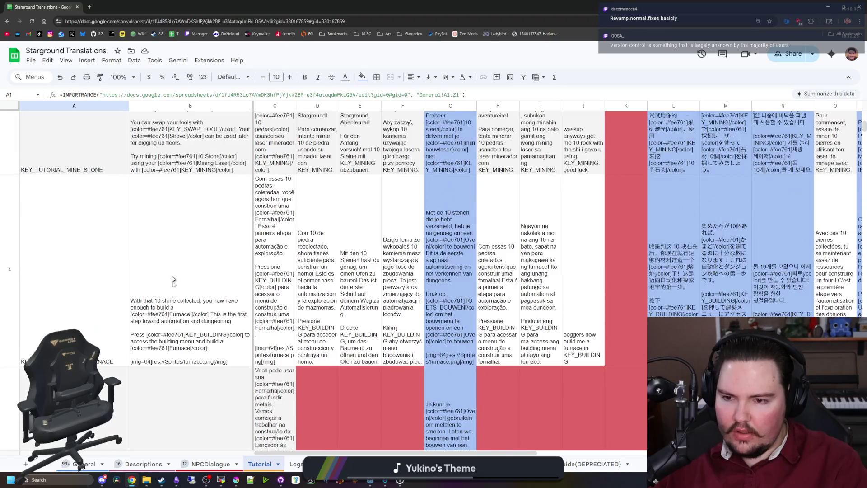
pyautogui.doubleClick(175, 315)
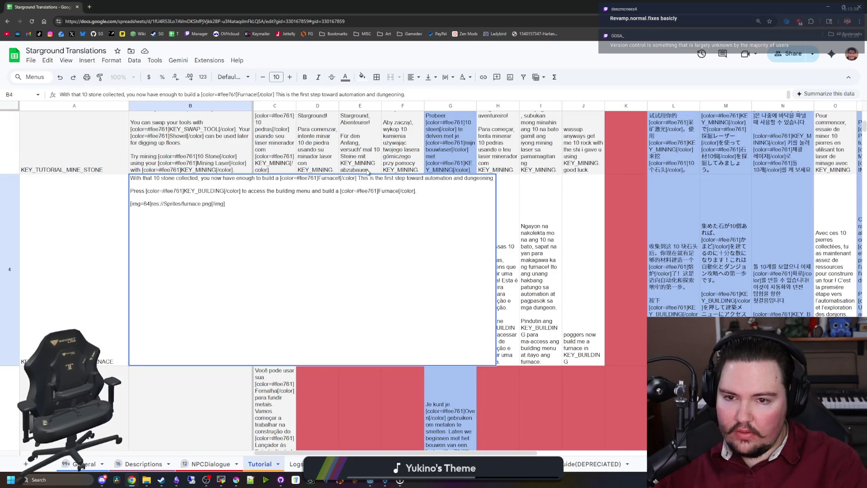
pyautogui.press('Return')
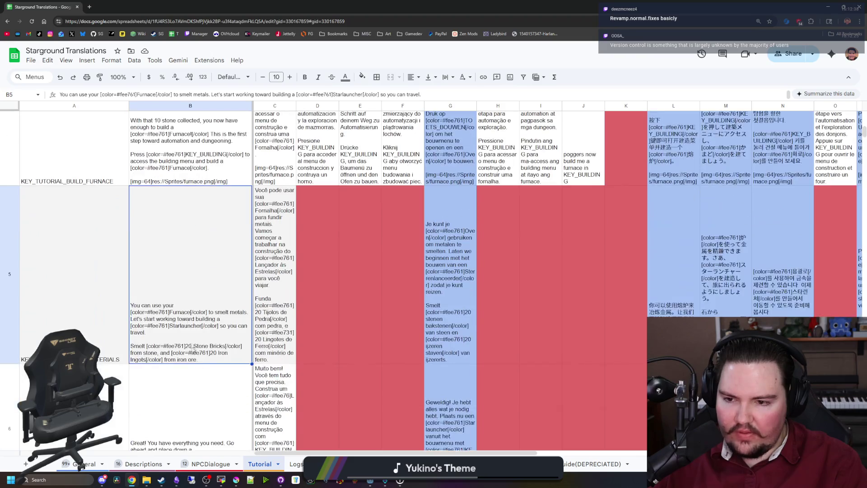
pyautogui.scroll(-4, 189, 323)
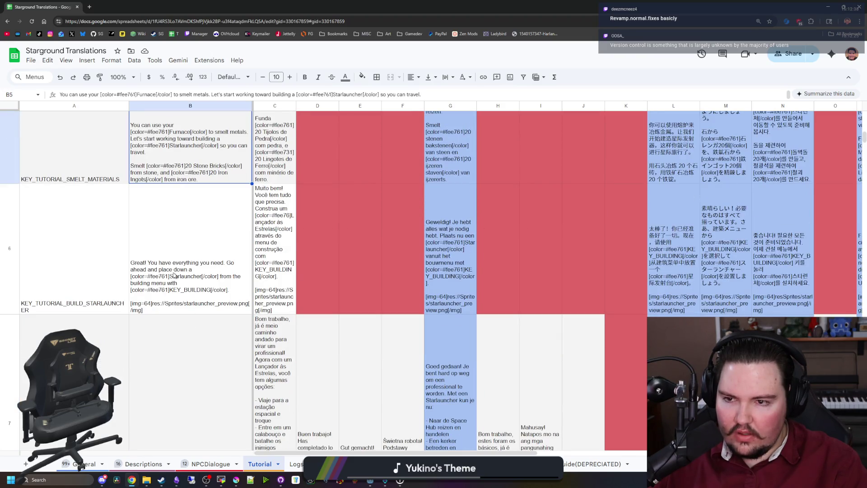
pyautogui.scroll(2, 174, 274)
pyautogui.doubleClick(191, 258)
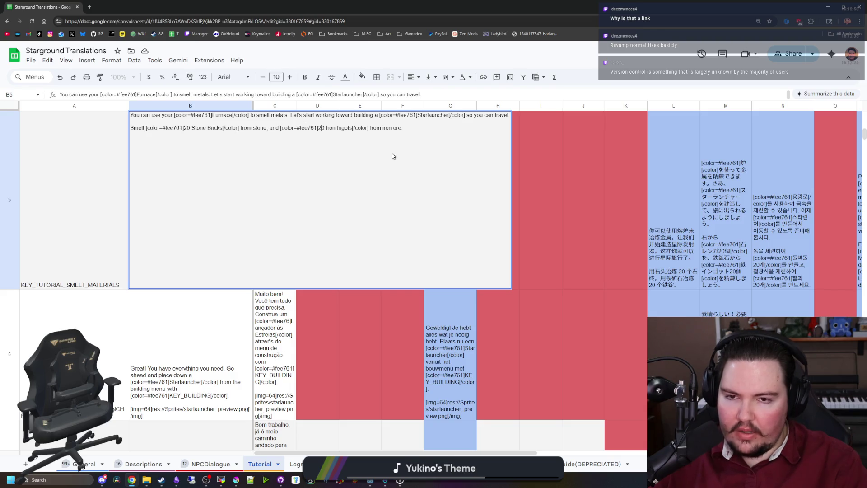
pyautogui.press('BackSpace')
pyautogui.write('1')
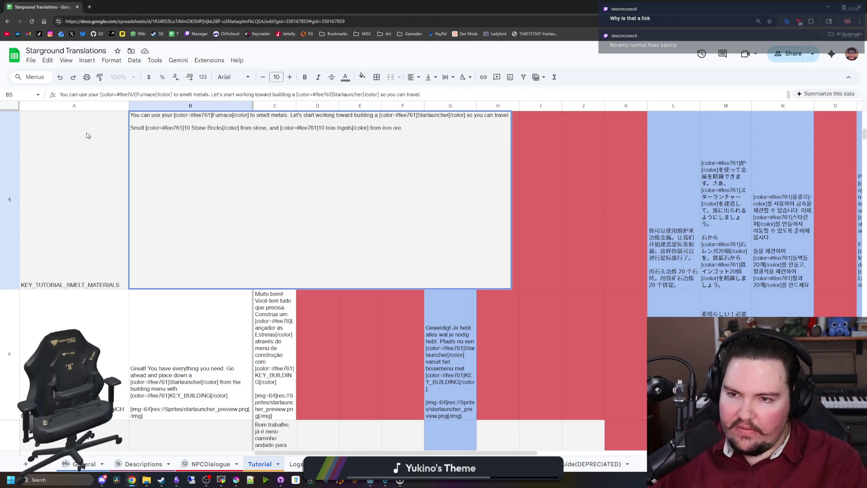
pyautogui.click(98, 164)
pyautogui.hotkey('alt', 'Tab')
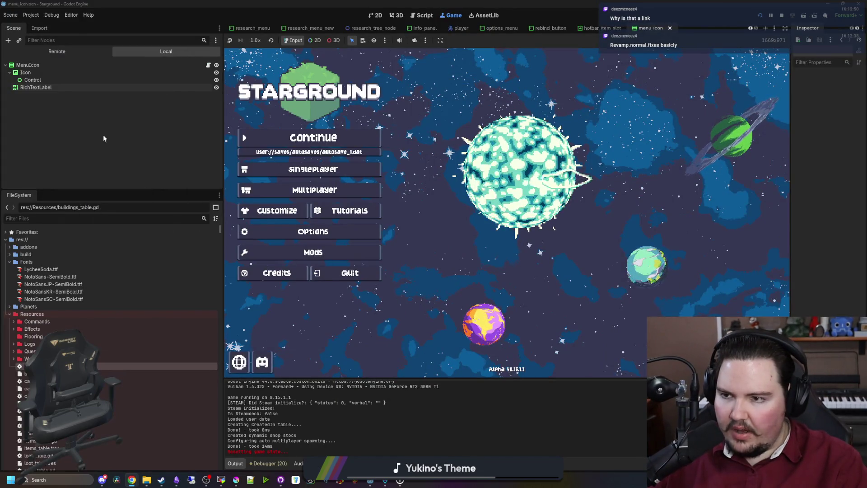
# - Filter the FileSystem for 'tutorial' and open Tutorial.gd in the script editor
pyautogui.click(199, 218)
pyautogui.write('tutorial')
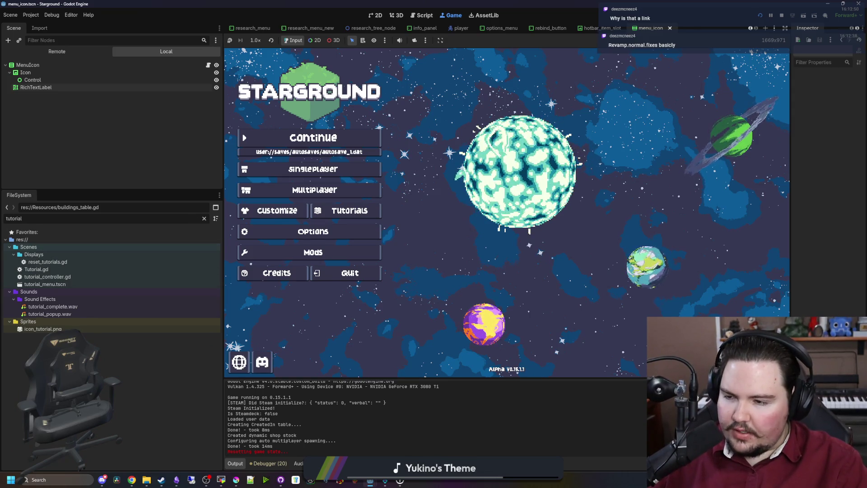
pyautogui.doubleClick(58, 269)
pyautogui.click(467, 190)
pyautogui.click(468, 199)
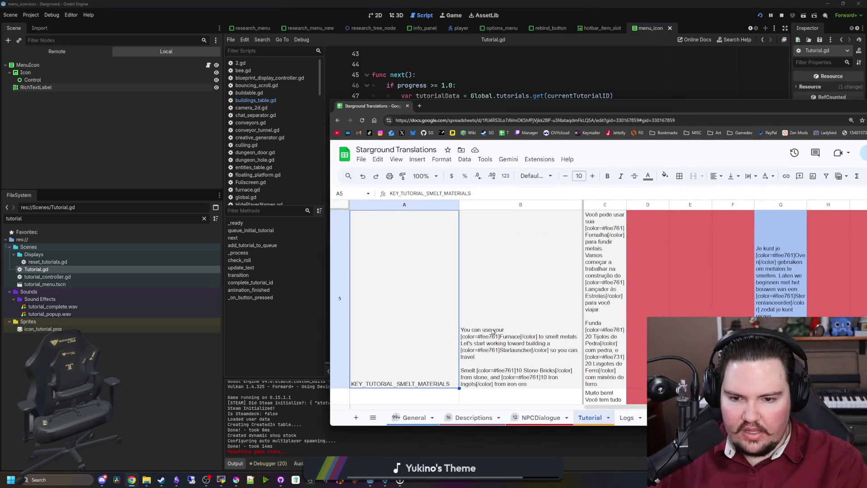
pyautogui.hotkey('alt', 'Tab')
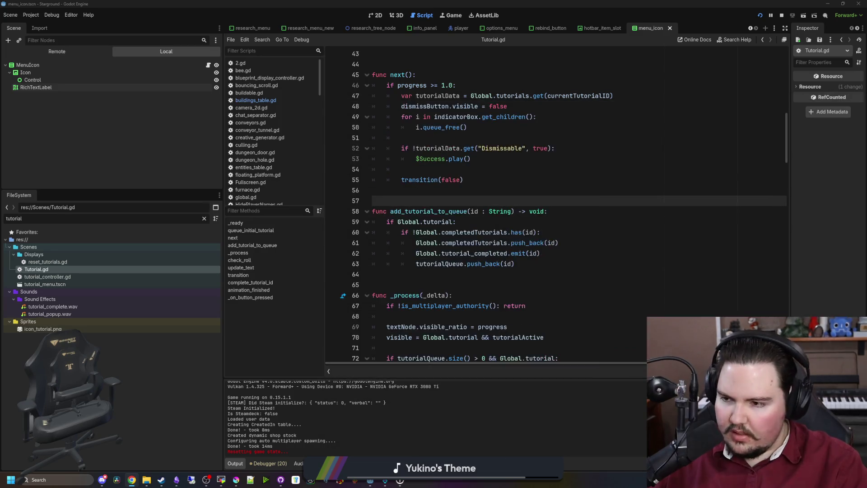
# - Widen the code view, change line 89's '>= 20' to '>= 10', and save Tutorial.gd
pyautogui.click(490, 281)
pyautogui.click(408, 199)
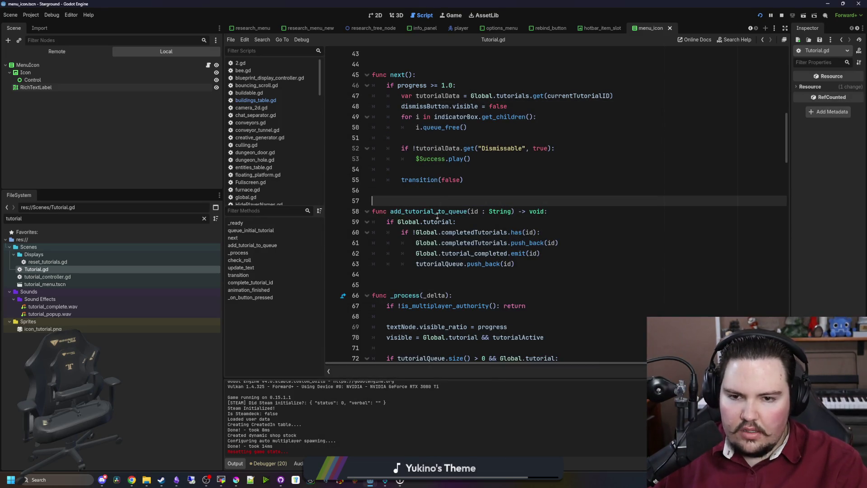
pyautogui.click(489, 281)
pyautogui.click(409, 199)
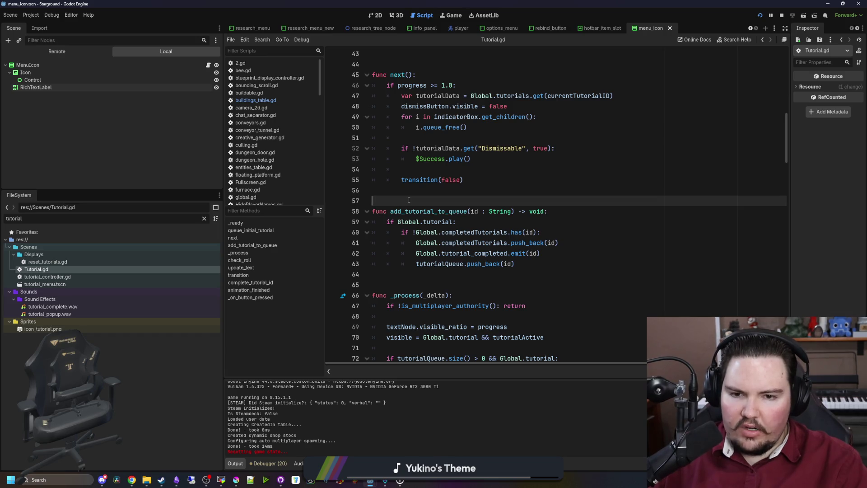
pyautogui.scroll(4, 408, 200)
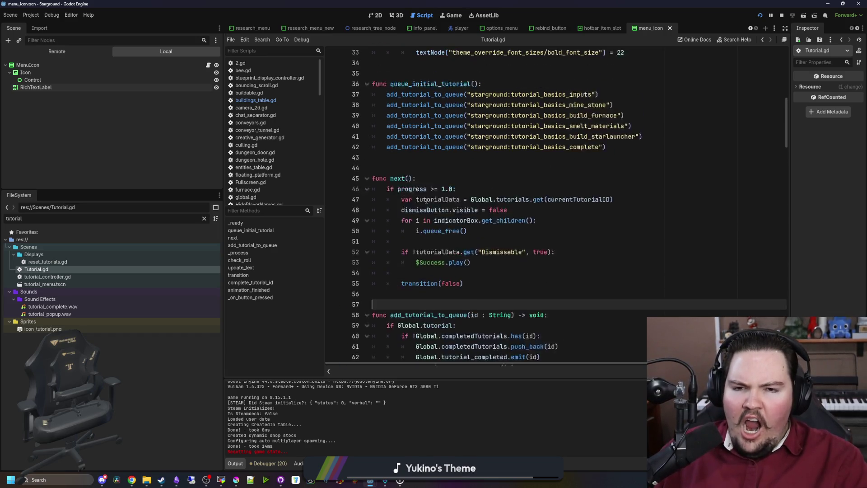
pyautogui.scroll(4, 426, 200)
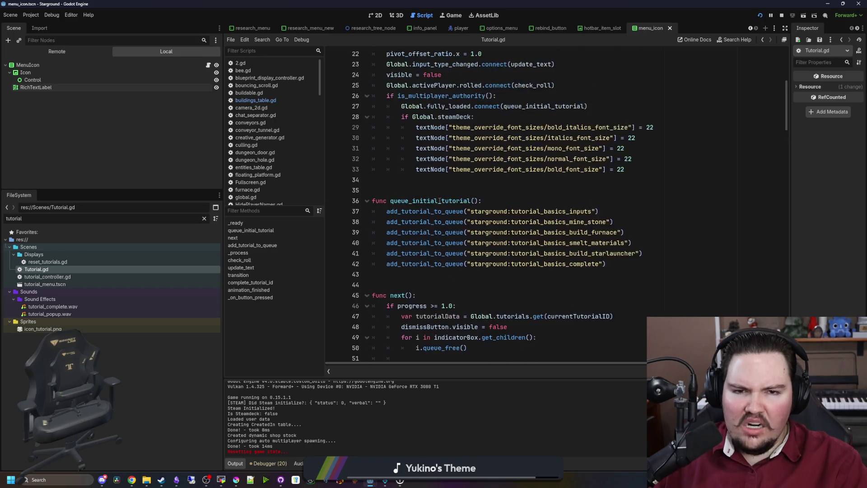
pyautogui.scroll(-15, 709, 224)
pyautogui.scroll(1, 709, 224)
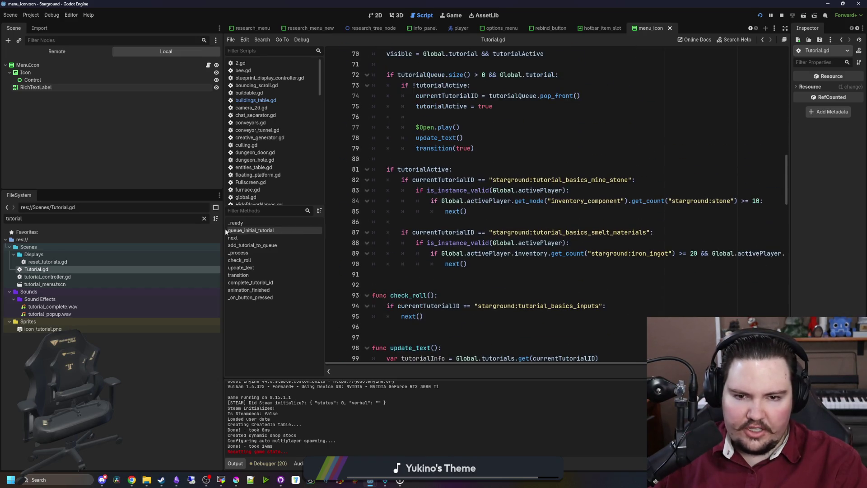
pyautogui.moveTo(223, 229); pyautogui.dragTo(124, 229)
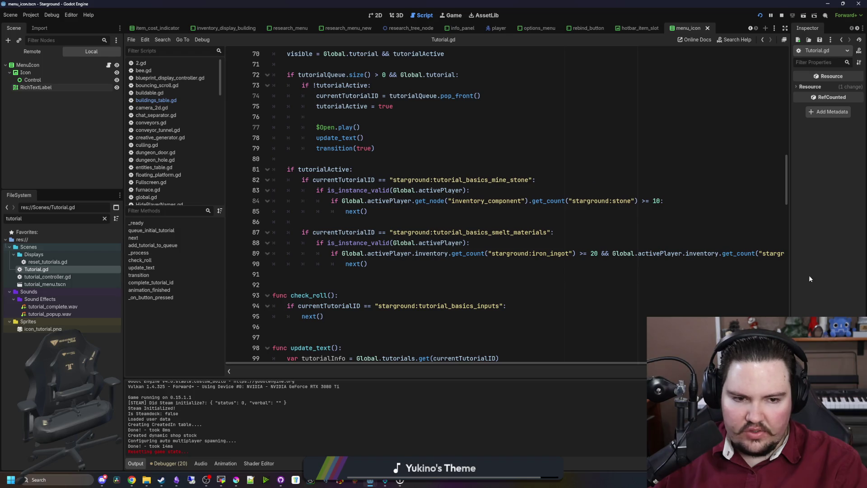
pyautogui.click(592, 254)
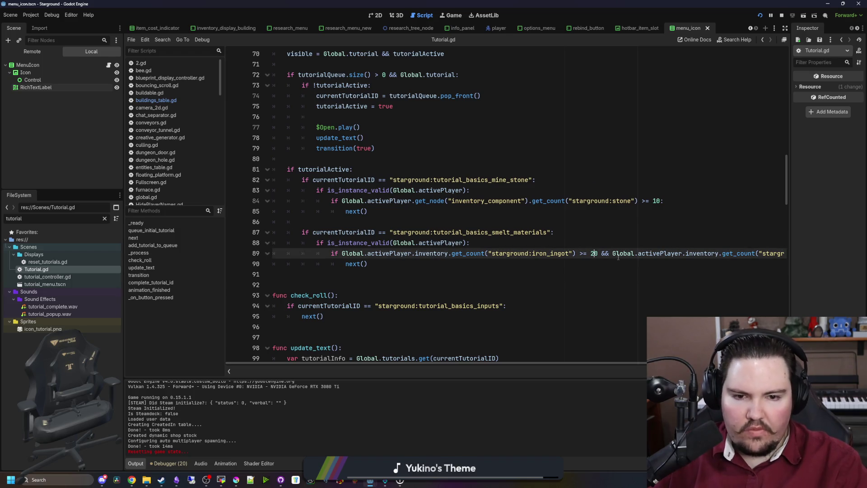
pyautogui.write('1')
pyautogui.press('End')
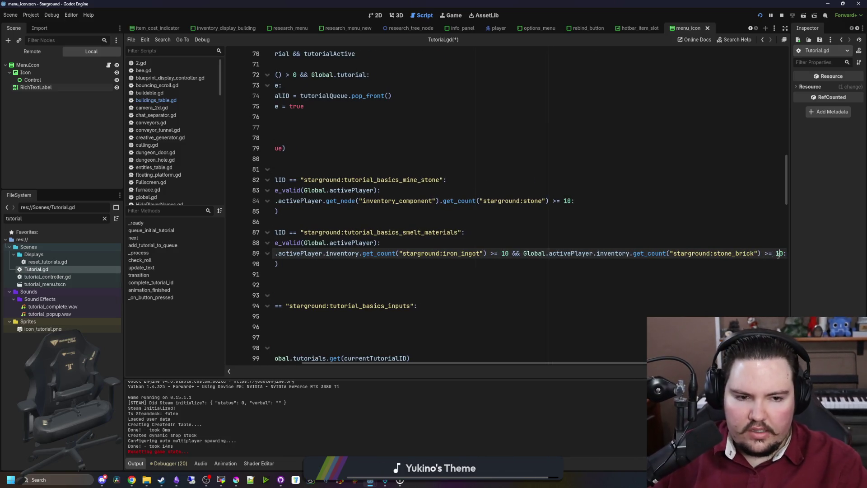
pyautogui.hotkey('ctrl', 's')
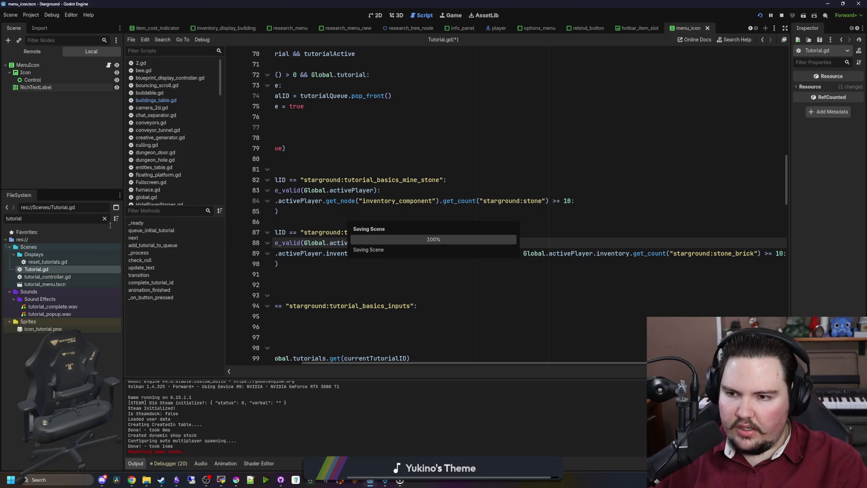
# - Filter the FileSystem for 'glob' and open global.gd
pyautogui.click(105, 218)
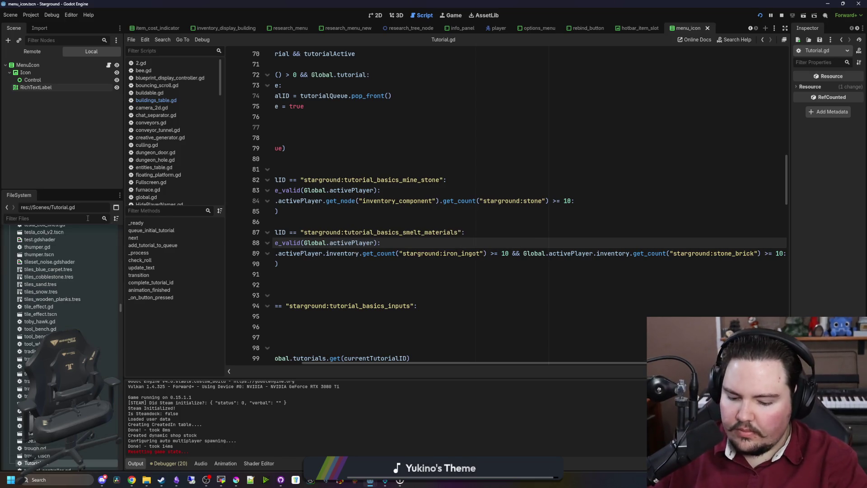
pyautogui.write('glob')
pyautogui.doubleClick(35, 255)
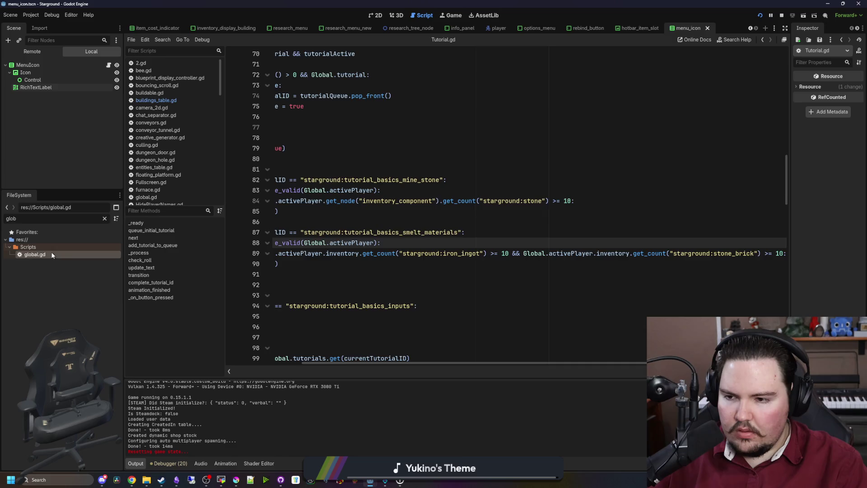
# - Find the tutorials dictionary via 'tutorial' and set both Smelt Materials amounts to 10, then save
pyautogui.hotkey('ctrl', 'f')
pyautogui.write('tutorial')
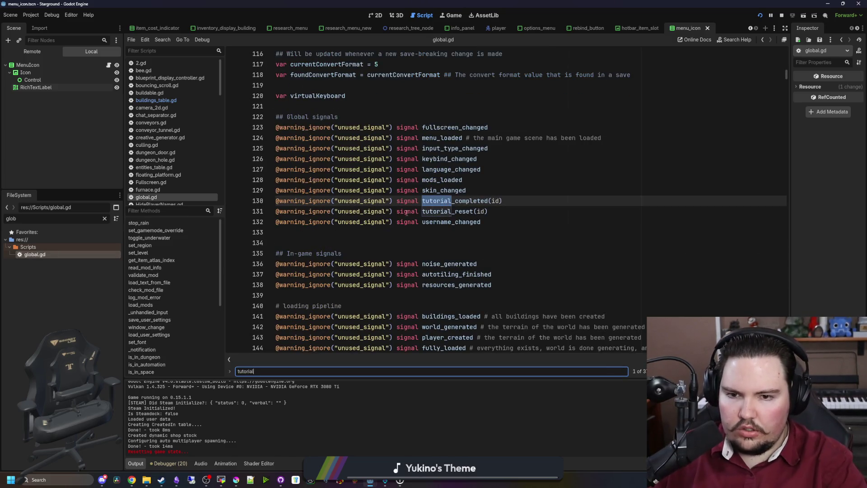
pyautogui.press('Return')
pyautogui.press('Return')
pyautogui.scroll(-9, 338, 219)
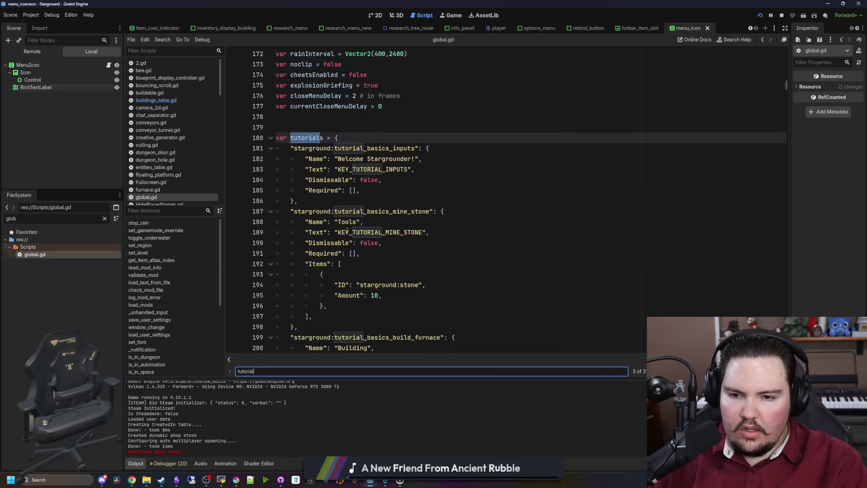
pyautogui.click(371, 263)
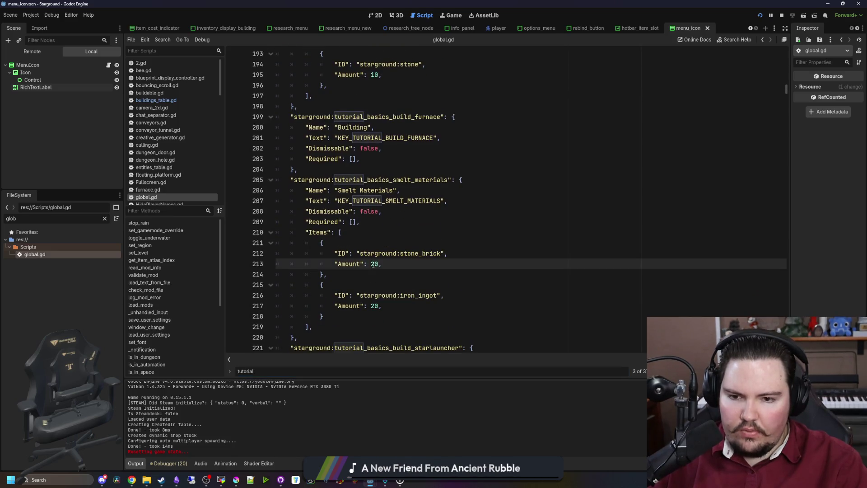
pyautogui.press('BackSpace')
pyautogui.write('1')
pyautogui.press('Down')
pyautogui.press('Down')
pyautogui.press('Down')
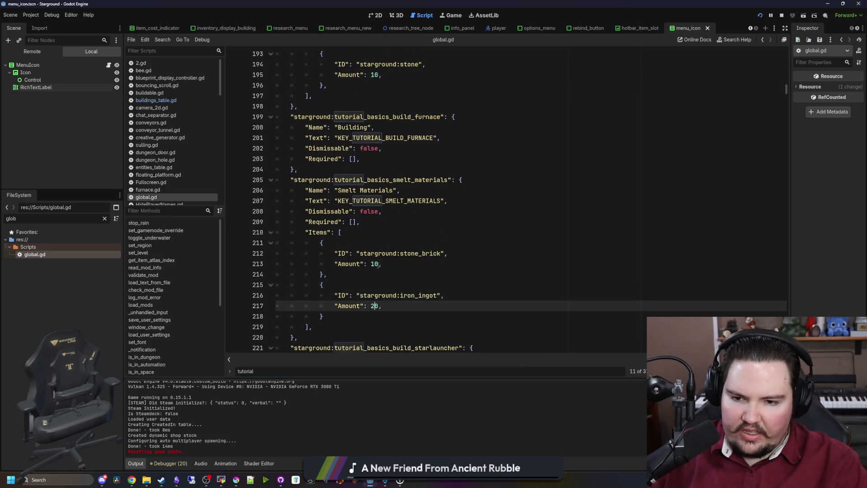
pyautogui.click(385, 279)
pyautogui.hotkey('ctrl', 's')
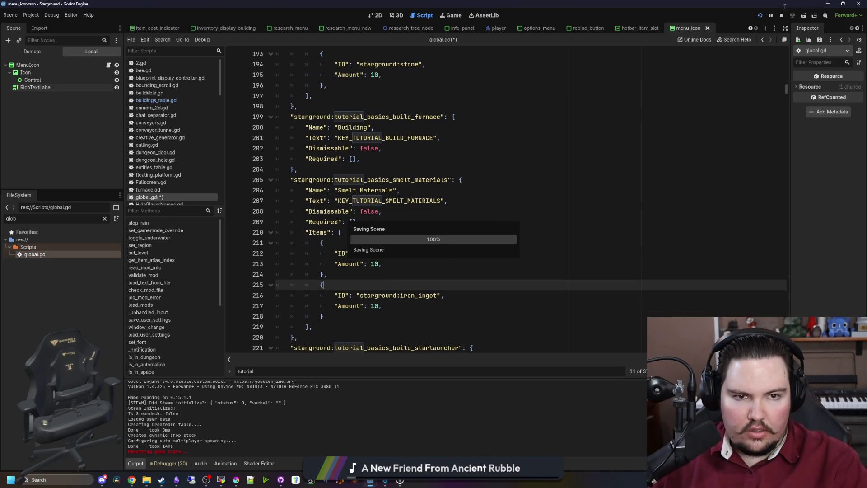
# - Restart the game with the new values and switch to the translations spreadsheet
pyautogui.click(781, 15)
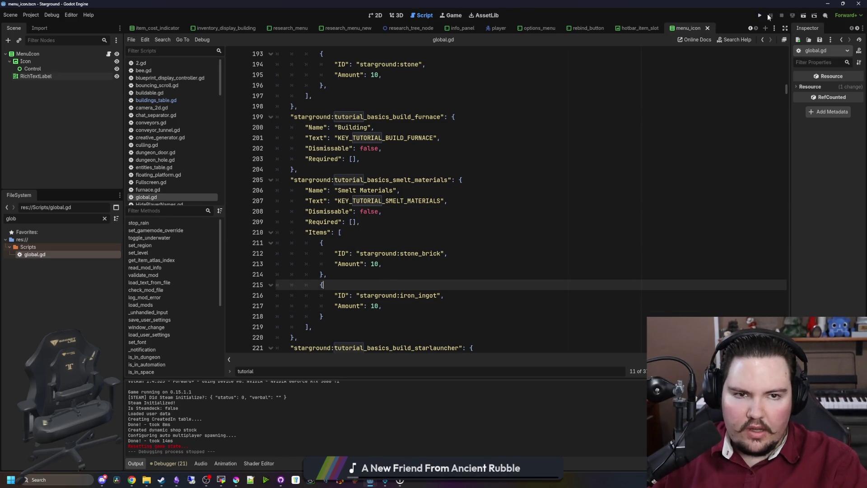
pyautogui.click(761, 15)
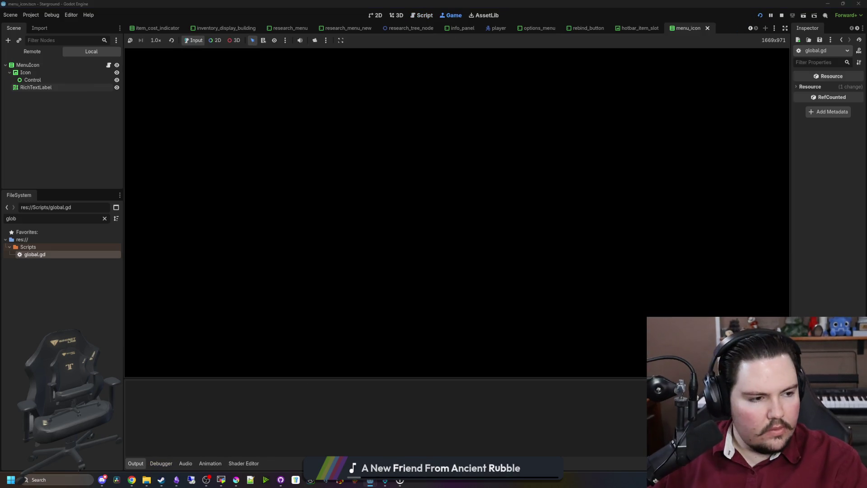
pyautogui.hotkey('alt', 'Tab')
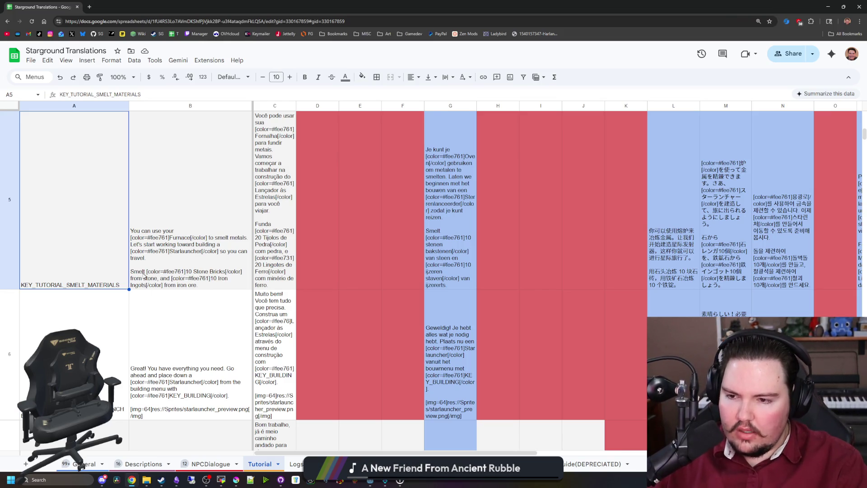
# - Look over Tutorial sheet rows 2–5, then return to the running Starground game
pyautogui.scroll(-5, 144, 306)
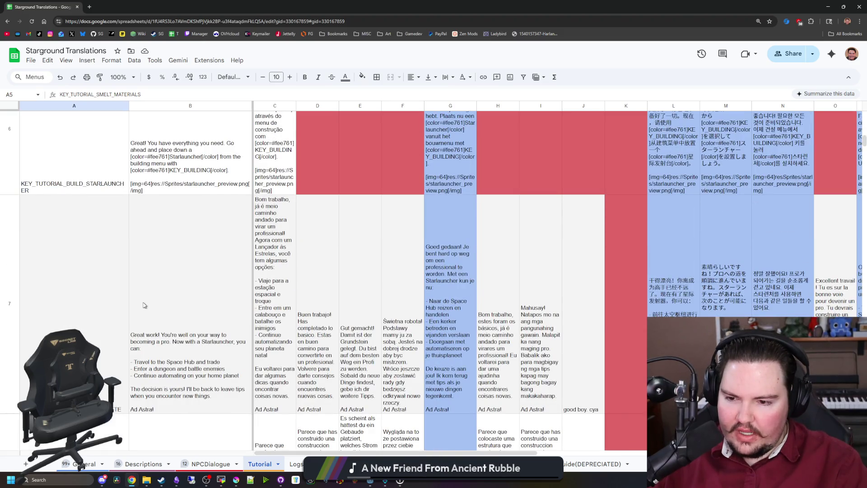
pyautogui.scroll(10, 180, 312)
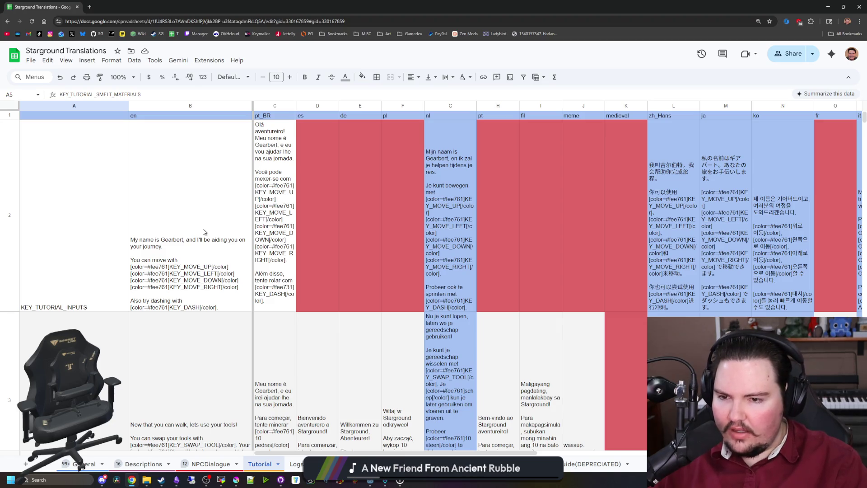
pyautogui.scroll(-3, 204, 232)
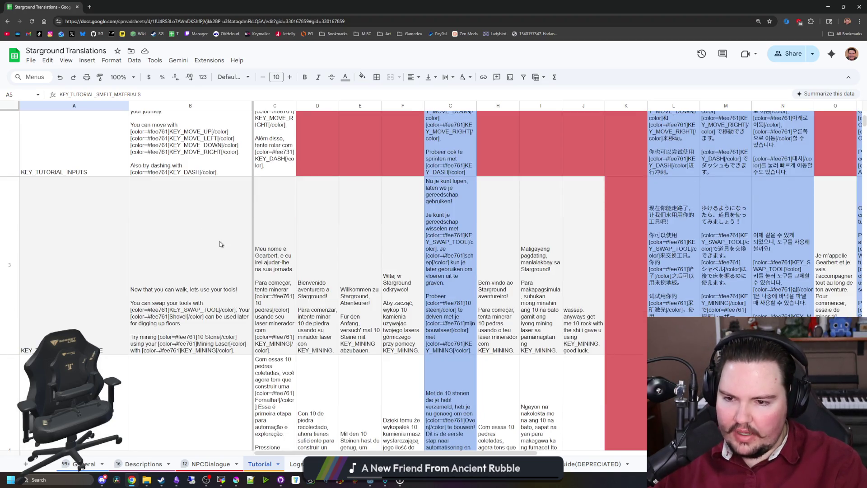
pyautogui.scroll(-4, 219, 243)
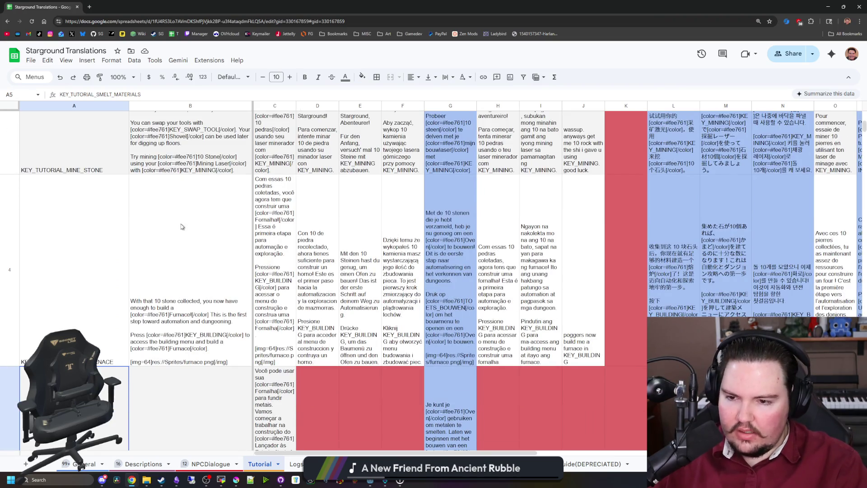
pyautogui.scroll(-4, 193, 270)
pyautogui.hotkey('alt', 'Tab')
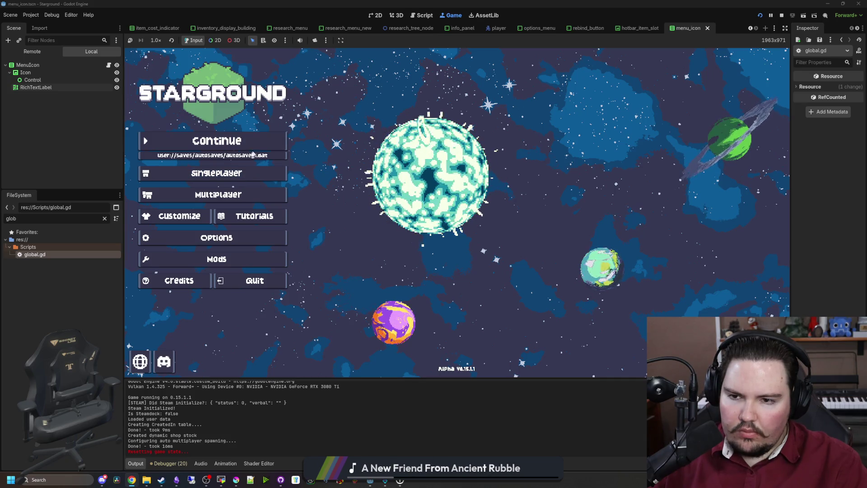
# - Start a fresh singleplayer world via Singleplayer, New Game and Start in World Setup
pyautogui.click(260, 173)
pyautogui.click(261, 240)
pyautogui.scroll(-3, 460, 199)
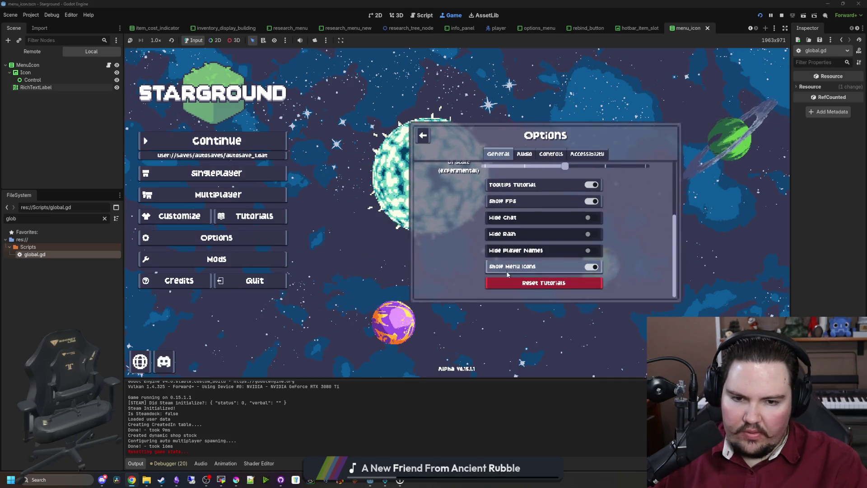
pyautogui.click(424, 136)
pyautogui.click(253, 173)
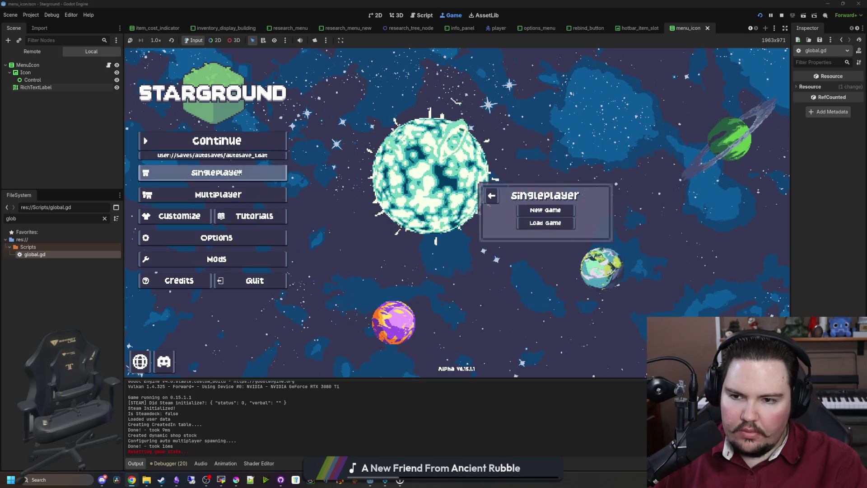
pyautogui.click(543, 210)
pyautogui.click(546, 270)
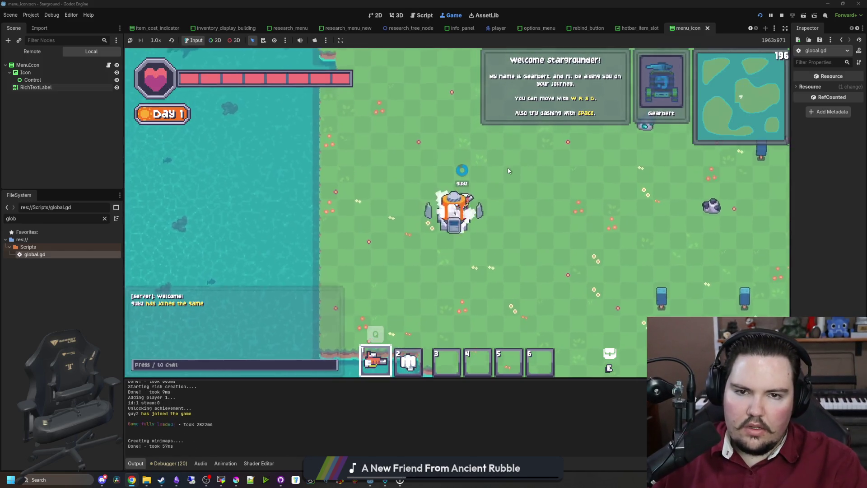
# - Walk the player around and browse the inventory, research and blueprints panels
pyautogui.press('d')
pyautogui.press('w')
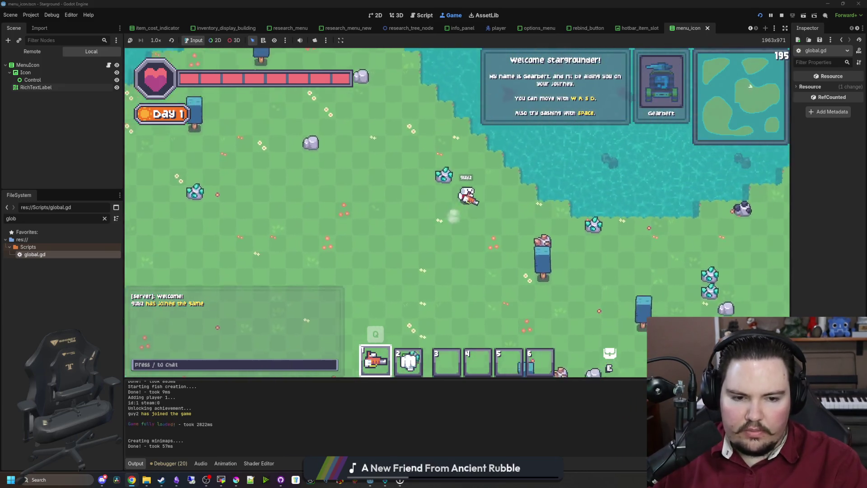
pyautogui.press('s')
pyautogui.press('a')
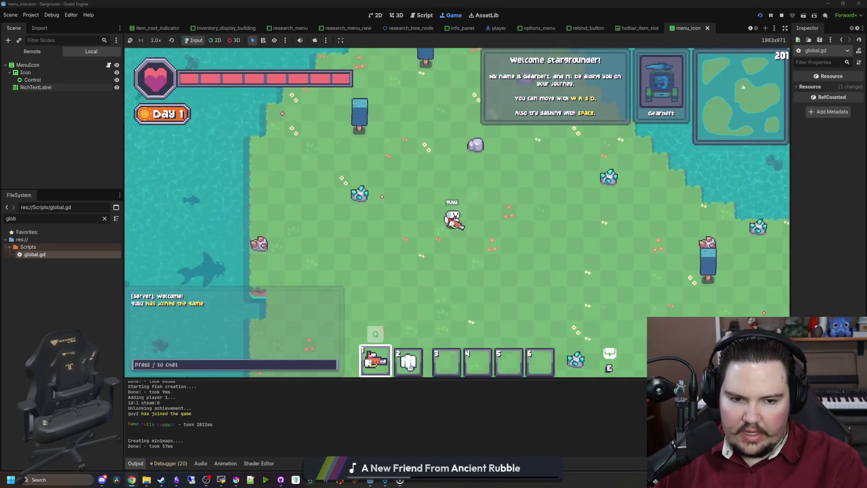
pyautogui.press('d')
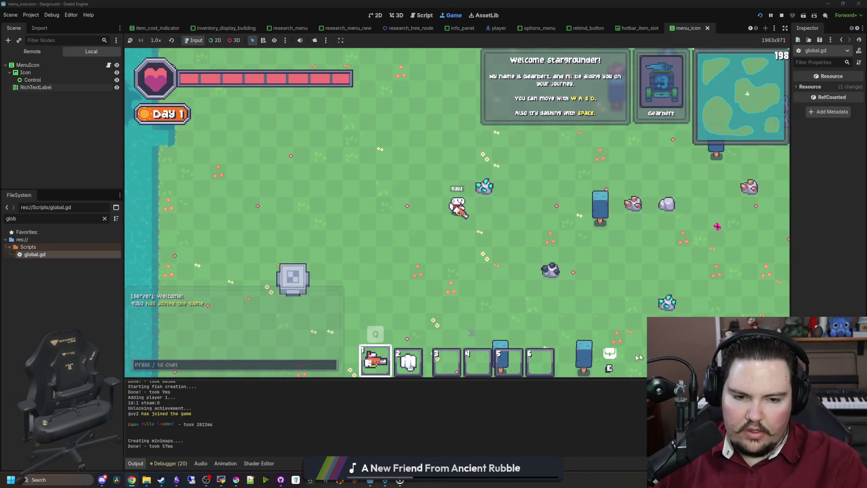
pyautogui.press('e')
pyautogui.press('e')
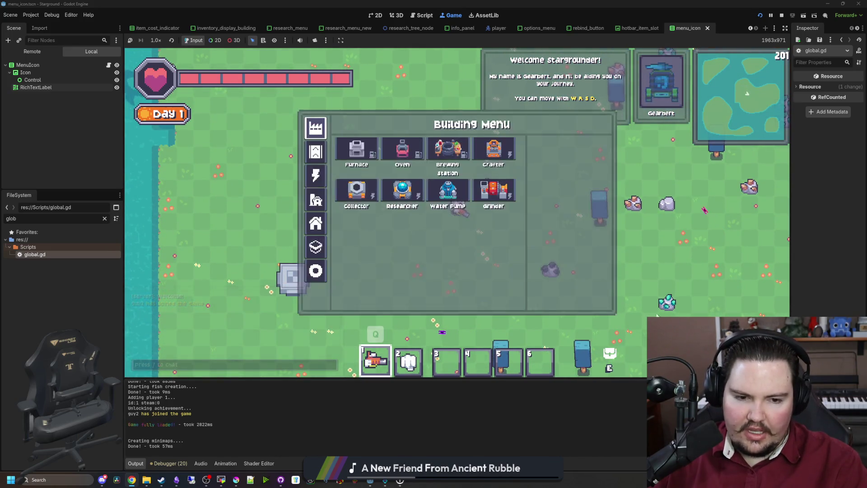
pyautogui.press('e')
pyautogui.press('Escape')
pyautogui.press('w')
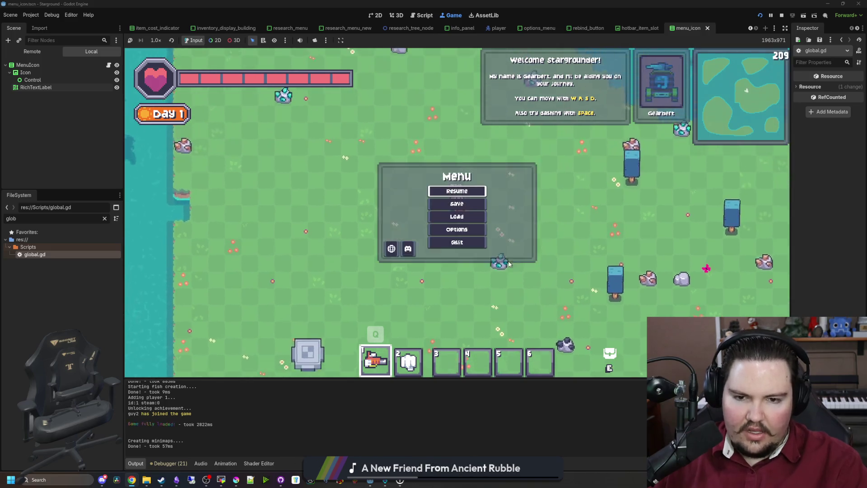
# - Switch off Hide Player Names and toggle Show Menu Icons in the game options
pyautogui.press('Escape')
pyautogui.click(481, 229)
pyautogui.scroll(1, 448, 272)
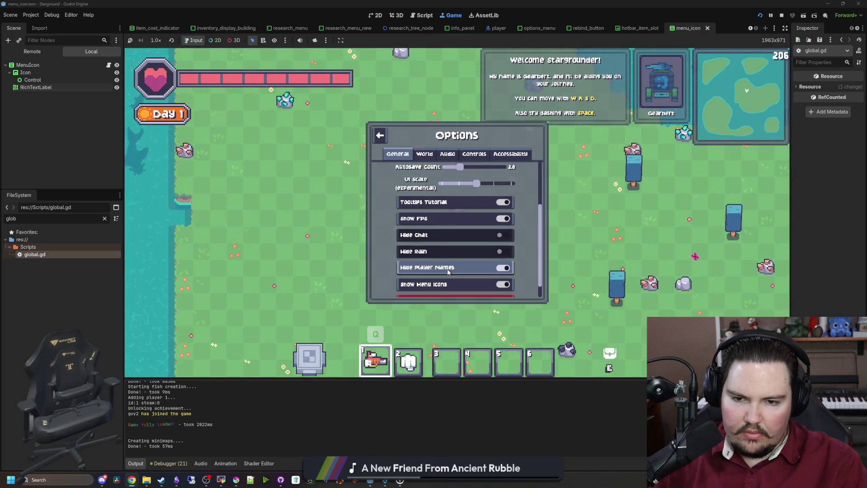
pyautogui.click(448, 271)
pyautogui.scroll(-1, 449, 271)
pyautogui.click(464, 267)
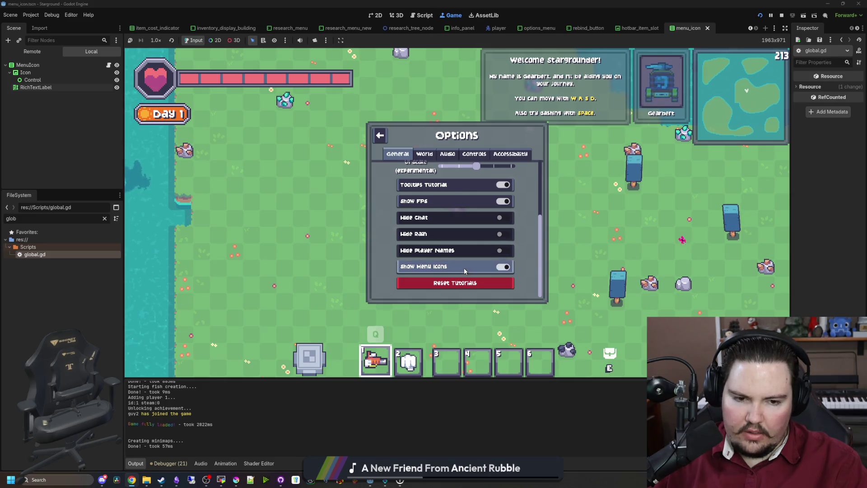
pyautogui.press('Escape')
# - Walk and dash around the starting island's shoreline to progress the welcome tutorial
pyautogui.press('s')
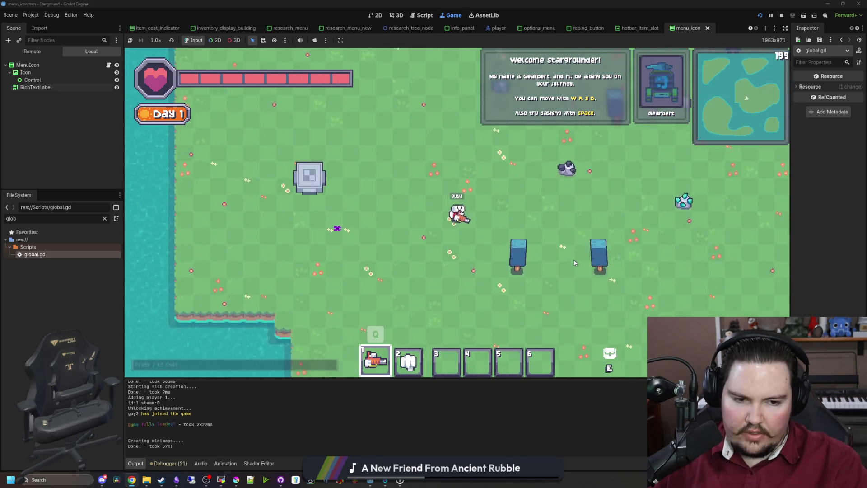
pyautogui.press('w')
pyautogui.press('w')
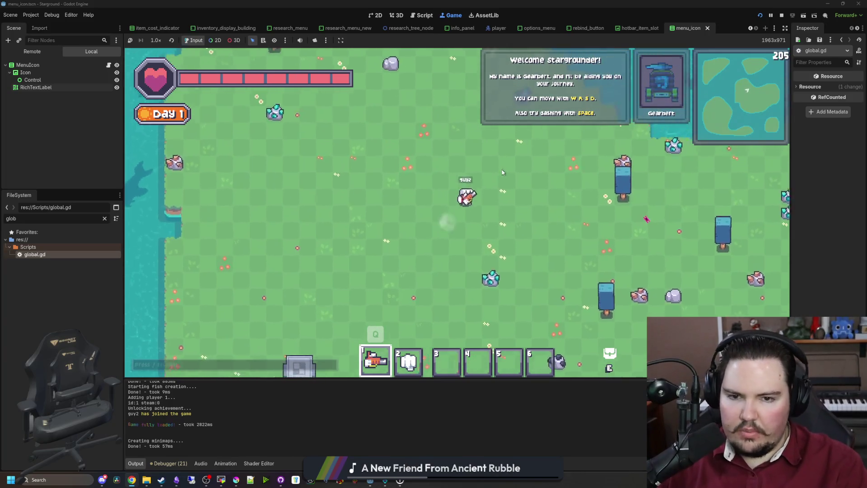
pyautogui.press('a')
pyautogui.press('s')
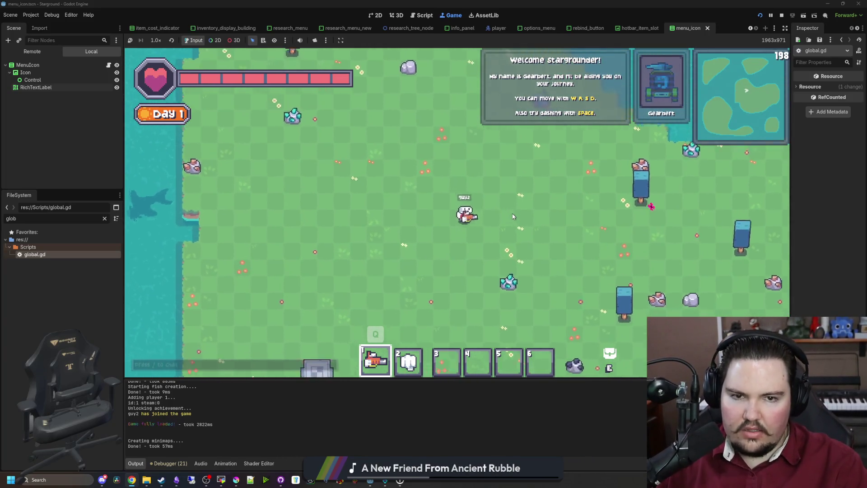
pyautogui.press('d')
pyautogui.press('w')
pyautogui.press('space')
pyautogui.press('w')
pyautogui.press('d')
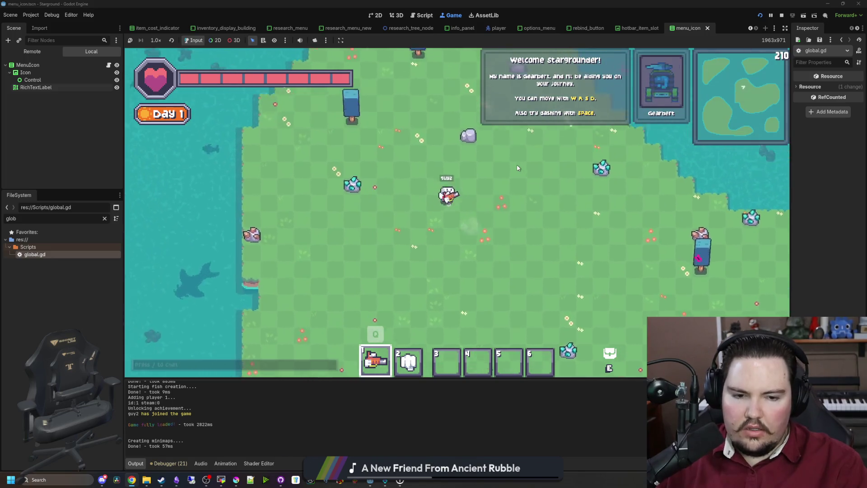
pyautogui.press('s')
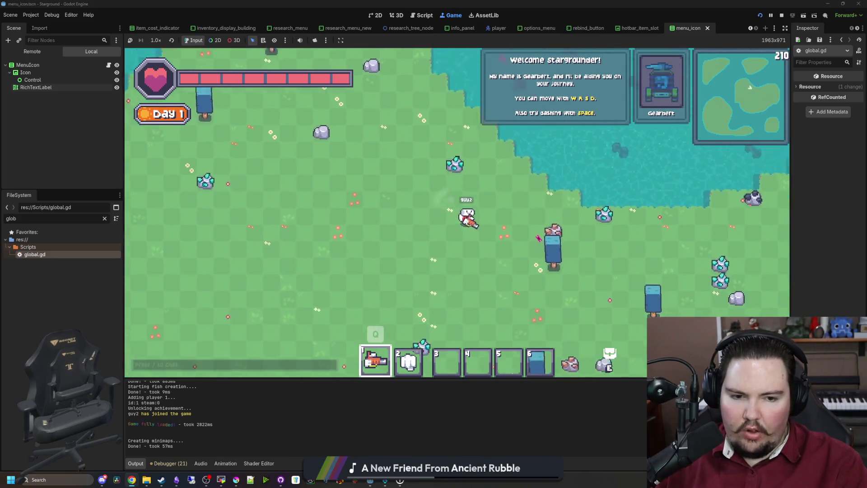
pyautogui.press('s')
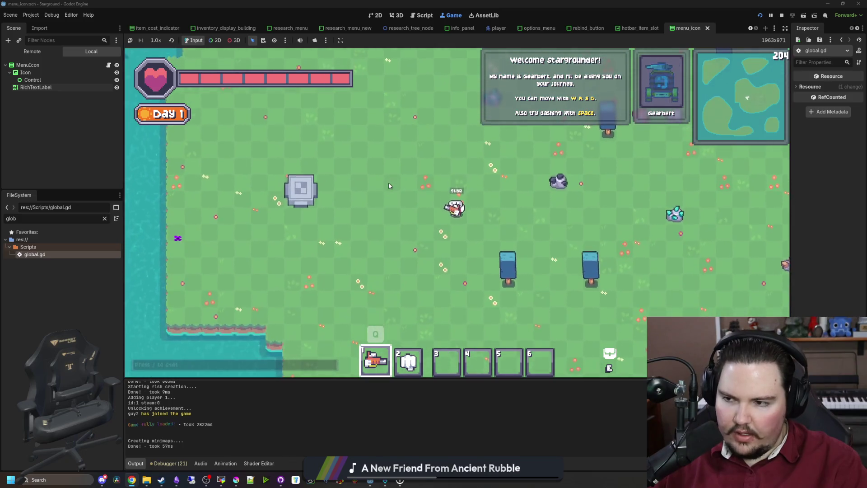
pyautogui.press('w')
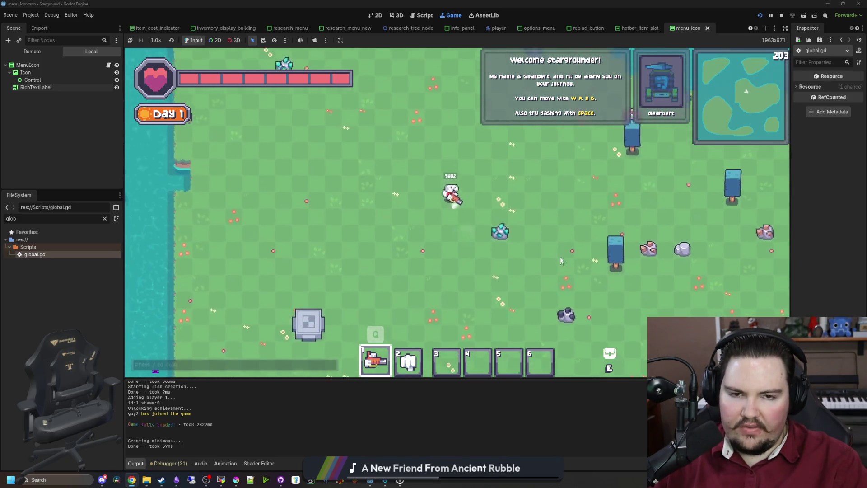
pyautogui.press('w')
pyautogui.press('a')
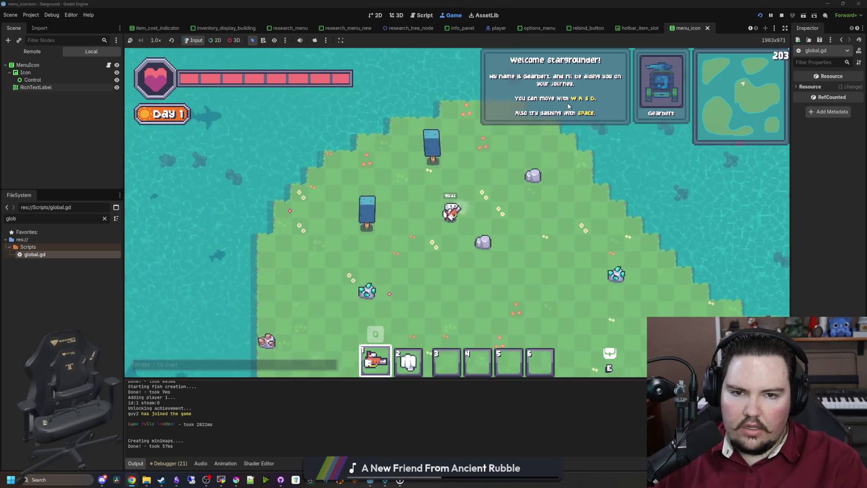
pyautogui.press('s')
# - Keep walking until the Tools tutorial tracks 0/10 stone, then reopen the game options
pyautogui.press('d')
pyautogui.press('s')
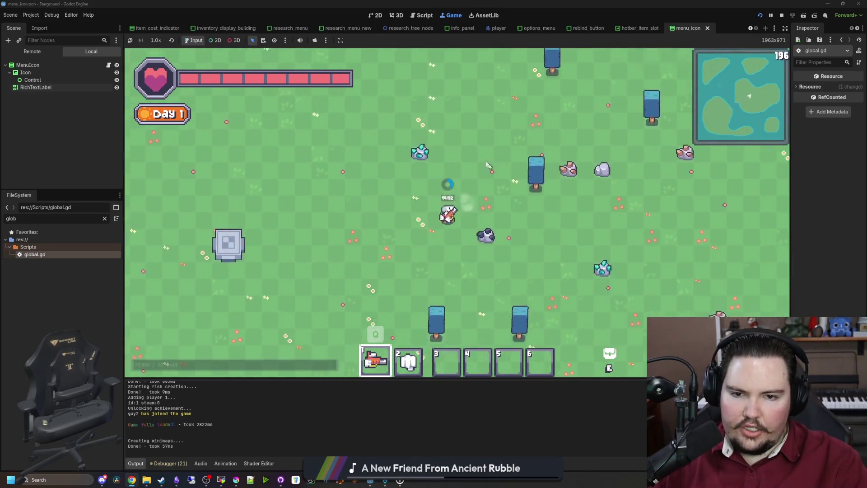
pyautogui.press('a')
pyautogui.press('w')
pyautogui.press('a')
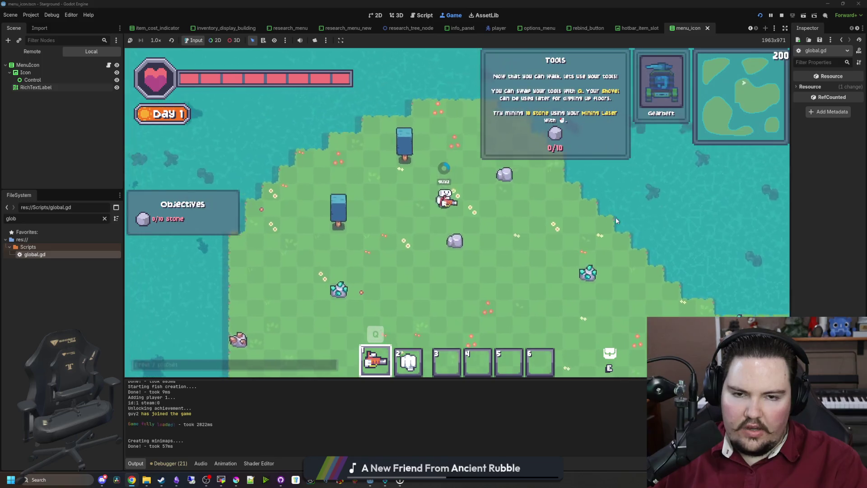
pyautogui.press('s')
pyautogui.press('d')
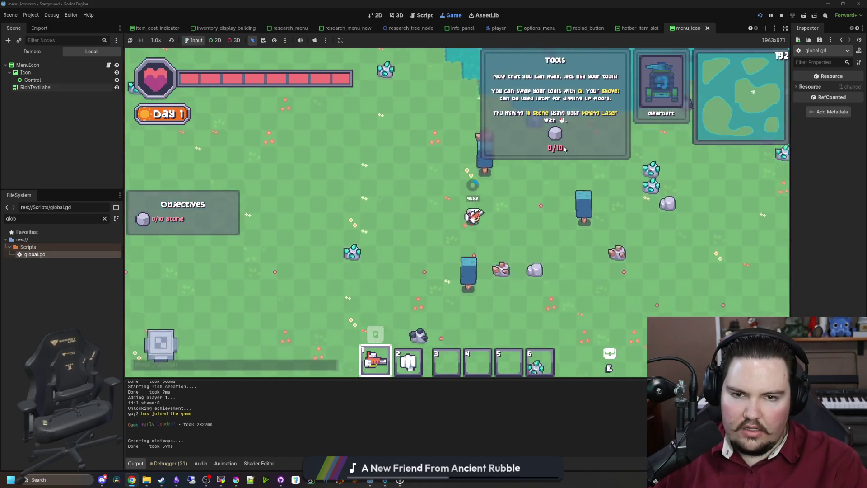
pyautogui.press('a')
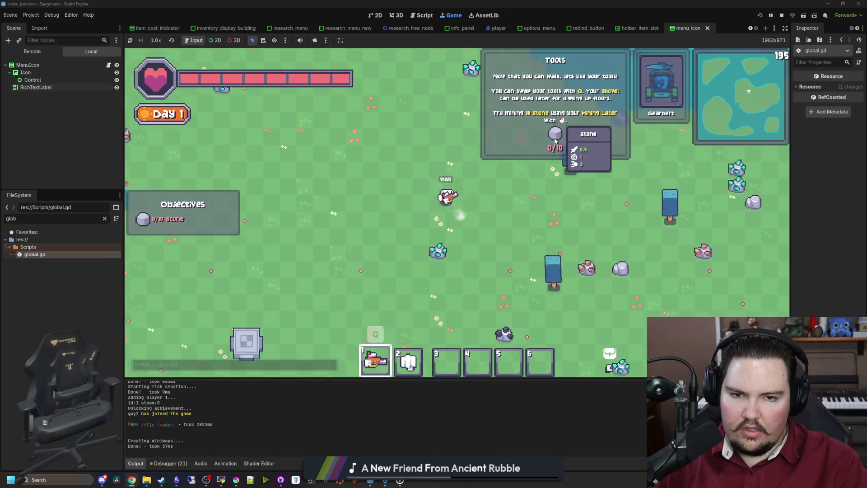
pyautogui.press('Escape')
pyautogui.click(456, 203)
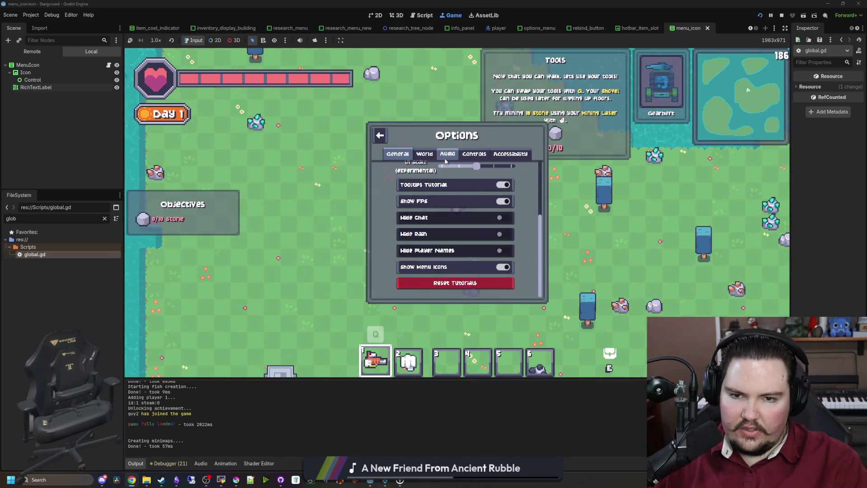
# - Set the world mode to Creative and give the player 20 stone with a /give chat command
pyautogui.click(425, 153)
pyautogui.click(433, 230)
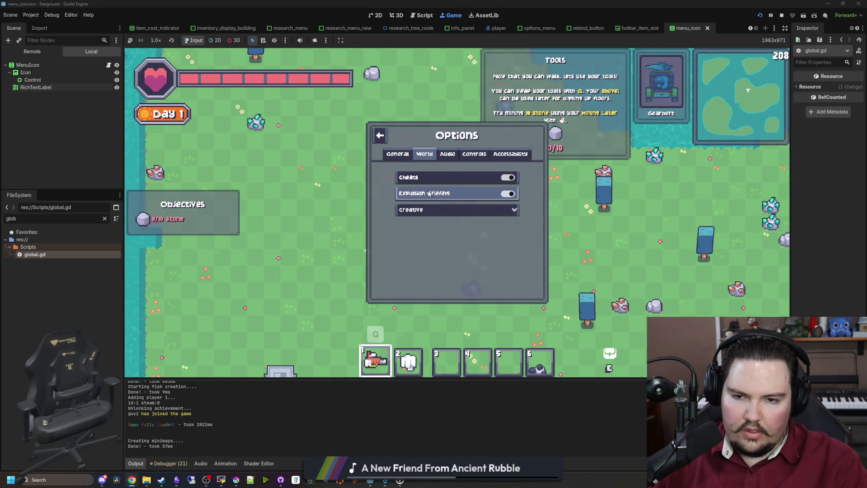
pyautogui.press('Escape')
pyautogui.write('/give stone 20')
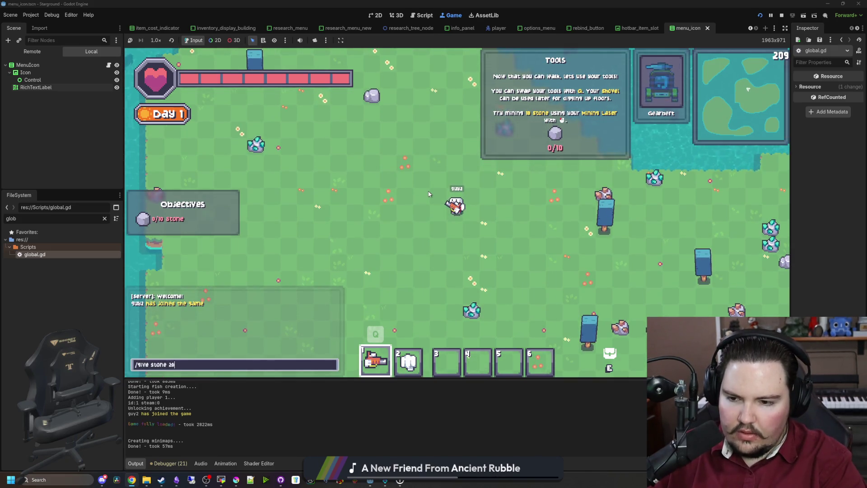
pyautogui.press('Return')
# - Place a furnace from the building menu and walk around near the water
pyautogui.hotkey('s', 'd')
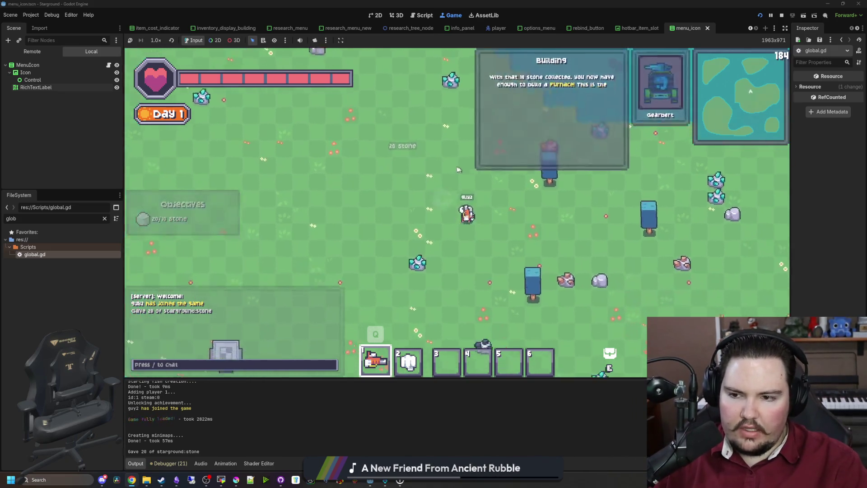
pyautogui.press('b')
pyautogui.click(360, 165)
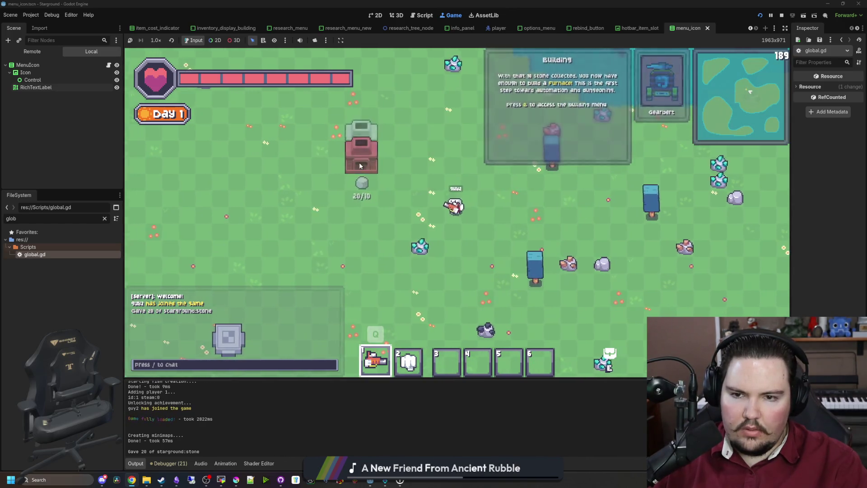
pyautogui.click(360, 166)
pyautogui.press('a')
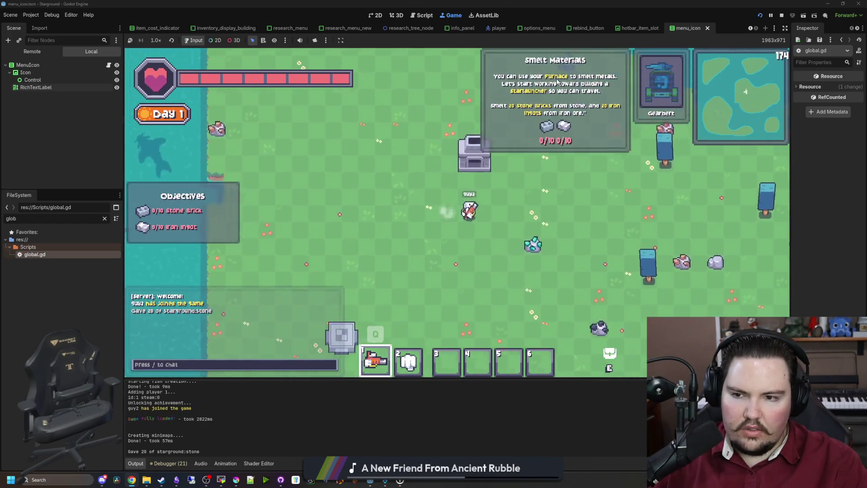
pyautogui.hotkey('w', 'd')
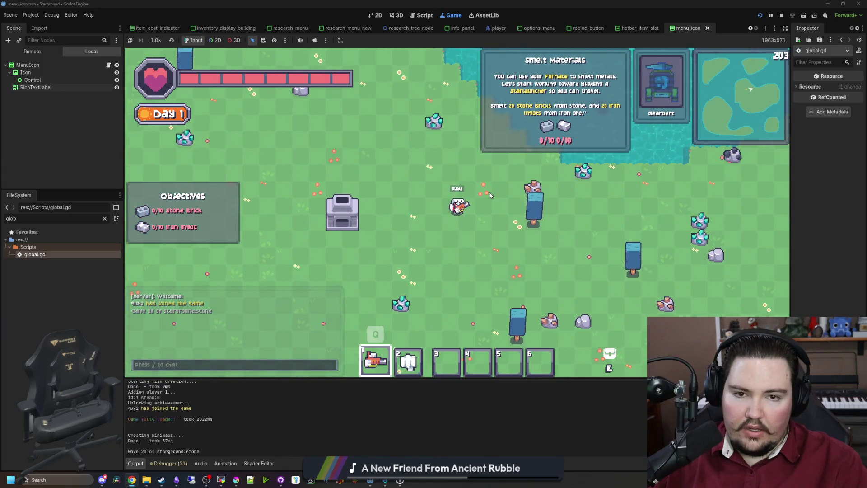
pyautogui.hotkey('w', 'a')
pyautogui.press('s')
pyautogui.moveTo(561, 129)
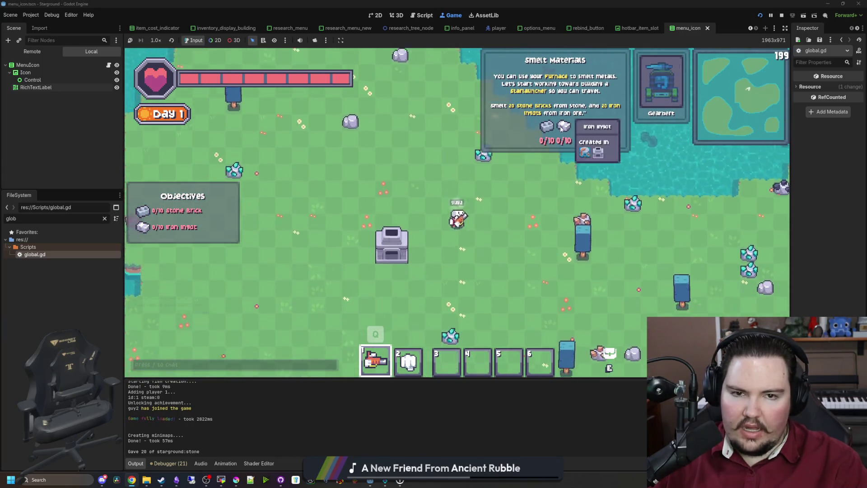
pyautogui.press('s')
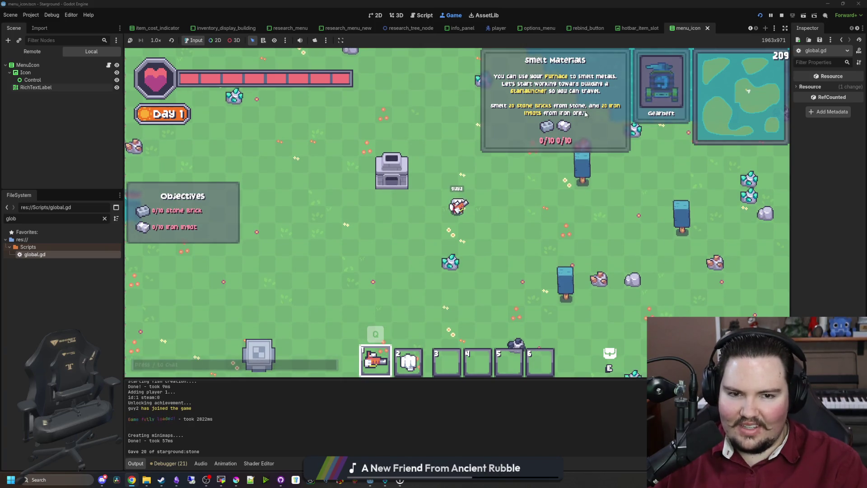
# - Give the player 10 iron ingots with /give iron_ingot 10 in chat
pyautogui.hotkey('w', 'a')
pyautogui.write('/give iron_ingot 10')
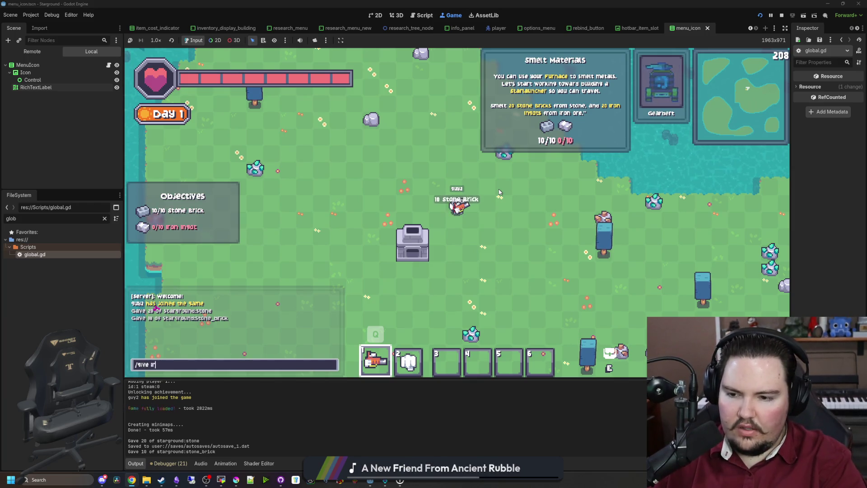
pyautogui.press('Return')
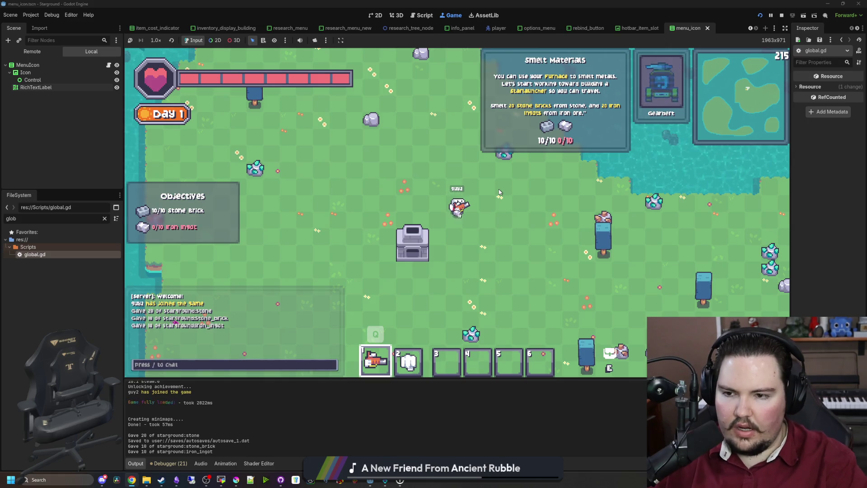
pyautogui.press('s')
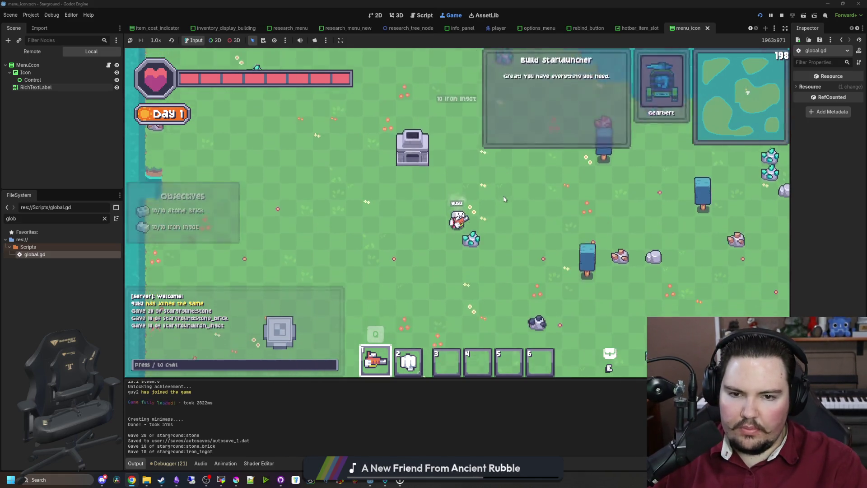
pyautogui.press('b')
pyautogui.press('b')
pyautogui.press('b')
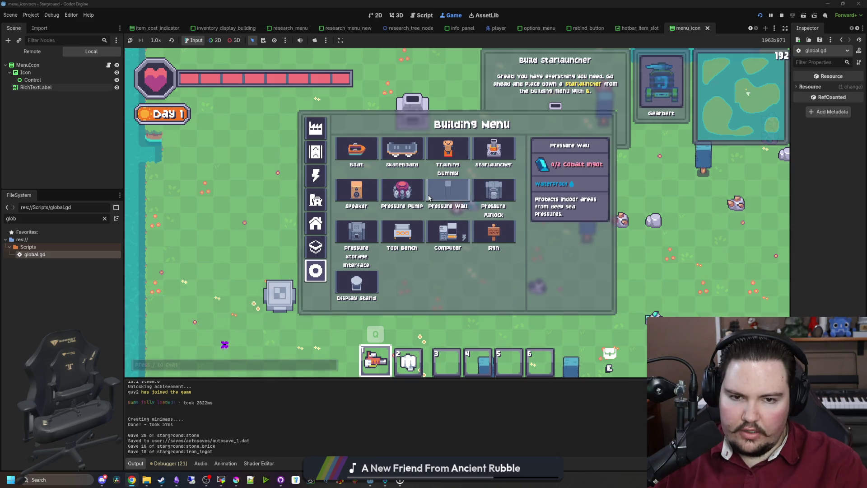
# - Browse the tiles, decoration, farming, power and logistics building categories
pyautogui.click(315, 247)
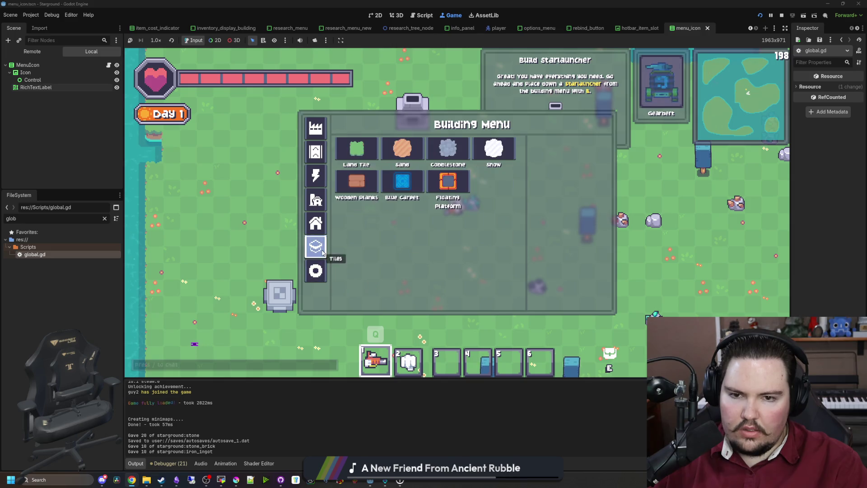
pyautogui.click(315, 223)
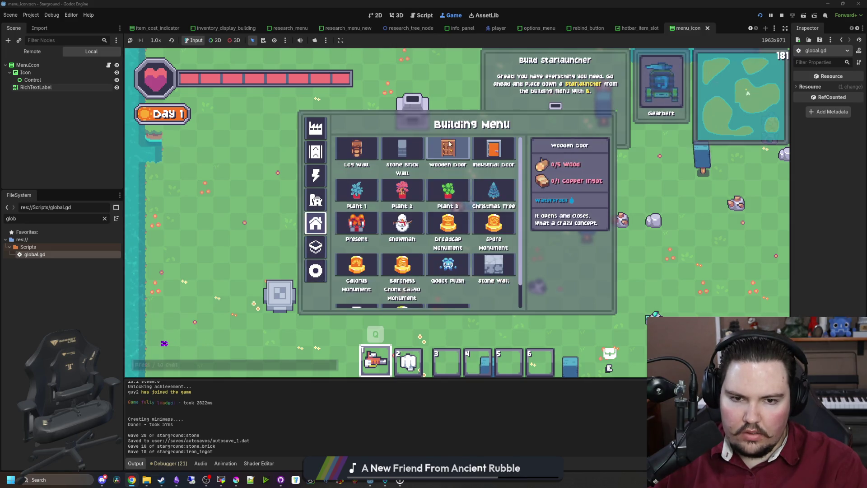
pyautogui.click(316, 200)
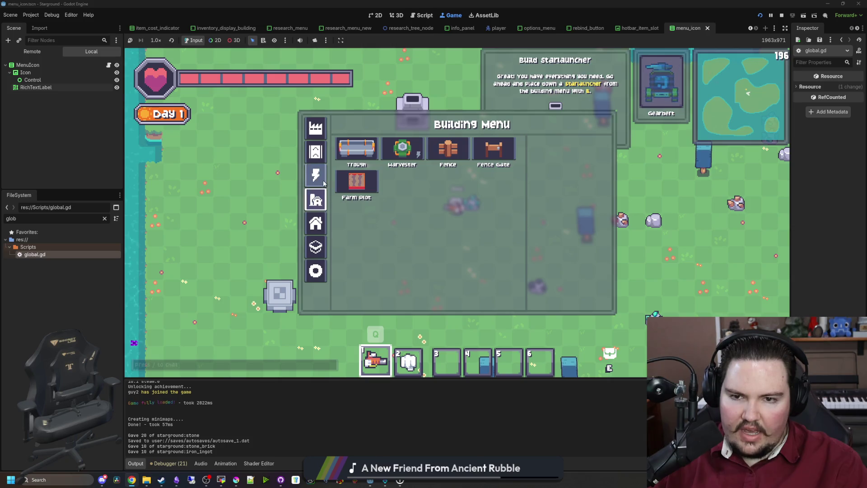
pyautogui.click(316, 177)
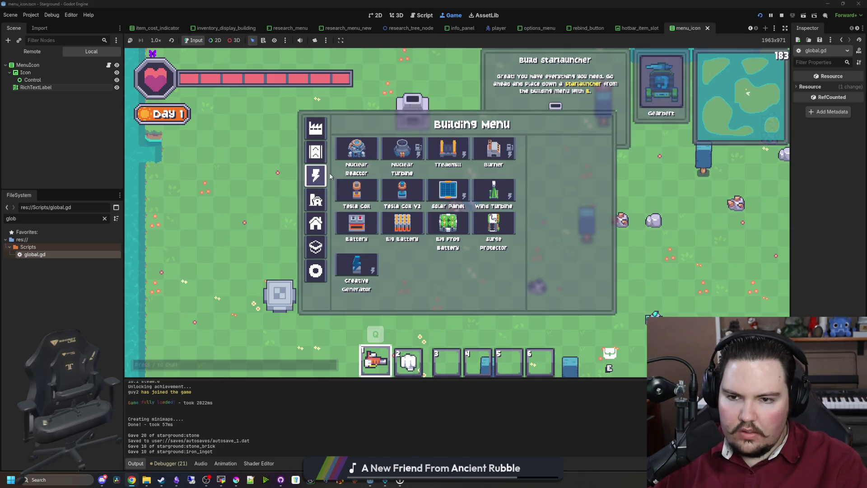
pyautogui.click(315, 151)
pyautogui.scroll(-2, 412, 280)
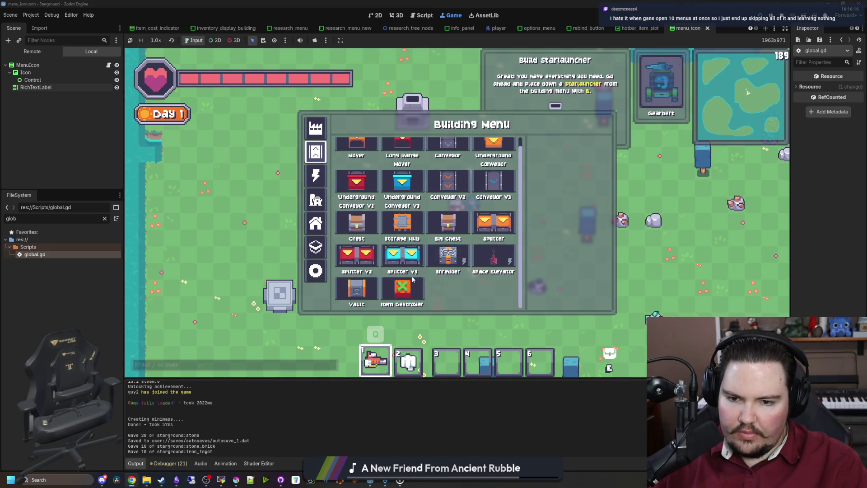
pyautogui.scroll(1, 387, 219)
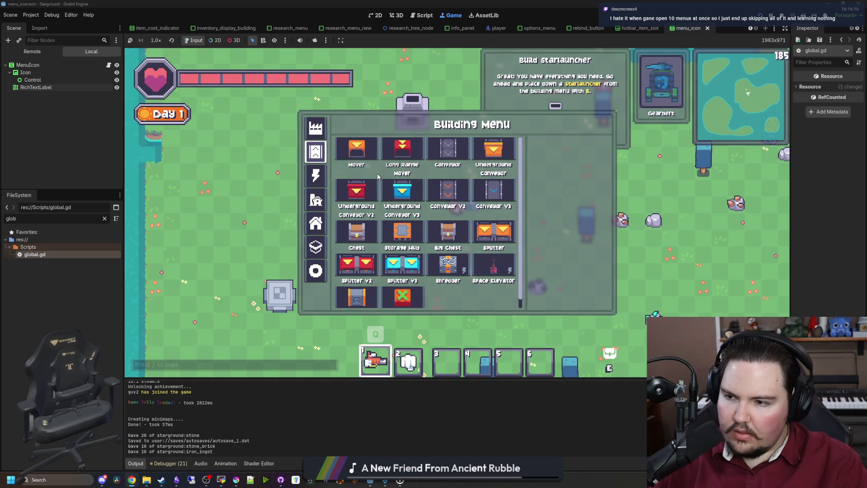
pyautogui.press('b')
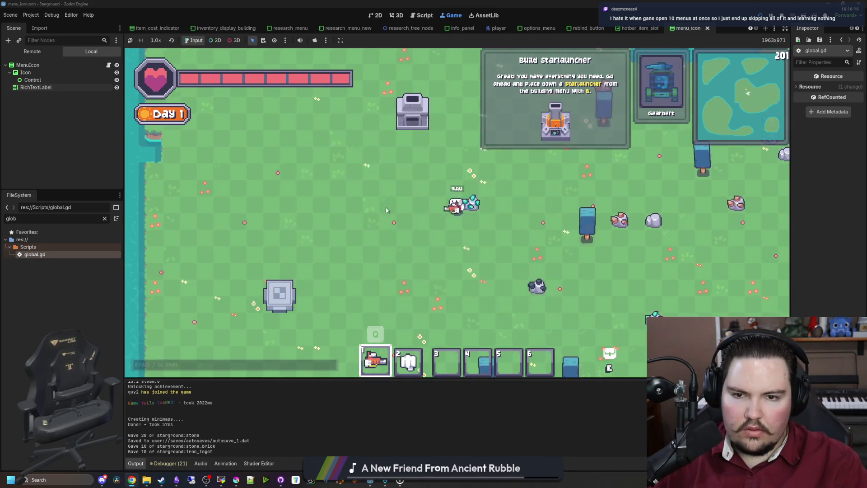
pyautogui.press('b')
# - Place a Starlauncher on the ground and walk around the map
pyautogui.click(315, 270)
pyautogui.click(356, 293)
pyautogui.click(383, 212)
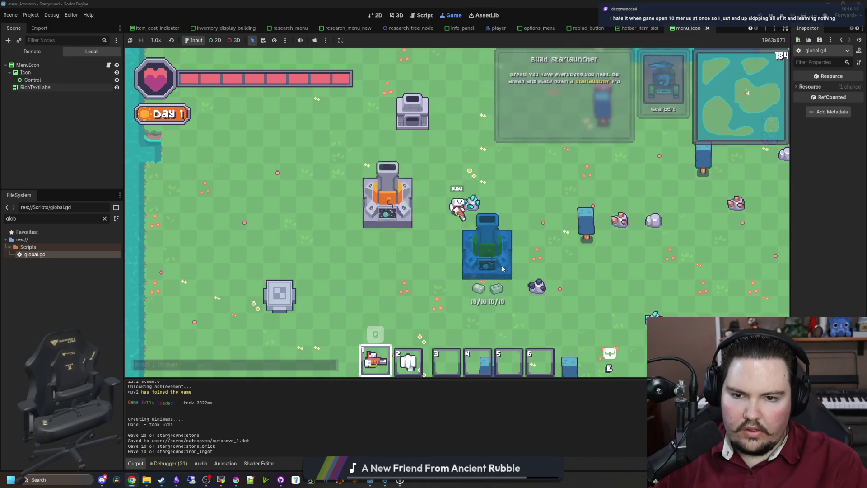
pyautogui.rightClick(501, 260)
pyautogui.press('w')
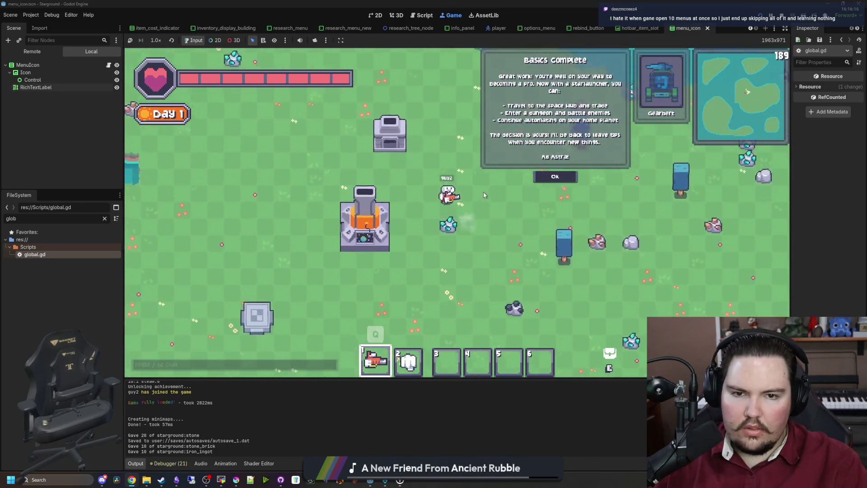
pyautogui.press('s')
pyautogui.press('a')
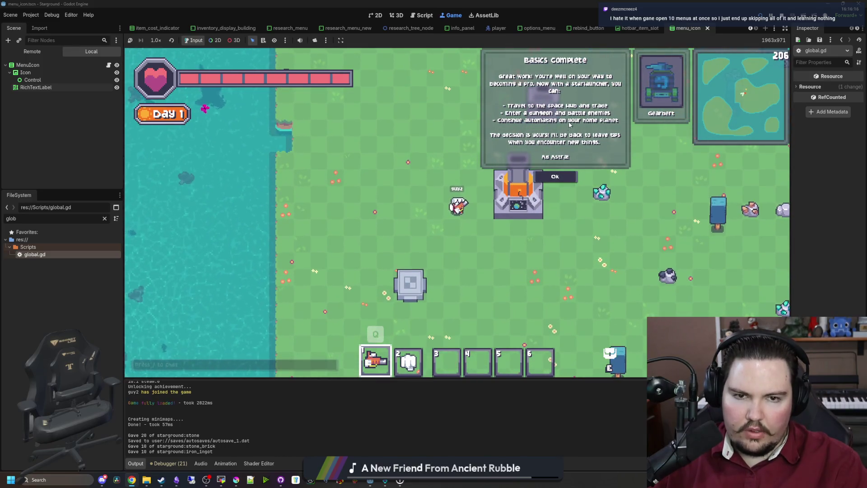
pyautogui.press('d')
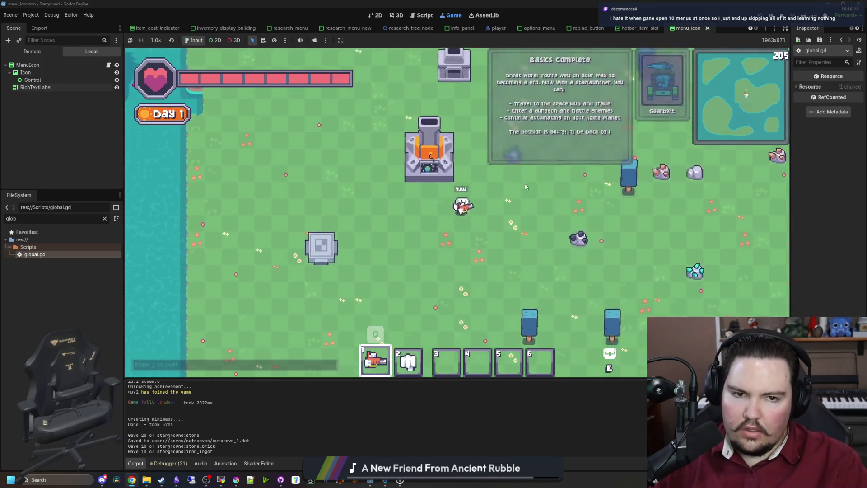
# - Dismiss the Basics Complete message and stop the running game with F8
pyautogui.click(554, 176)
pyautogui.press('Escape')
pyautogui.press('Escape')
pyautogui.press('Escape')
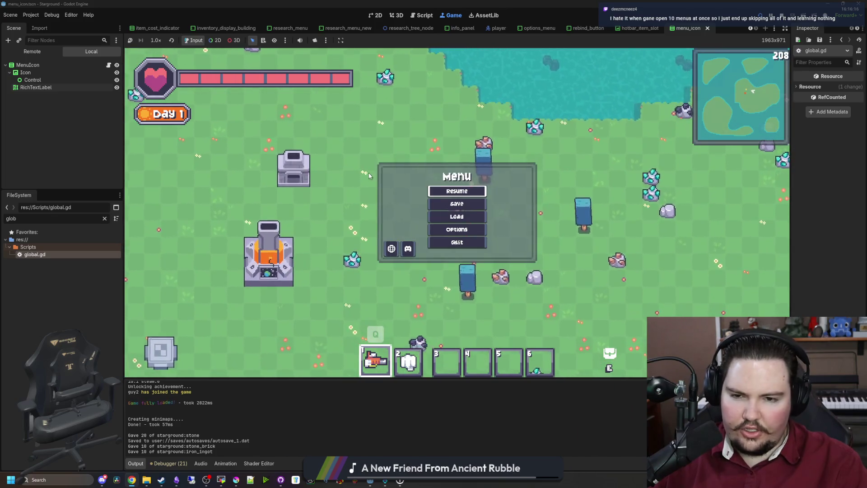
pyautogui.press('Escape')
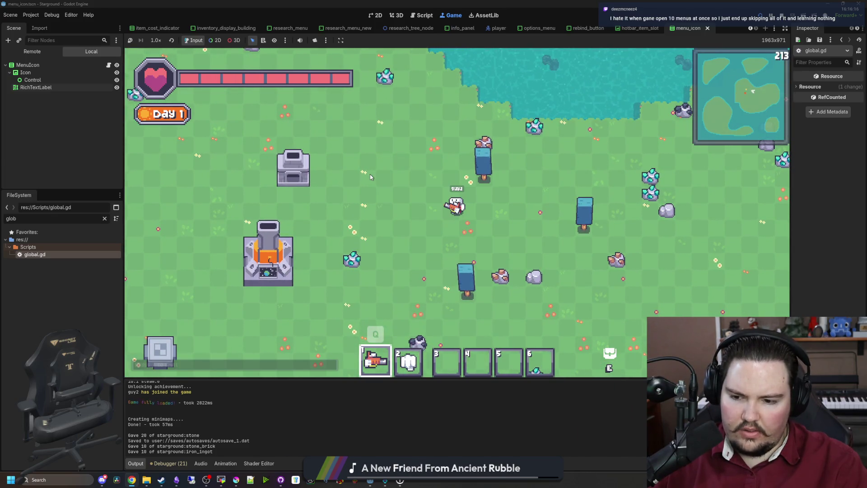
pyautogui.press('a')
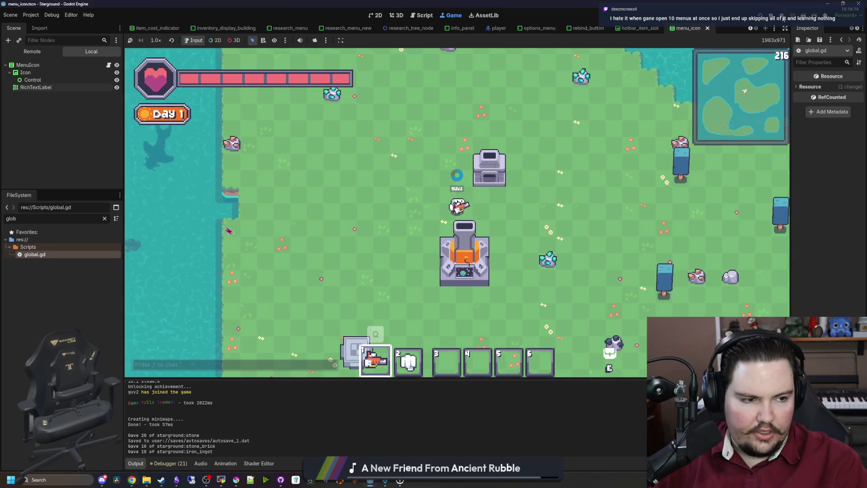
pyautogui.press('F8')
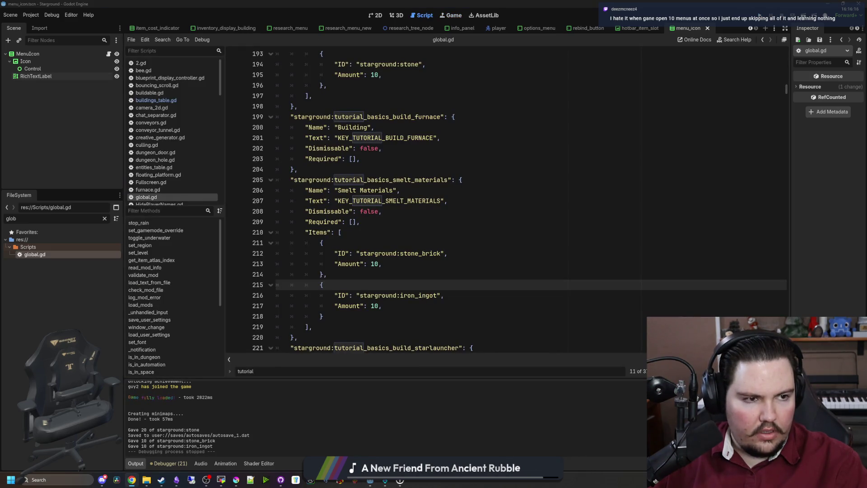
# - Filter the FileSystem for 'transl', select every translations file including translations.csv, and remove them
pyautogui.click(105, 218)
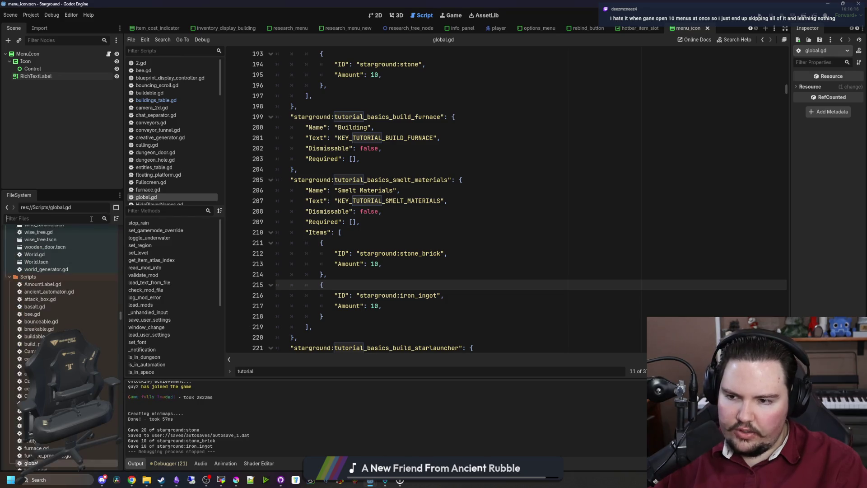
pyautogui.write('translations')
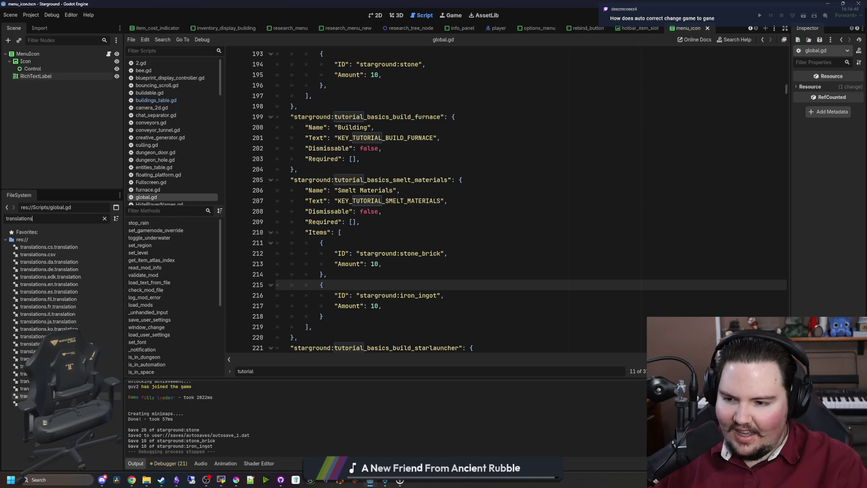
pyautogui.click(25, 403)
pyautogui.keyDown('shift'); pyautogui.click(58, 246); pyautogui.keyUp('shift')
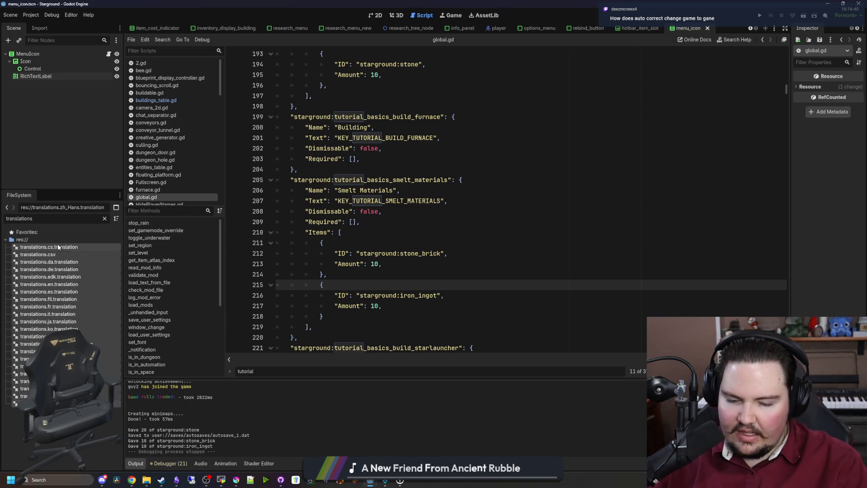
pyautogui.press('Delete')
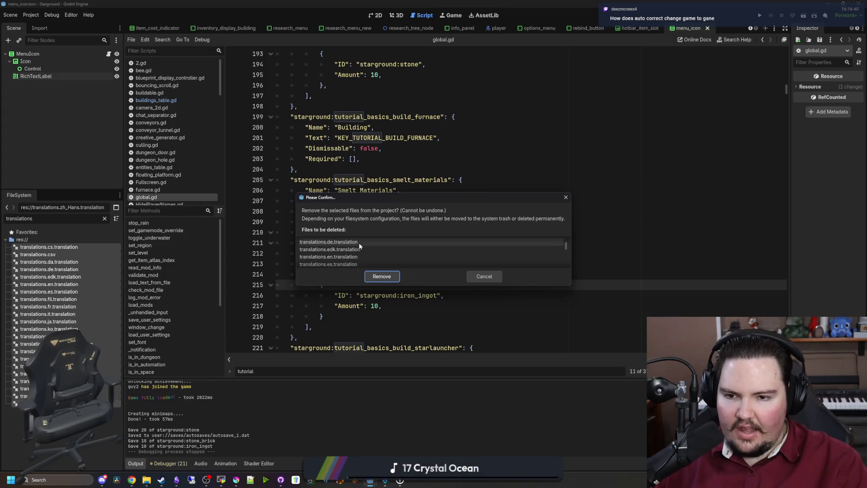
pyautogui.scroll(-3, 360, 246)
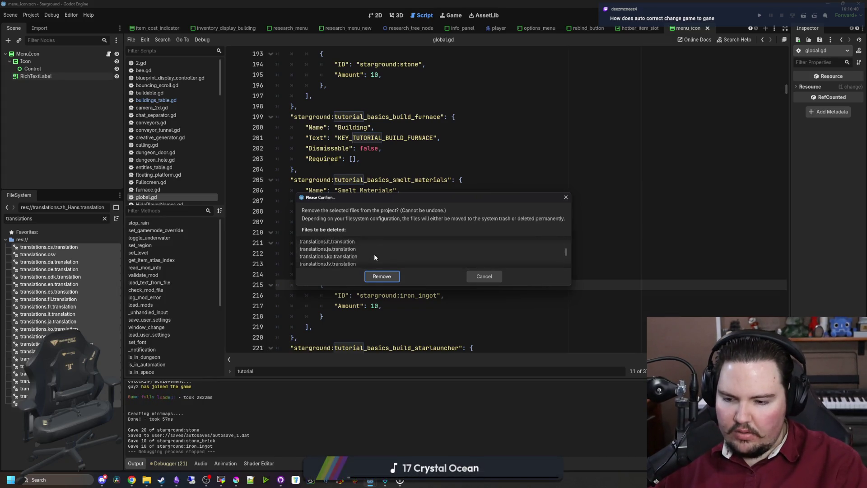
pyautogui.scroll(5, 366, 256)
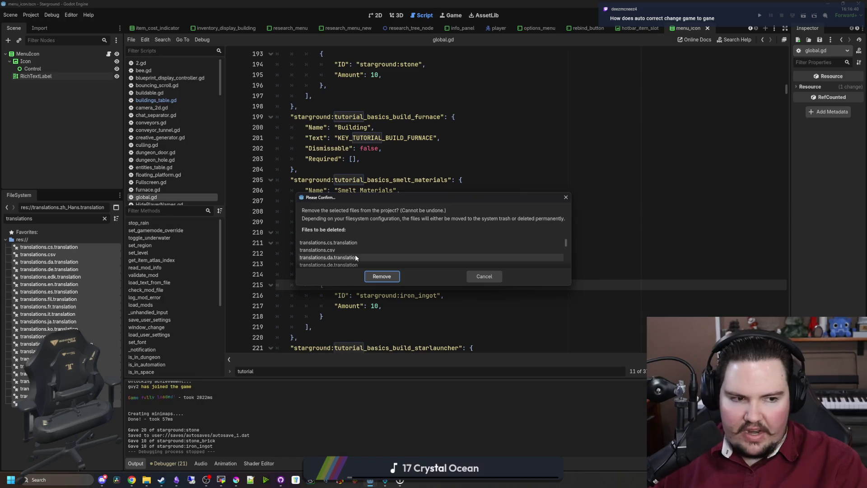
pyautogui.scroll(-10, 355, 256)
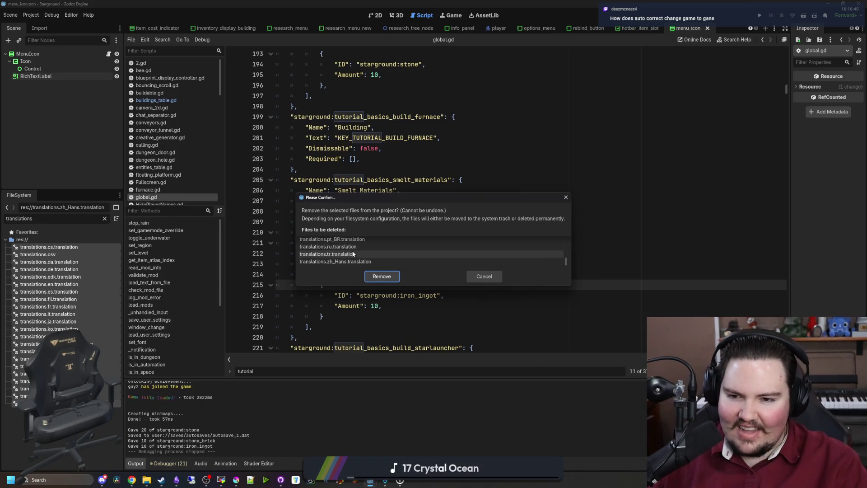
pyautogui.scroll(10, 353, 254)
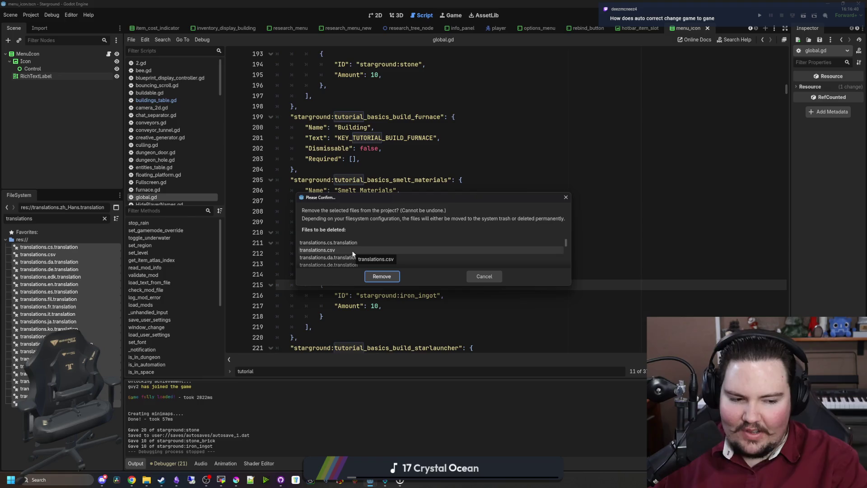
pyautogui.click(394, 275)
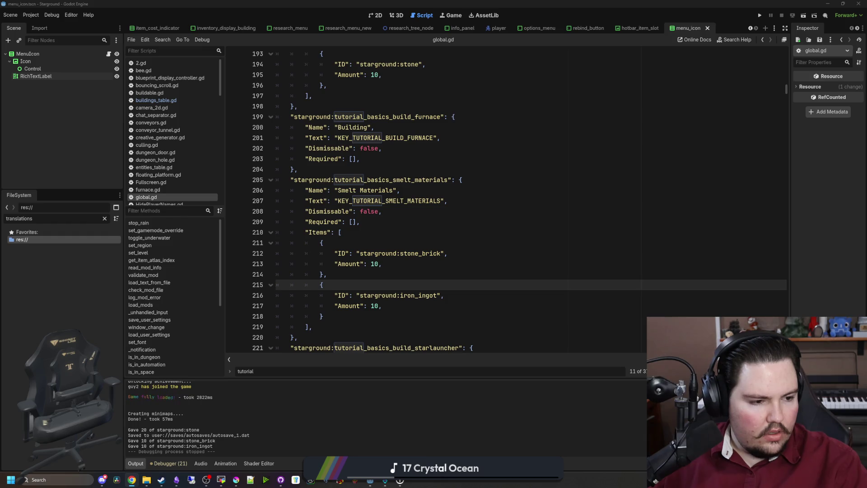
# - In cell C5, change the Portuguese '20 Lingotes' to '10 Lingotes'
pyautogui.hotkey('alt', 'Tab')
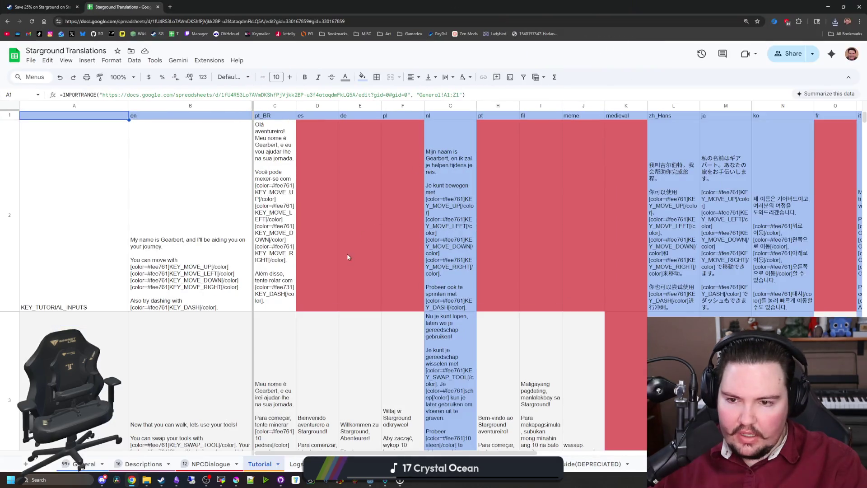
pyautogui.scroll(-4, 277, 239)
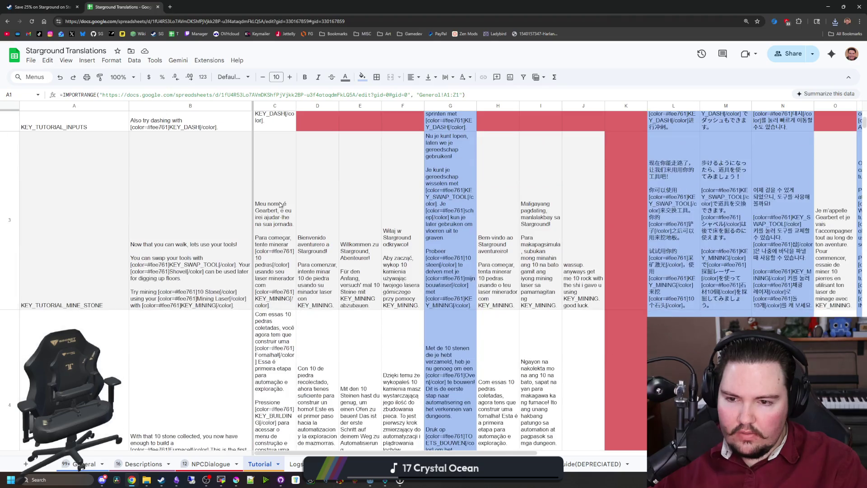
pyautogui.scroll(-2, 277, 263)
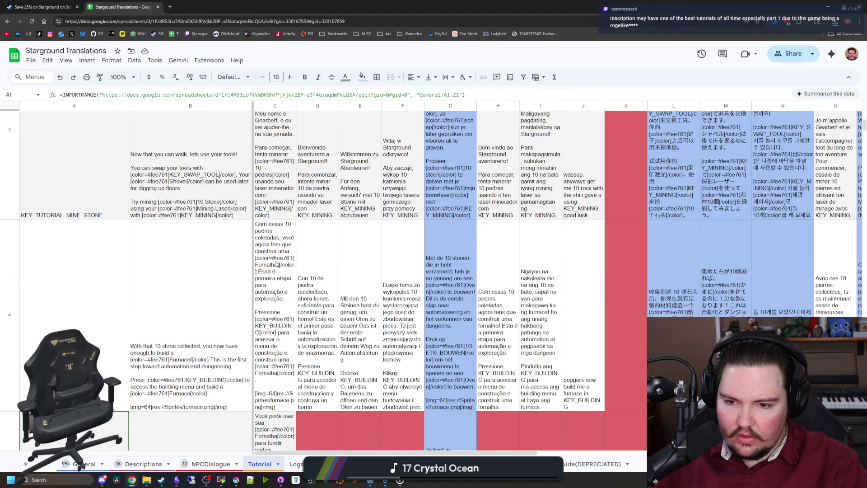
pyautogui.scroll(-4, 276, 322)
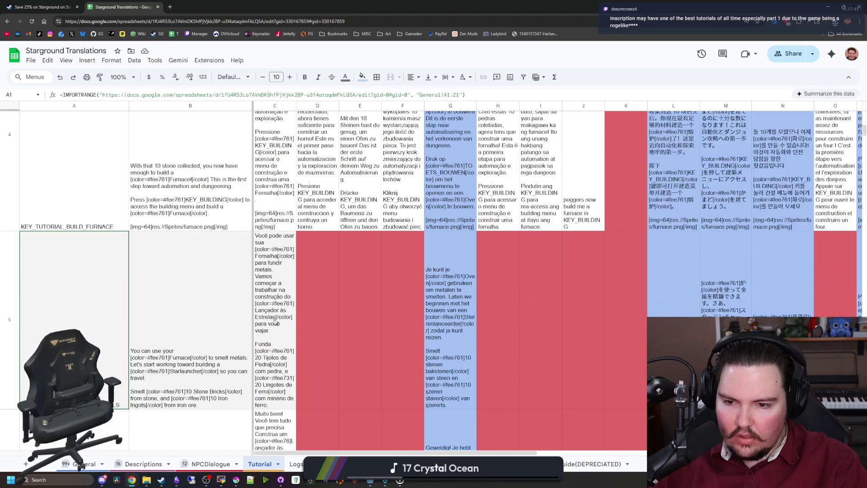
pyautogui.doubleClick(275, 321)
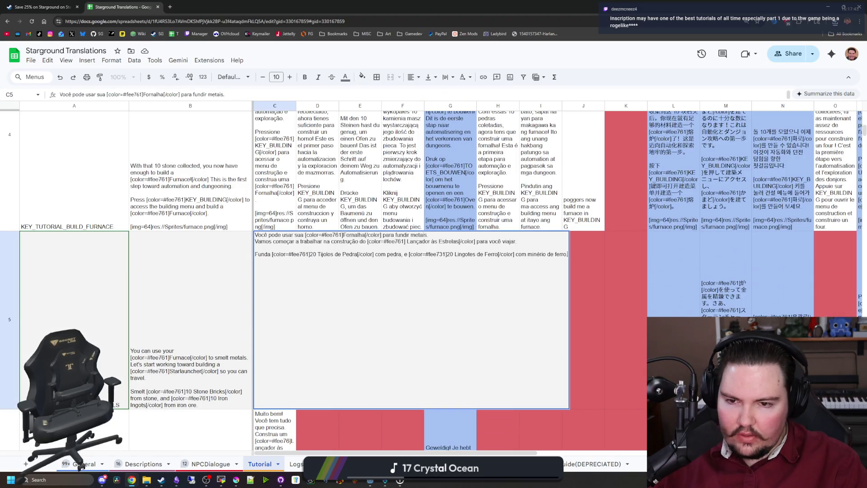
pyautogui.click(315, 254)
pyautogui.press('BackSpace')
pyautogui.write('1')
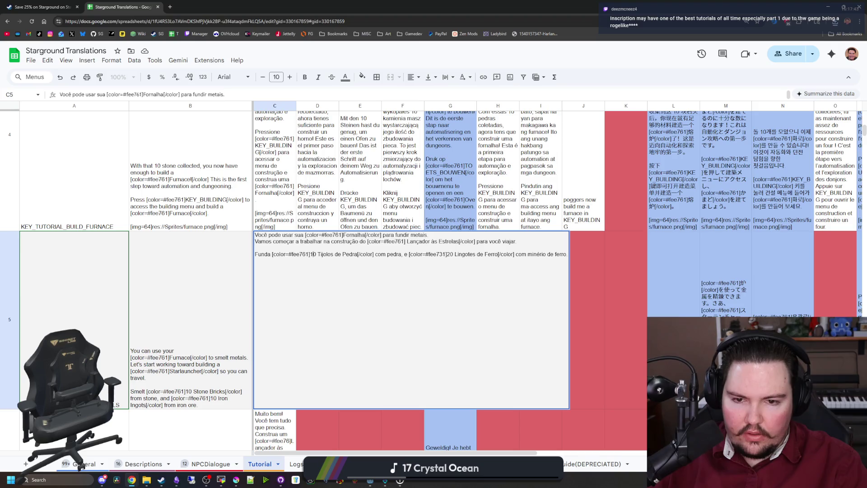
pyautogui.click(457, 254)
pyautogui.press('BackSpace')
pyautogui.write('1')
pyautogui.click(614, 288)
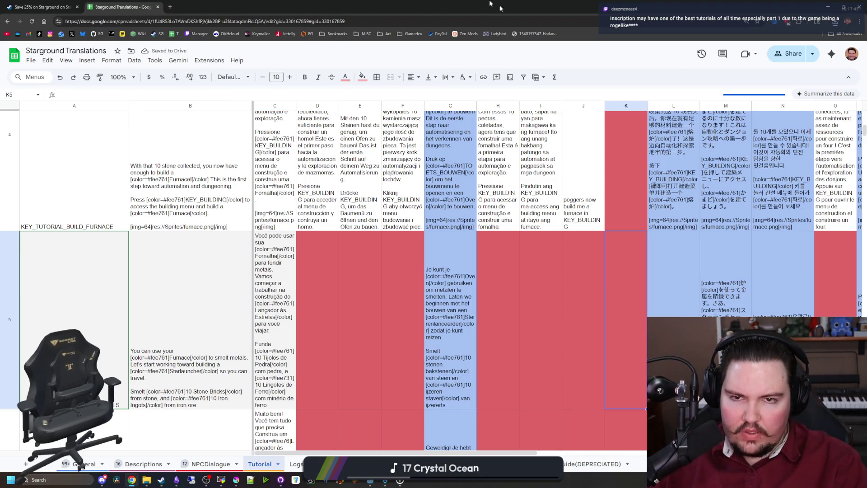
# - Glance at Godot, then scroll the Tutorial sheet to the Smelt Materials and Build Starlauncher rows
pyautogui.hotkey('alt', 'Tab')
pyautogui.click(451, 15)
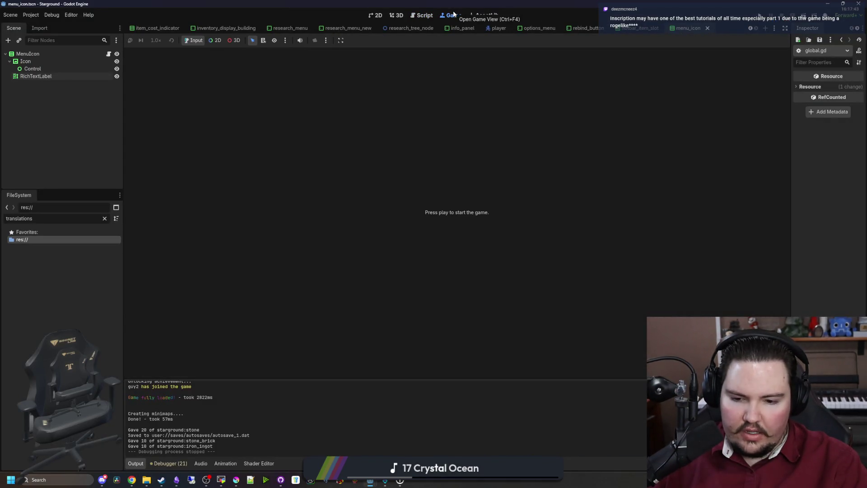
pyautogui.hotkey('alt', 'Tab')
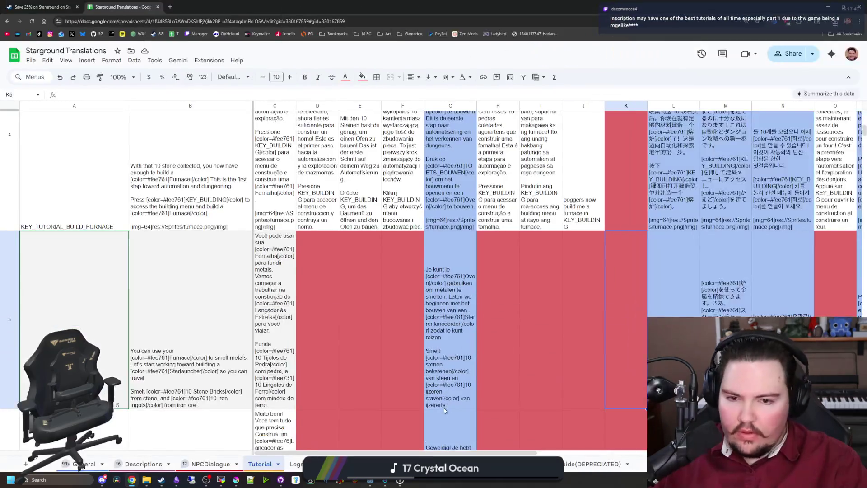
pyautogui.moveTo(426, 453)
pyautogui.mouseDown()
pyautogui.moveTo(446, 453)
pyautogui.moveTo(425, 452)
pyautogui.mouseUp()
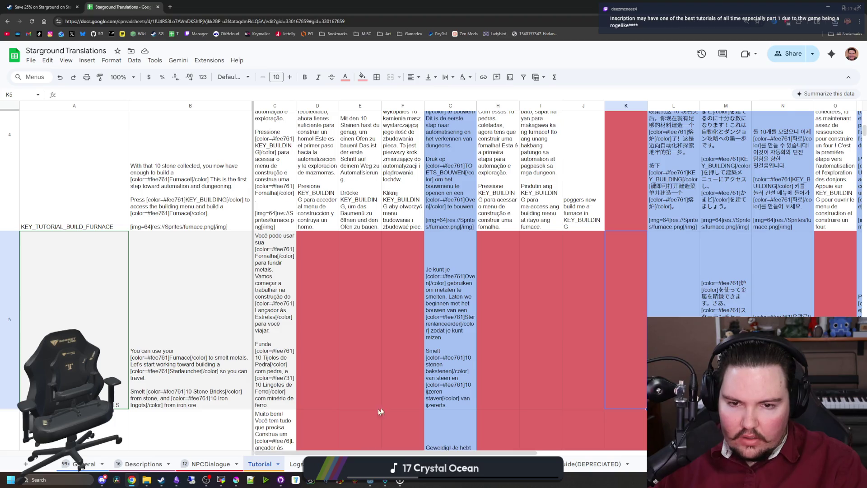
pyautogui.scroll(2, 380, 411)
pyautogui.moveTo(454, 453); pyautogui.dragTo(506, 452)
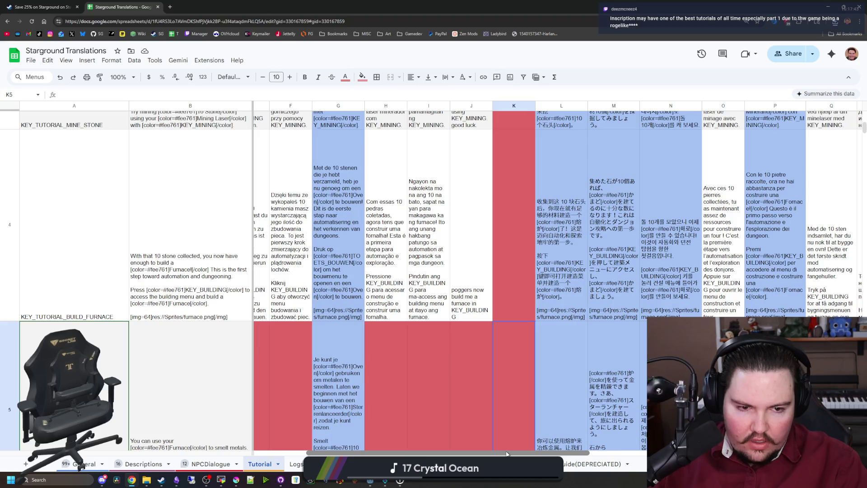
pyautogui.hscroll(5, 607, 435)
pyautogui.hscroll(-4, 535, 429)
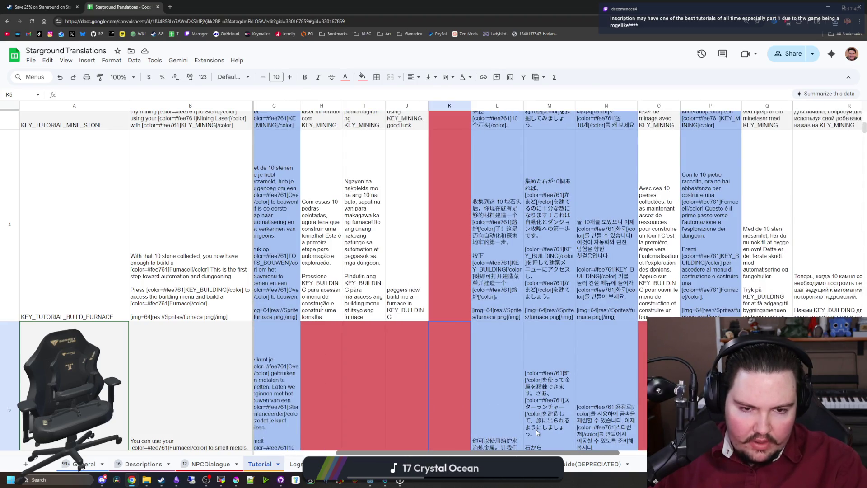
pyautogui.hscroll(-4, 496, 429)
pyautogui.scroll(-4, 519, 368)
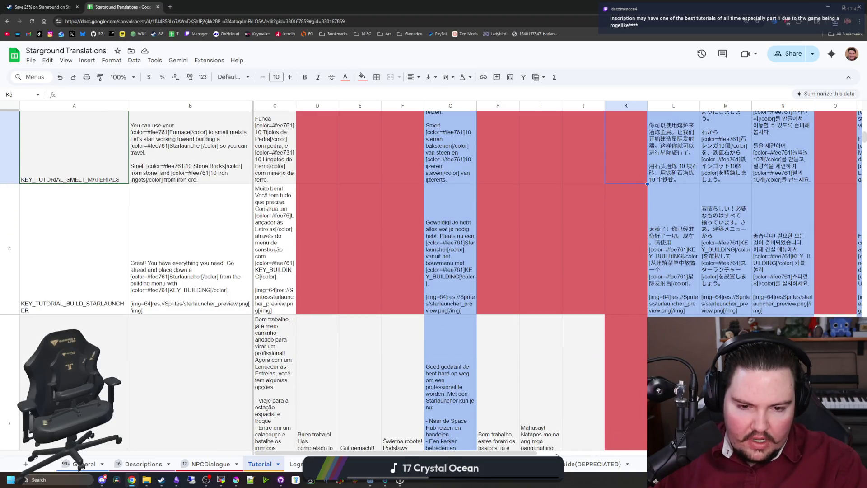
pyautogui.hscroll(6, 539, 295)
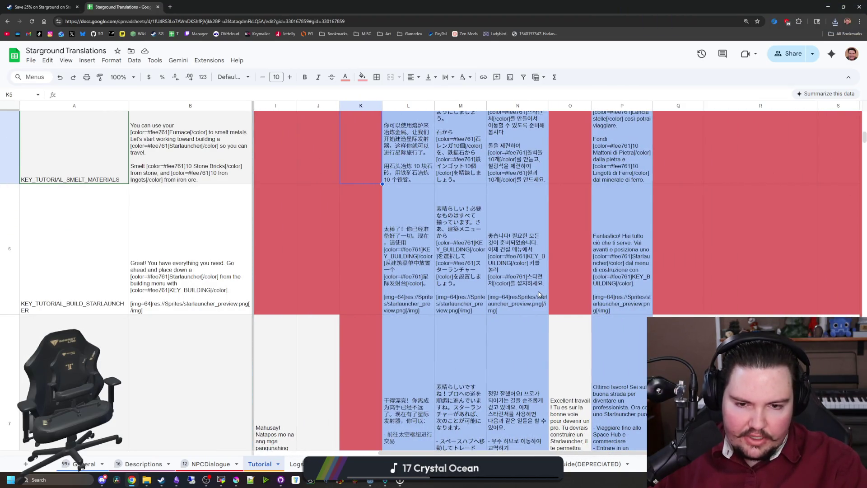
# - Copy the Korean GOOGLETRANSLATE result for Build Starlauncher from cell N6
pyautogui.rightClick(521, 293)
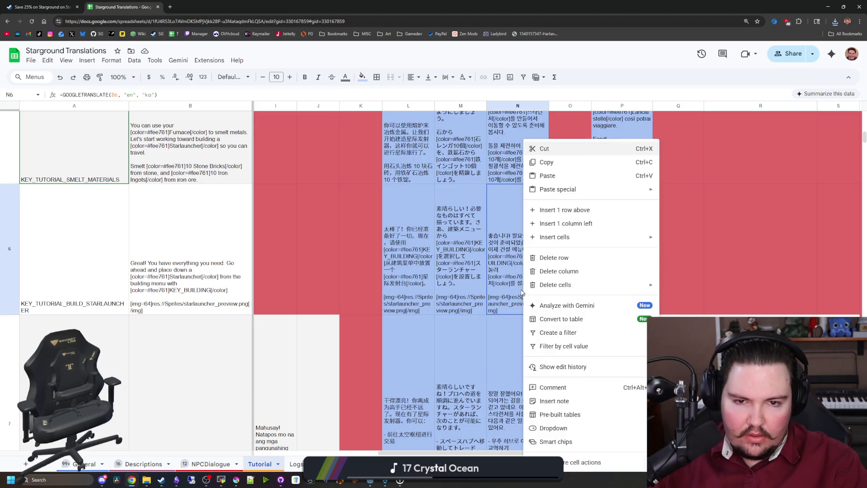
pyautogui.click(514, 289)
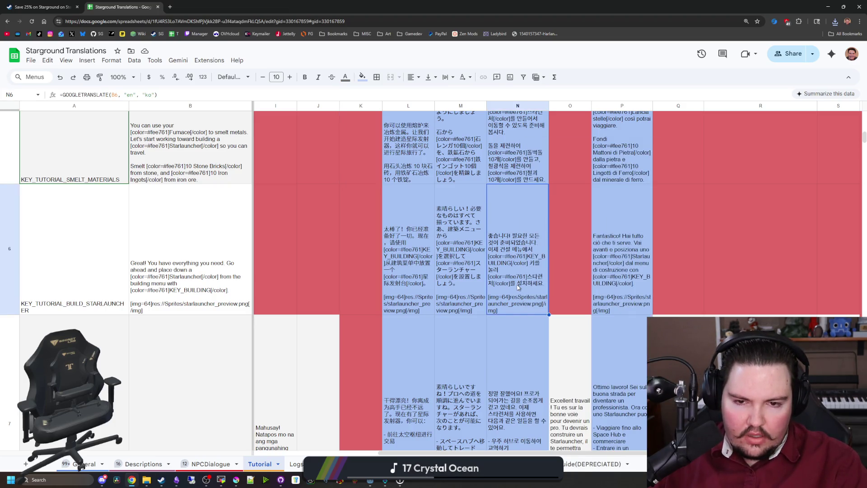
pyautogui.doubleClick(518, 293)
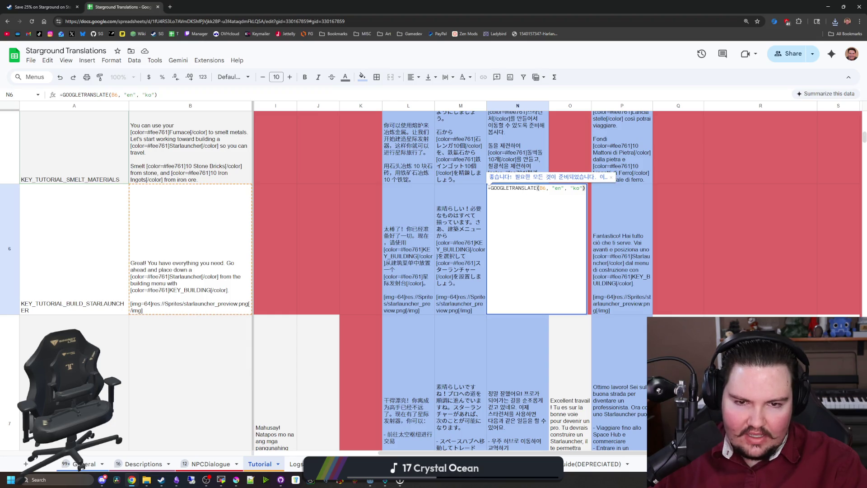
pyautogui.moveTo(490, 177); pyautogui.dragTo(604, 177)
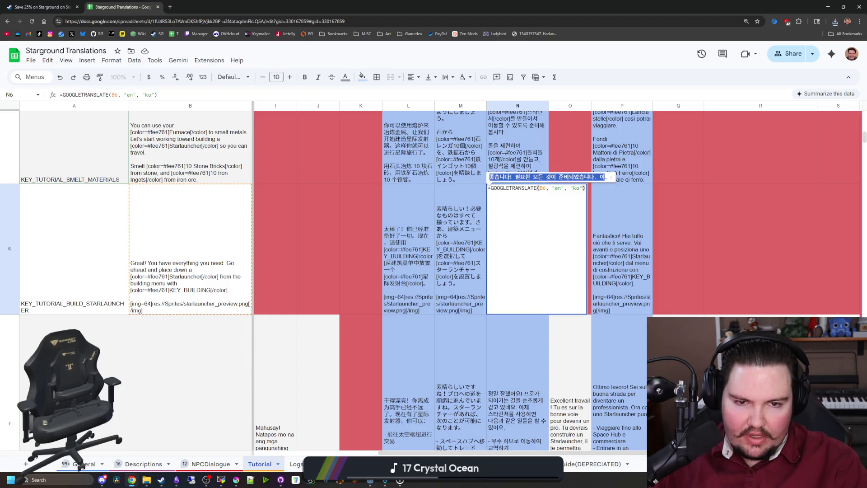
pyautogui.hotkey('ctrl', 'c')
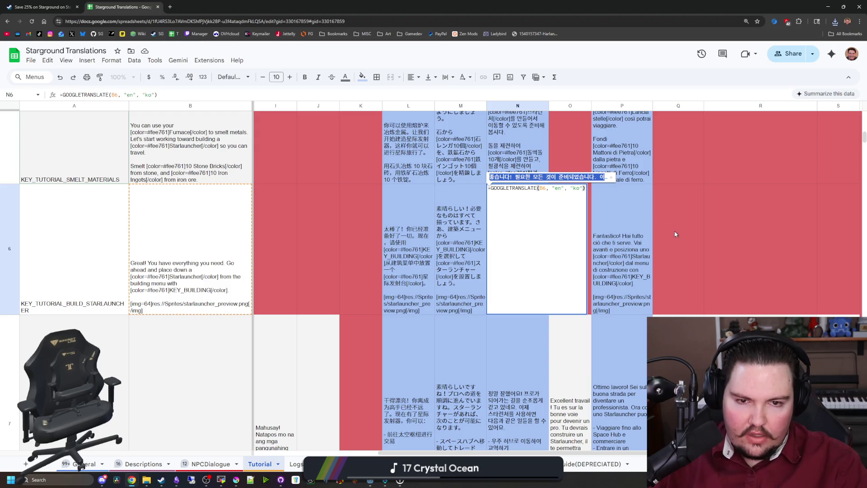
pyautogui.click(677, 235)
pyautogui.hotkey('ctrl', 'v')
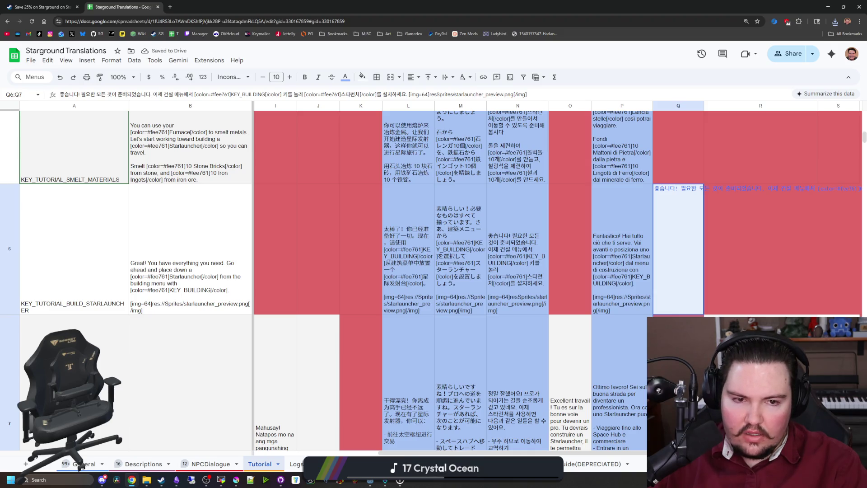
pyautogui.press('Delete')
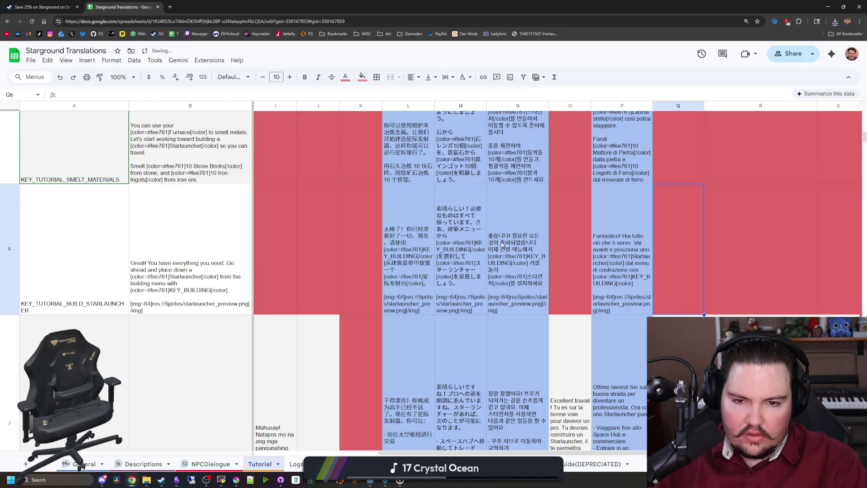
# - Replace N6's formula with the pasted Korean text and put [img=64] on its own line
pyautogui.doubleClick(509, 257)
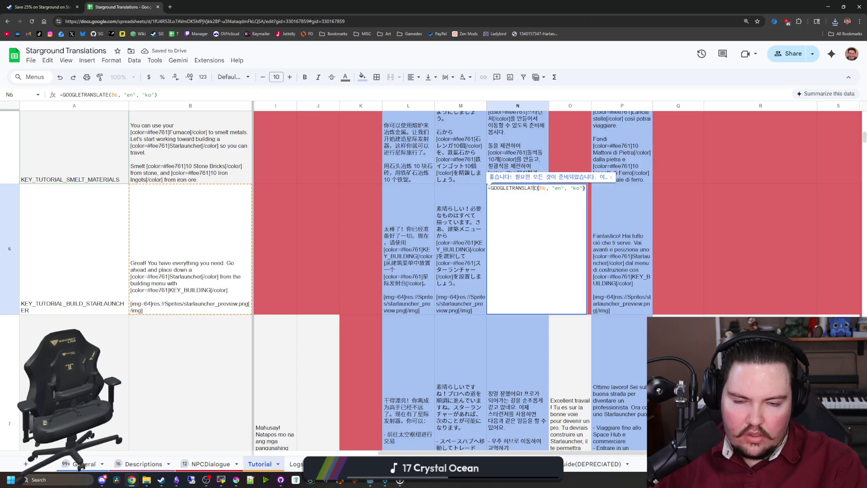
pyautogui.hotkey('ctrl', 'a')
pyautogui.press('BackSpace')
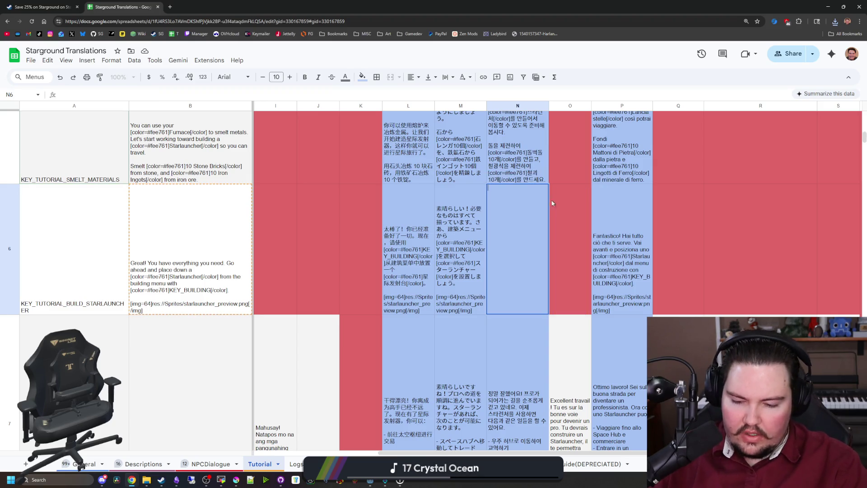
pyautogui.hotkey('ctrl', 'v')
pyautogui.click(352, 236)
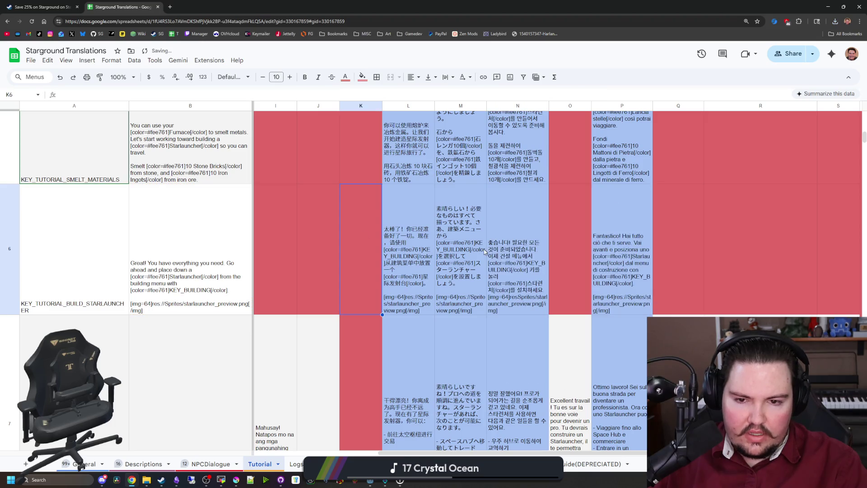
pyautogui.doubleClick(510, 283)
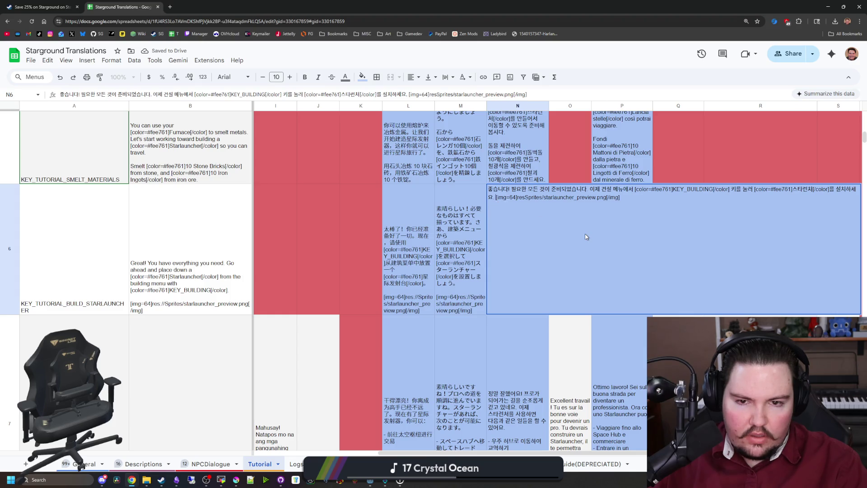
pyautogui.hotkey('ctrl', 'Return')
pyautogui.hotkey('ctrl', 'Return')
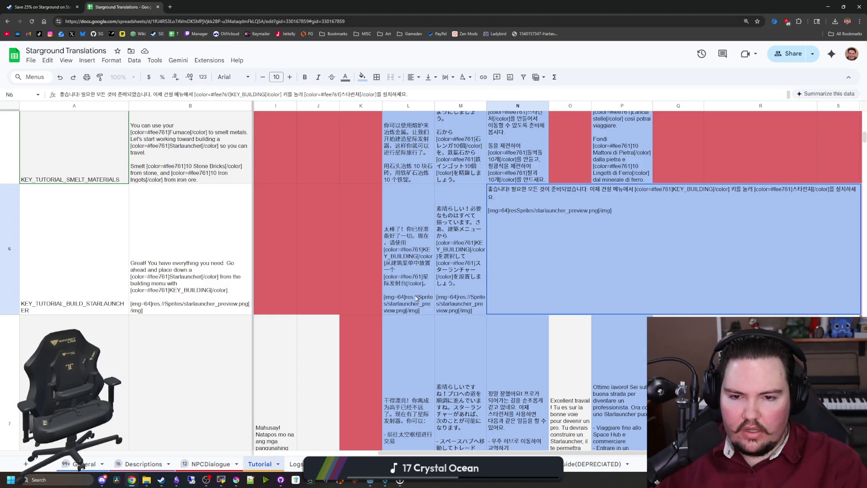
pyautogui.click(416, 298)
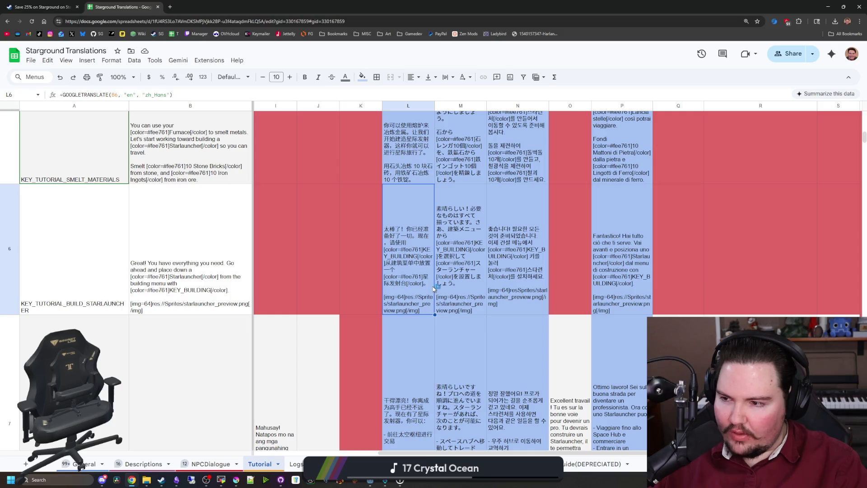
# - Fix the Korean cell's image path by inserting '://' after res
pyautogui.doubleClick(511, 302)
pyautogui.click(515, 210)
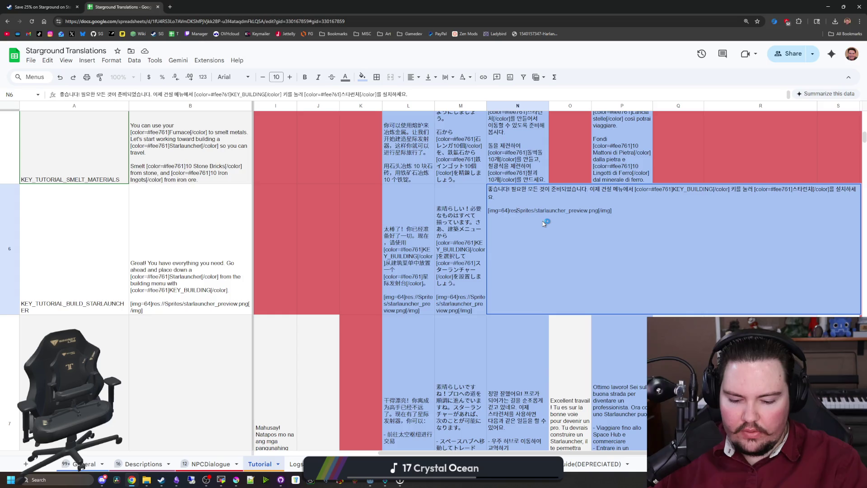
pyautogui.write('://')
pyautogui.click(310, 241)
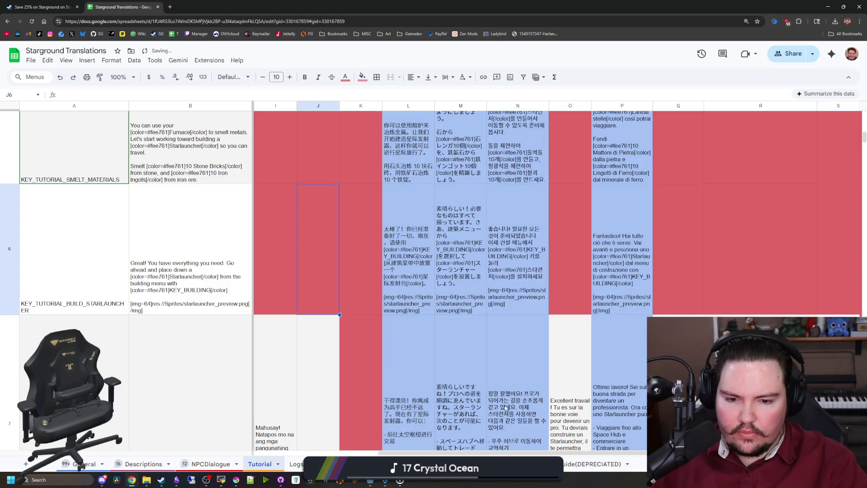
# - Browse the Tutorial sheet's rows and language columns, then switch to the General sheet
pyautogui.moveTo(459, 452); pyautogui.dragTo(334, 444)
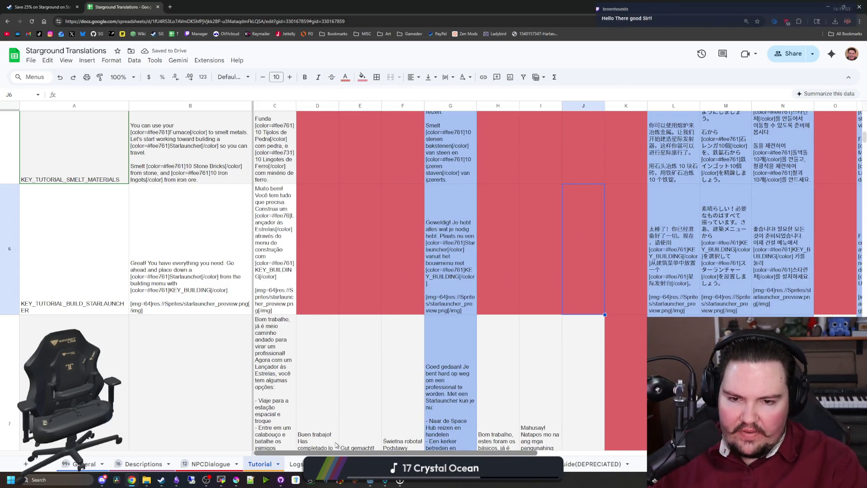
pyautogui.hscroll(5, 360, 444)
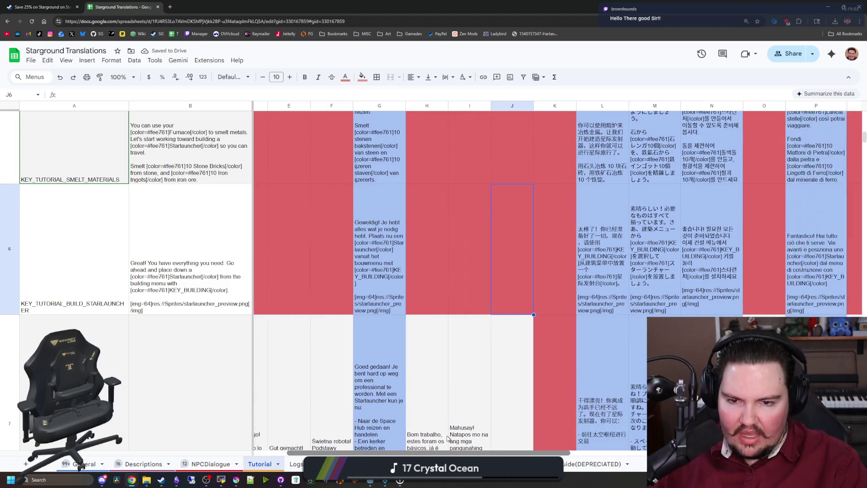
pyautogui.hscroll(5, 498, 435)
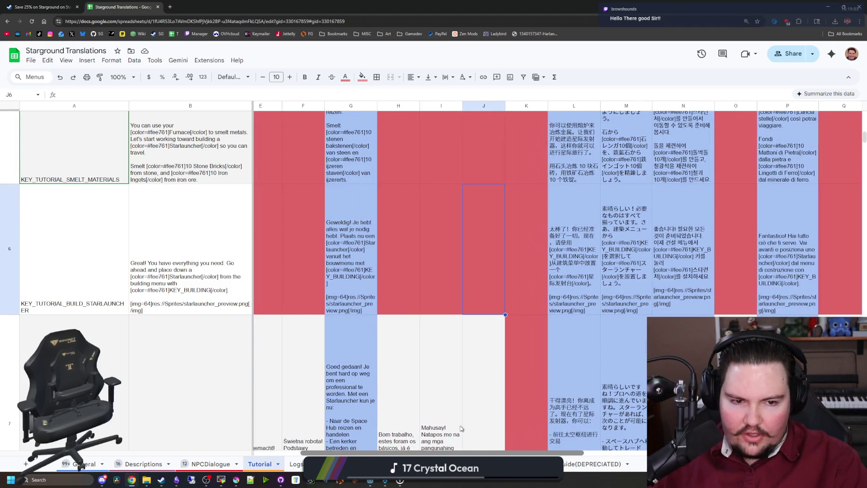
pyautogui.hscroll(-5, 497, 426)
pyautogui.hscroll(-2, 497, 425)
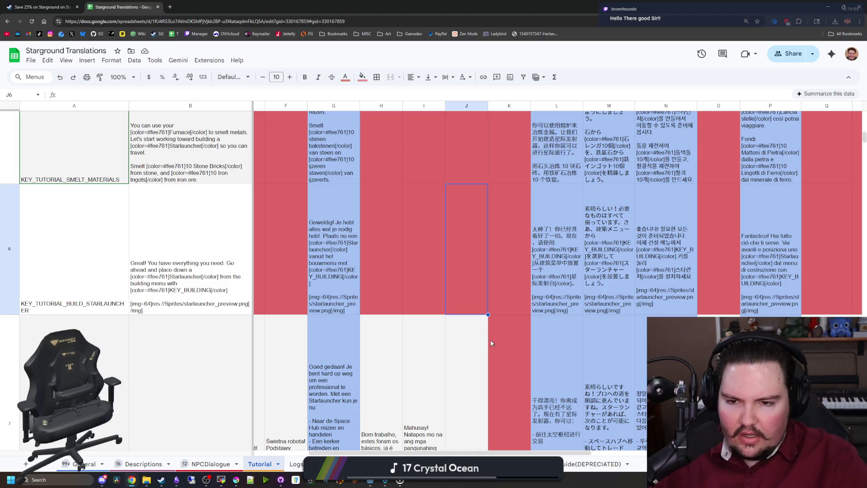
pyautogui.hscroll(-3, 441, 446)
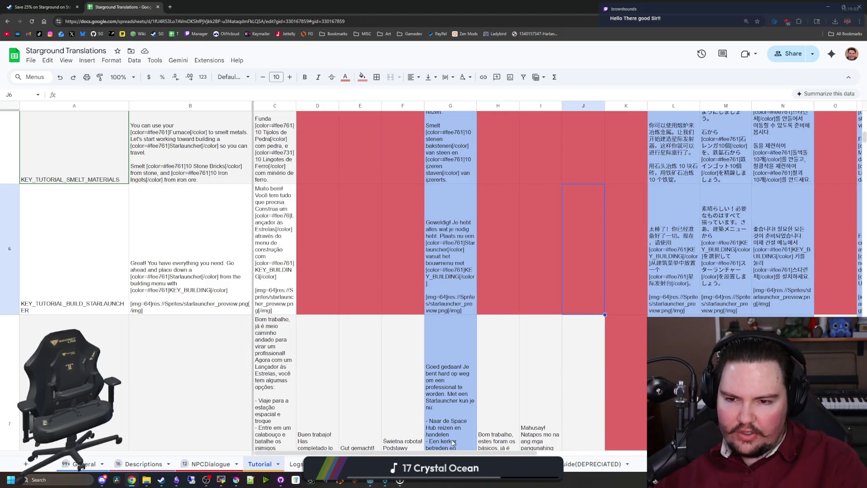
pyautogui.scroll(3, 454, 443)
pyautogui.scroll(-2, 469, 455)
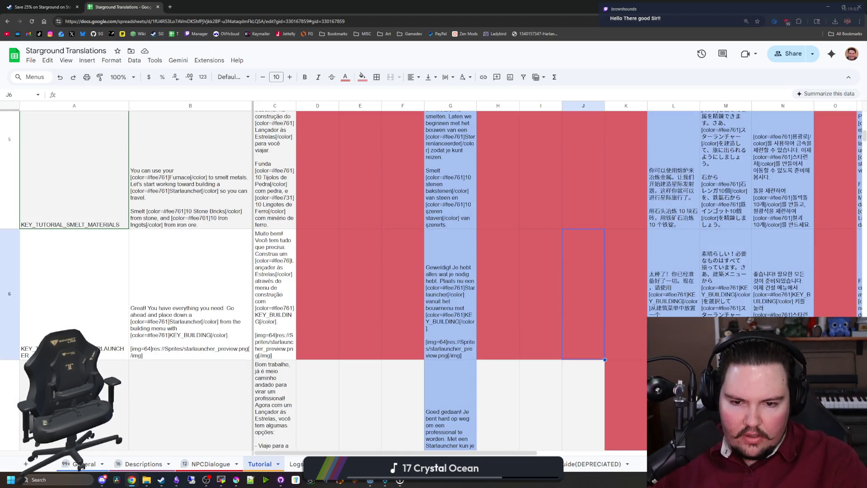
pyautogui.hscroll(1, 515, 455)
pyautogui.moveTo(514, 455); pyautogui.dragTo(648, 446)
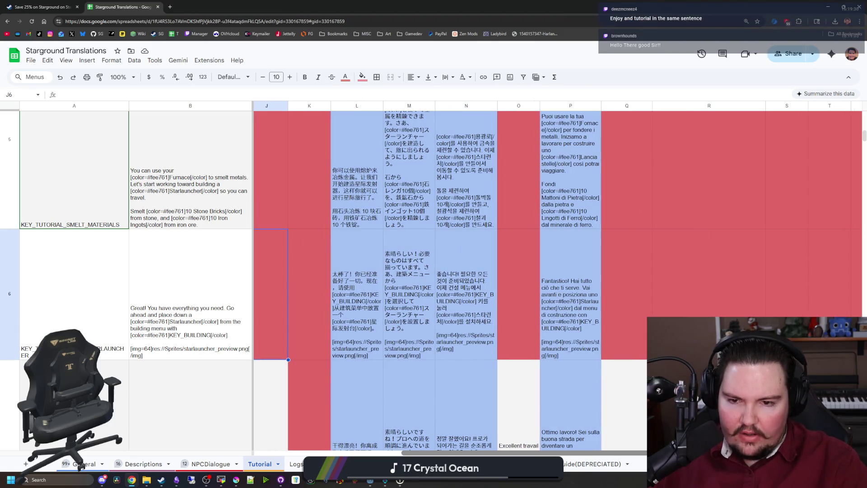
pyautogui.scroll(2, 438, 356)
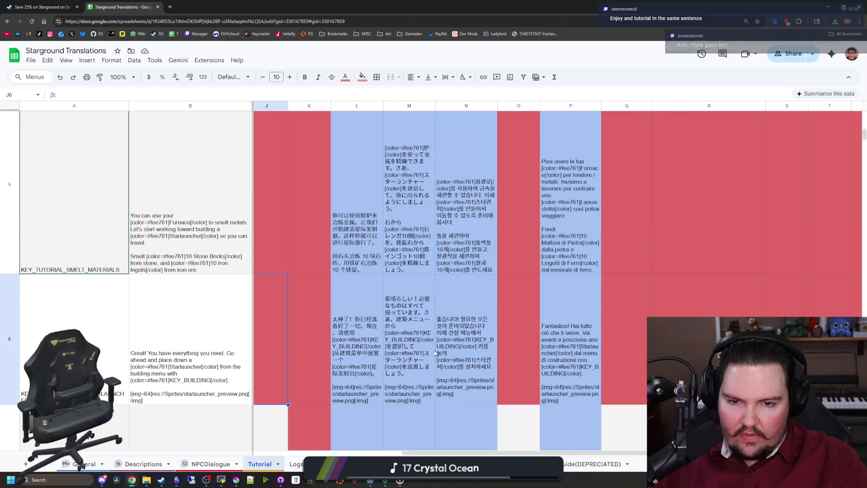
pyautogui.scroll(-2, 510, 408)
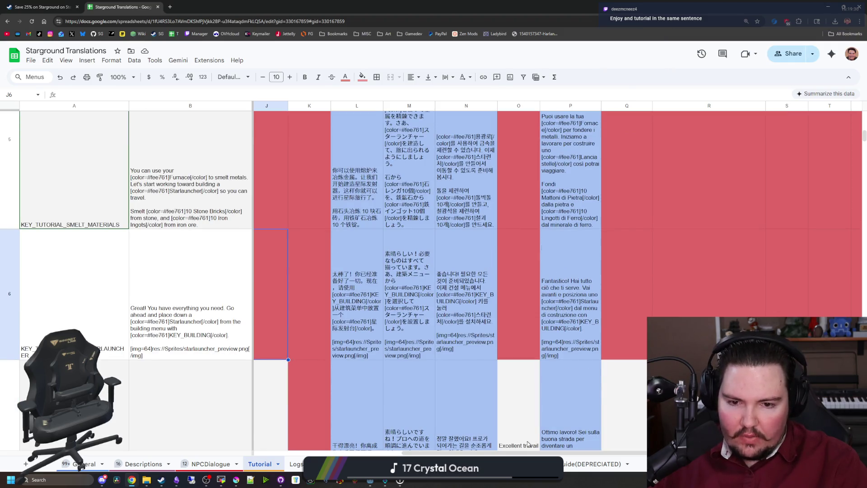
pyautogui.hscroll(1, 513, 452)
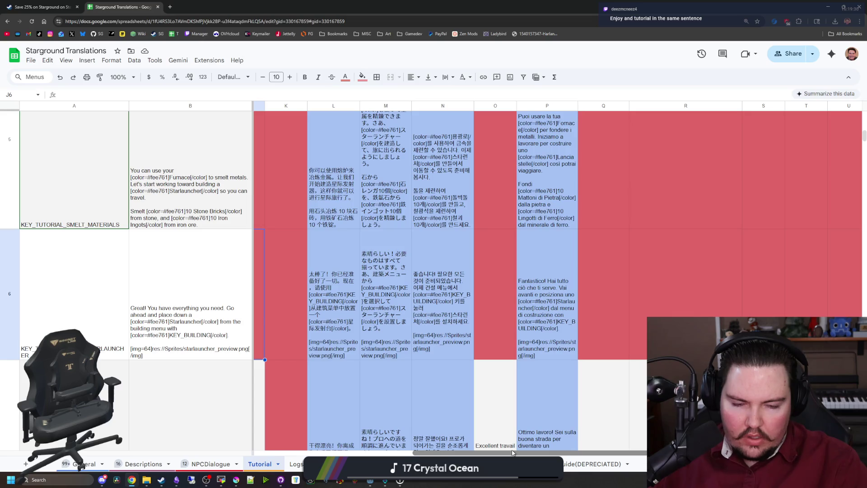
pyautogui.hscroll(-1, 445, 354)
pyautogui.scroll(-3, 446, 354)
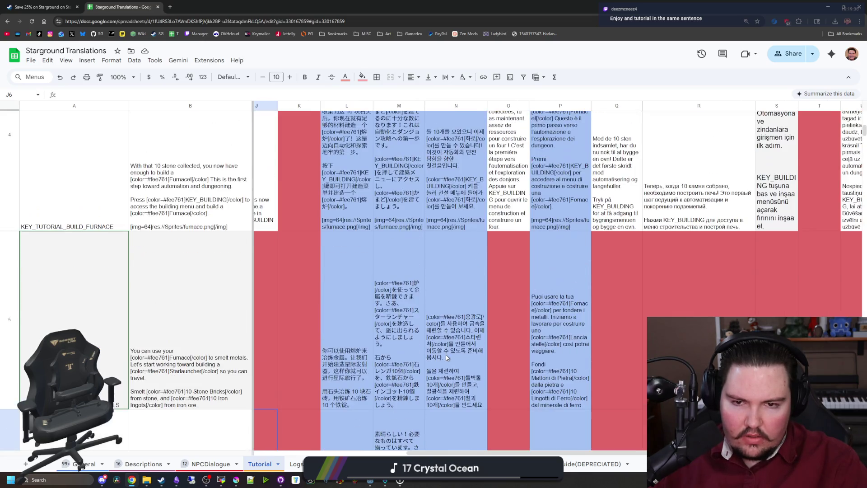
pyautogui.scroll(3, 462, 334)
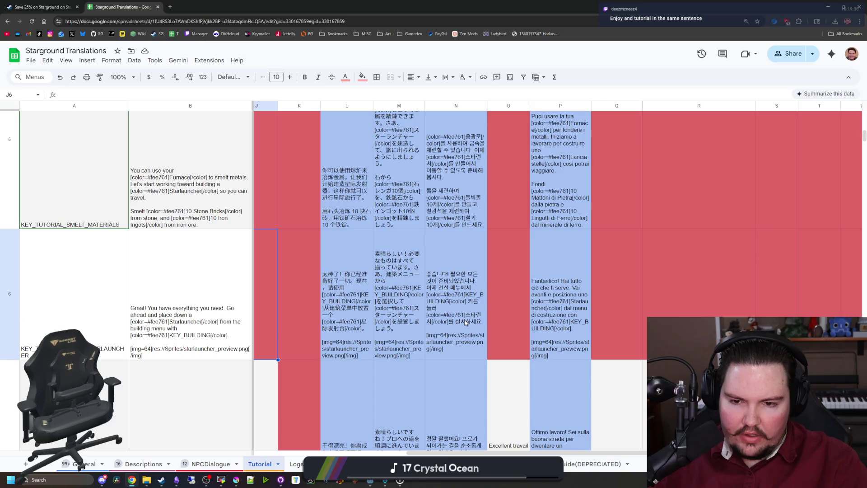
pyautogui.scroll(5, 465, 321)
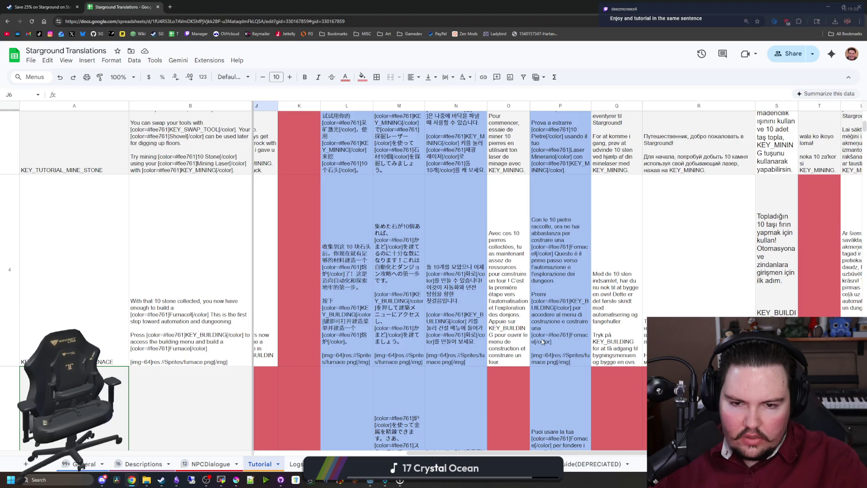
pyautogui.scroll(3, 491, 327)
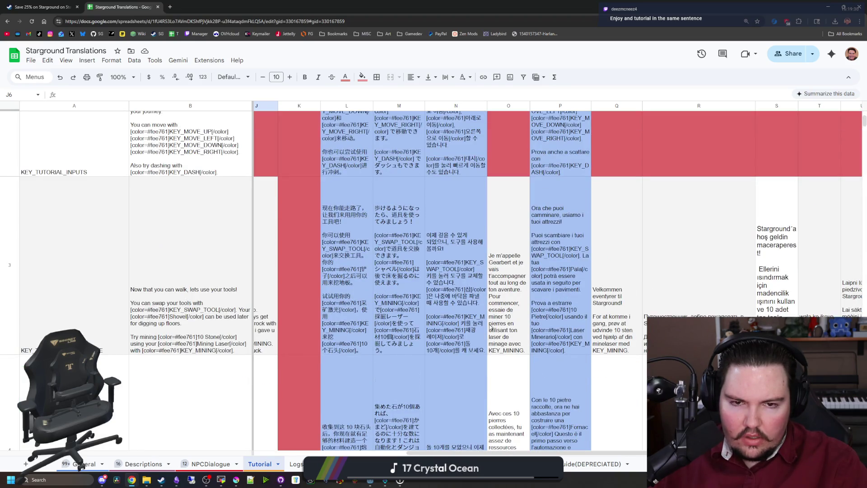
pyautogui.scroll(3, 500, 337)
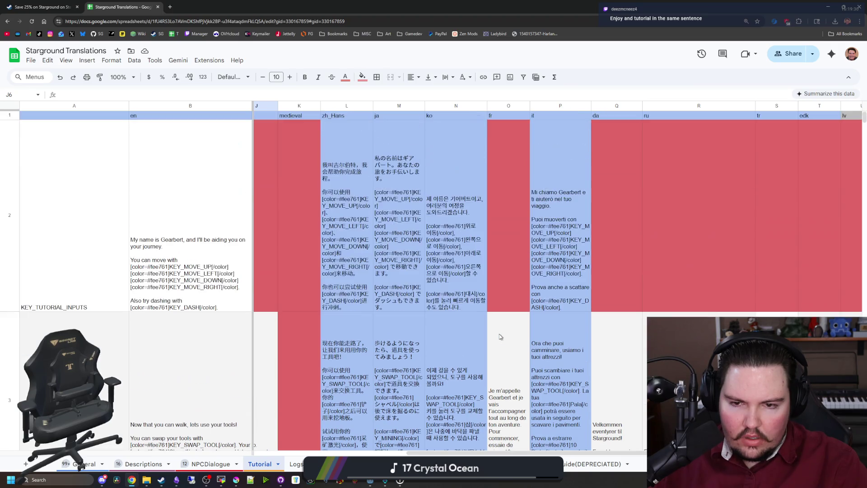
pyautogui.scroll(-10, 500, 337)
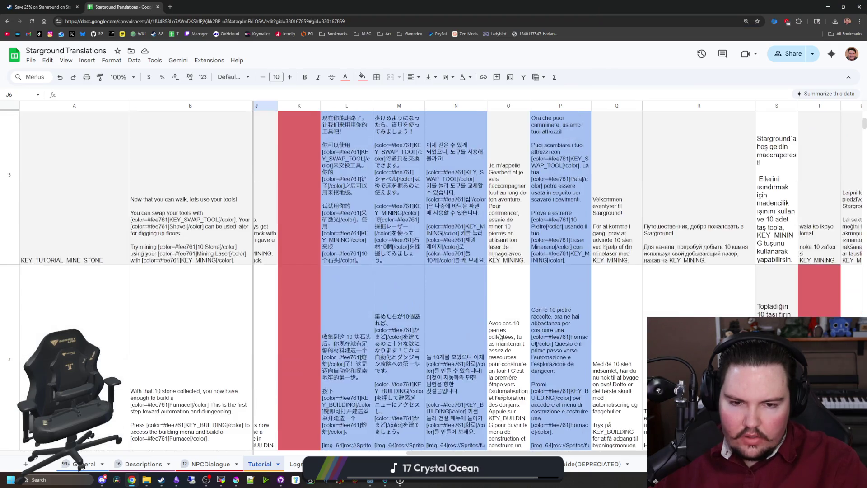
pyautogui.scroll(-2, 557, 403)
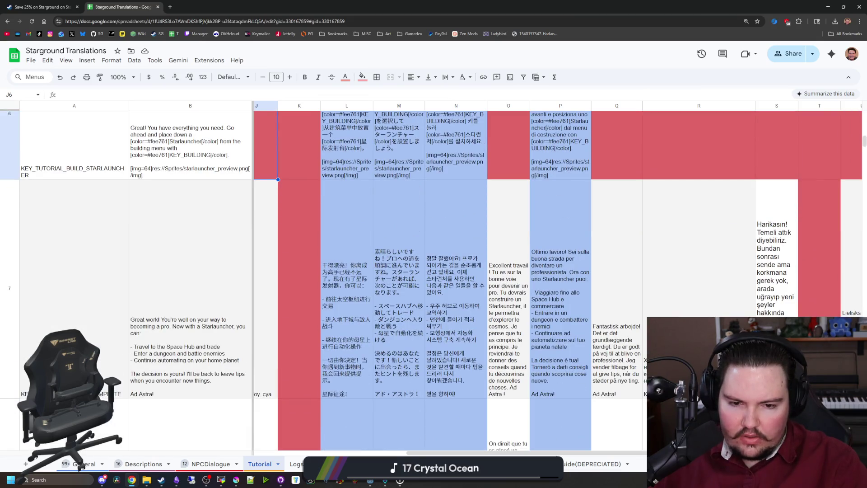
pyautogui.moveTo(562, 453); pyautogui.dragTo(410, 453)
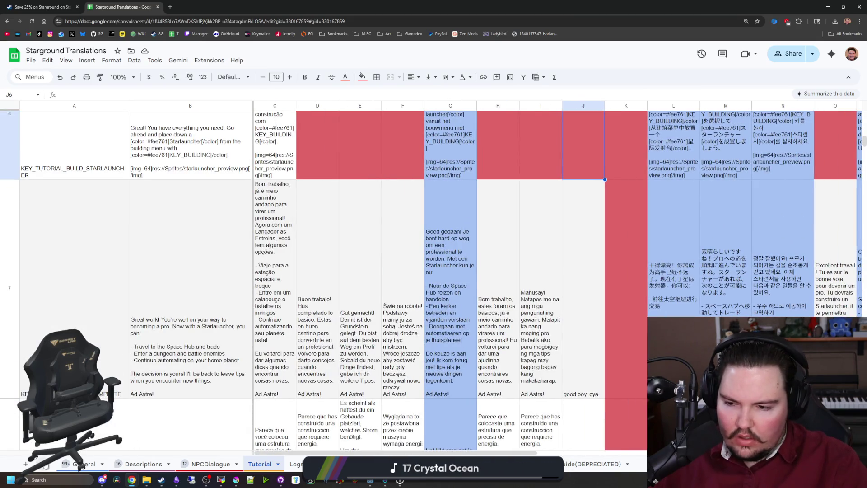
pyautogui.click(83, 464)
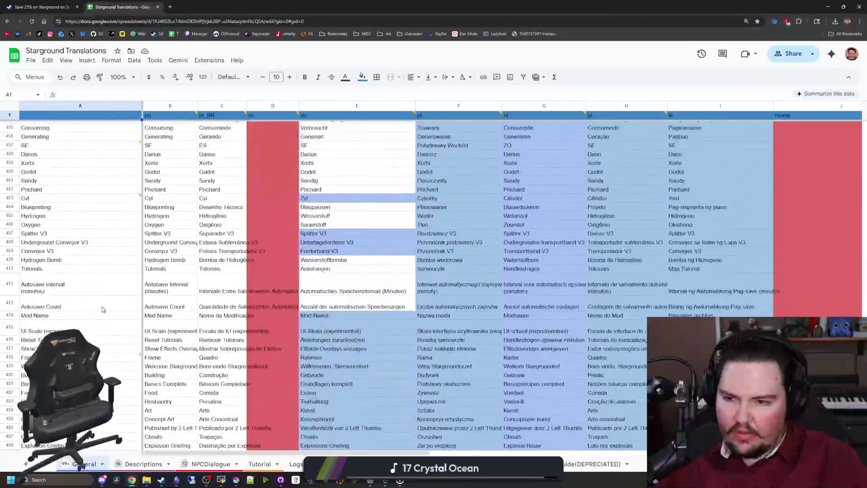
# - Enter 'Objectives' in A529 below Item Generator, check neighbouring cells, and return to Godot
pyautogui.scroll(-12, 103, 310)
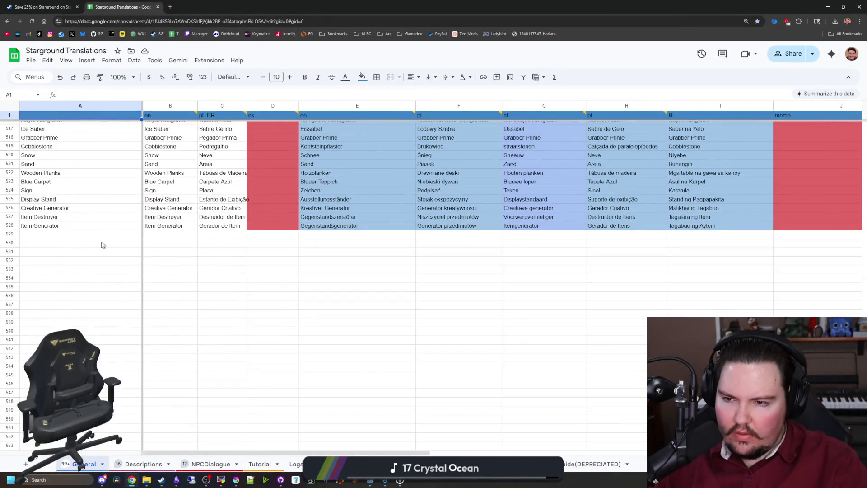
pyautogui.click(107, 234)
pyautogui.write('Object')
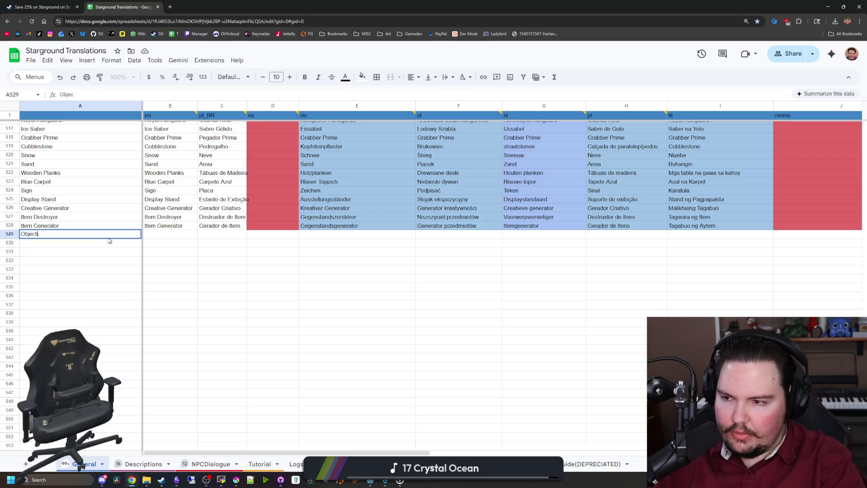
pyautogui.write('ves')
pyautogui.click(110, 252)
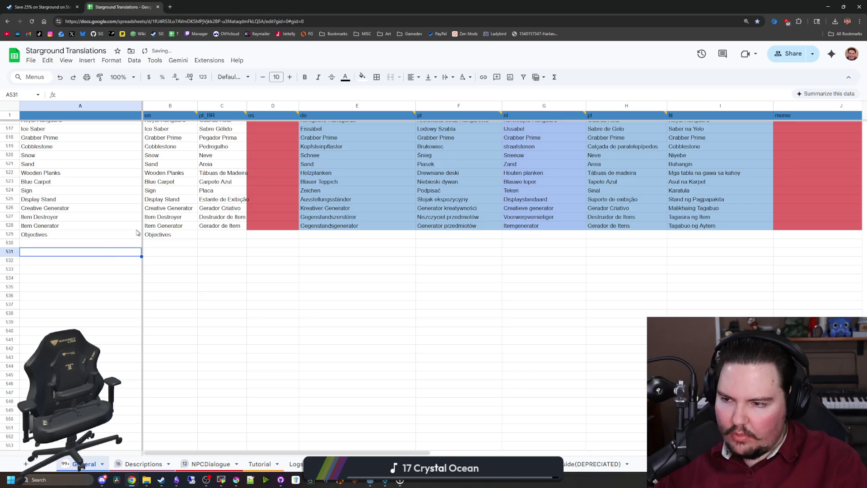
pyautogui.click(167, 246)
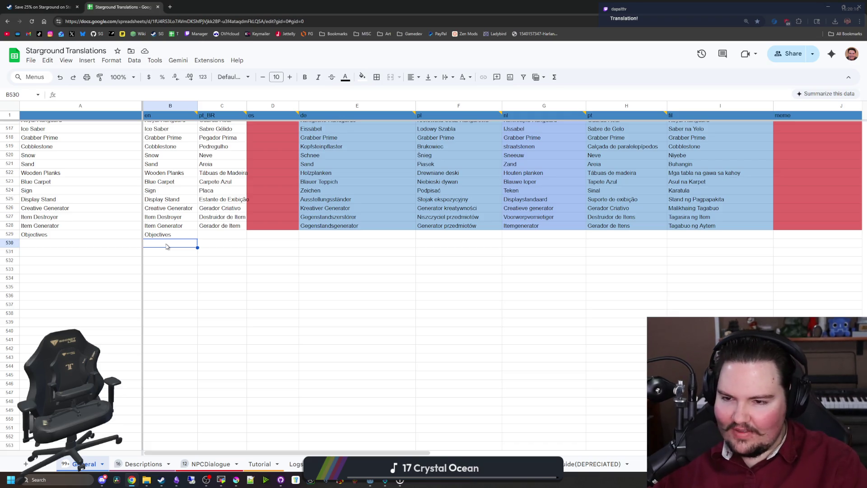
pyautogui.click(230, 235)
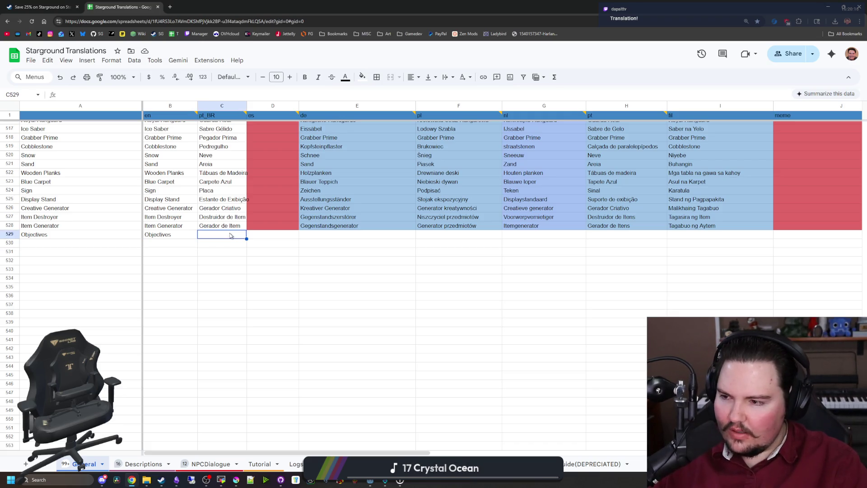
pyautogui.click(285, 228)
pyautogui.scroll(1, 285, 227)
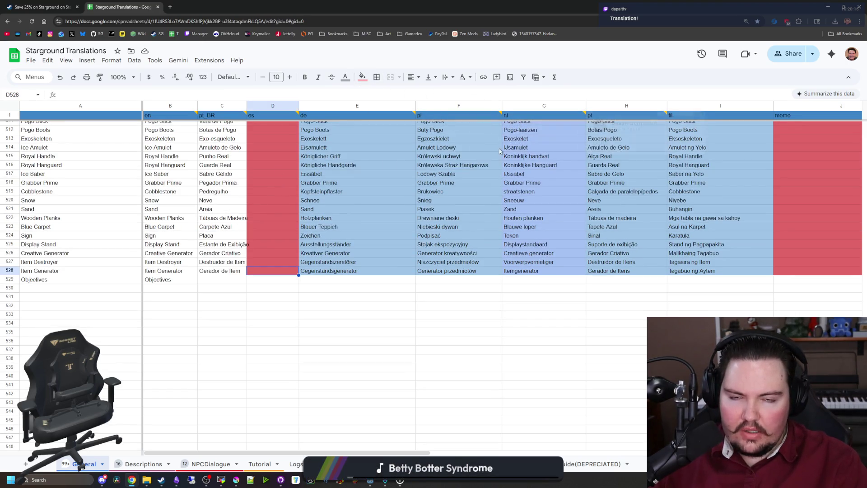
pyautogui.hotkey('alt', 'Tab')
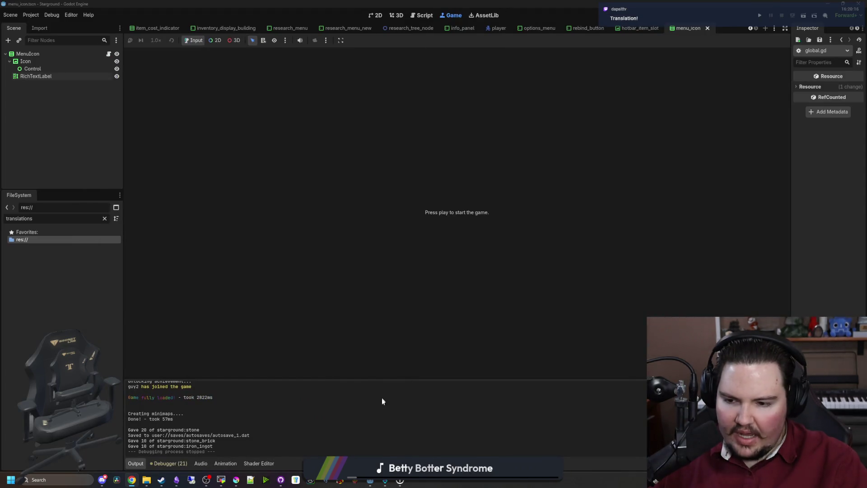
# - Filter the FileSystem dock for 'tutorial' and open Tutorial.gd
pyautogui.click(73, 294)
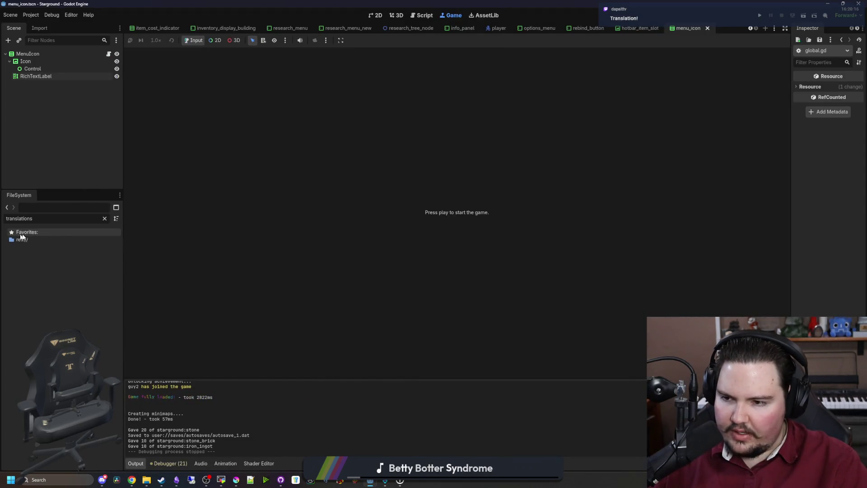
pyautogui.click(105, 218)
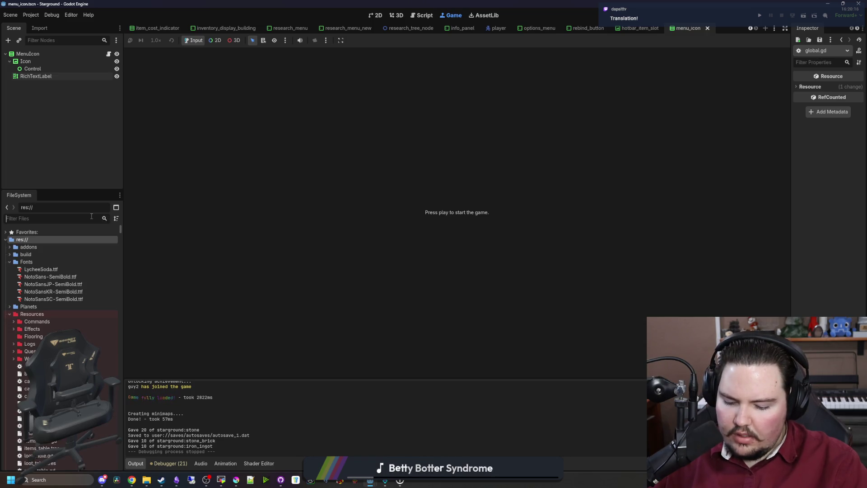
pyautogui.write('tutorial')
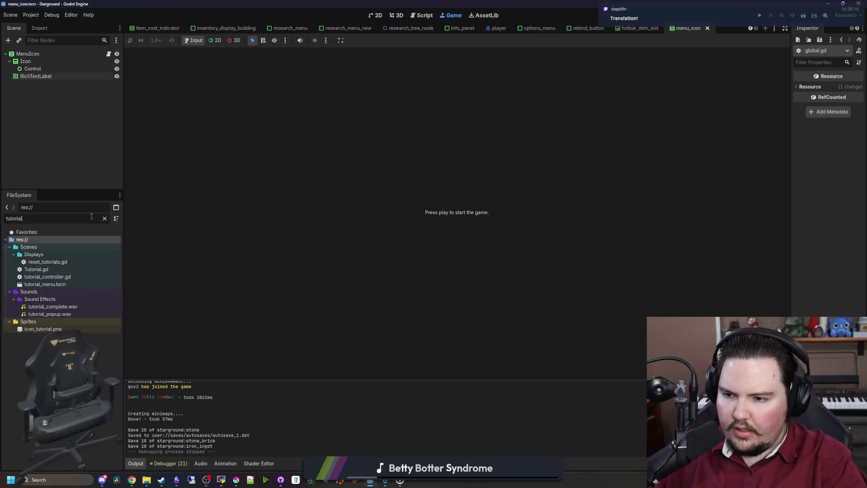
pyautogui.doubleClick(51, 270)
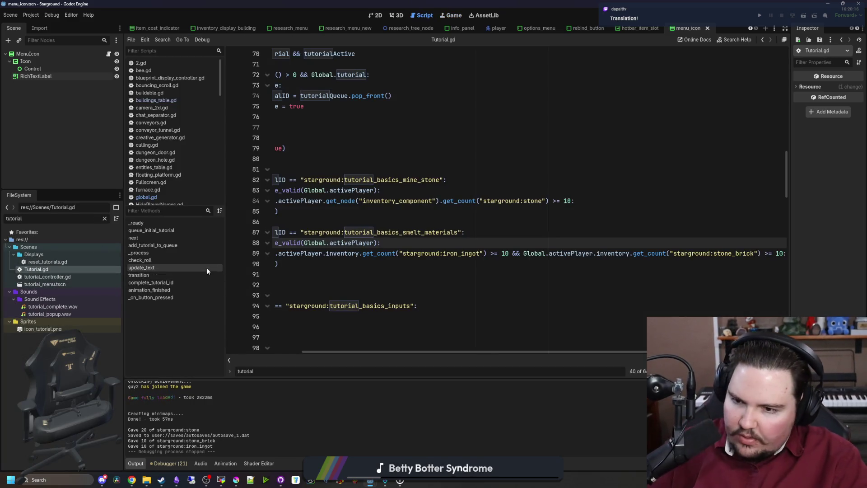
pyautogui.moveTo(125, 267); pyautogui.dragTo(61, 267)
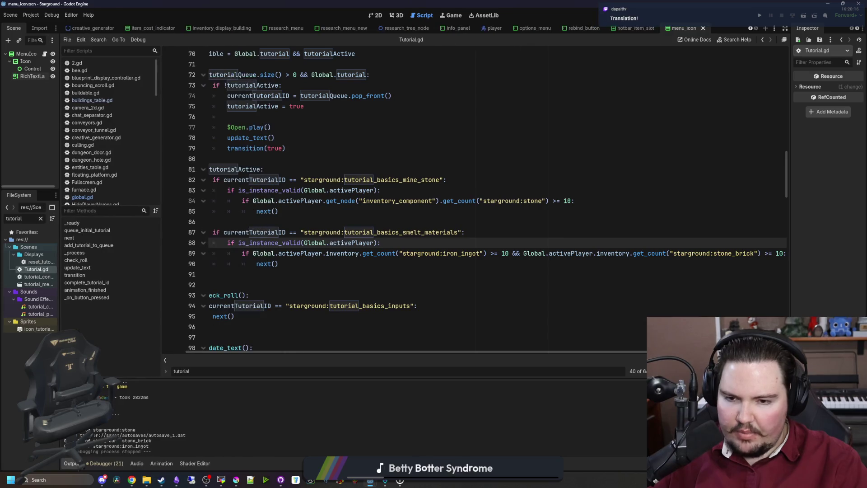
pyautogui.click(336, 278)
pyautogui.scroll(10, 329, 265)
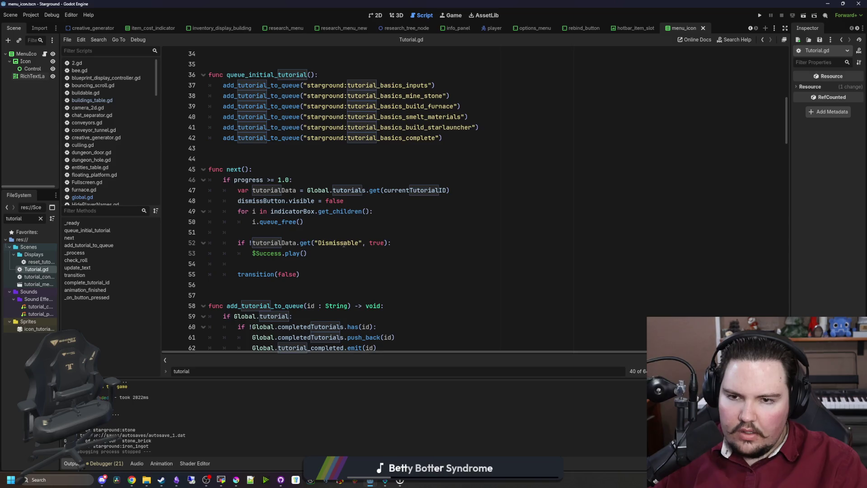
pyautogui.scroll(6, 343, 243)
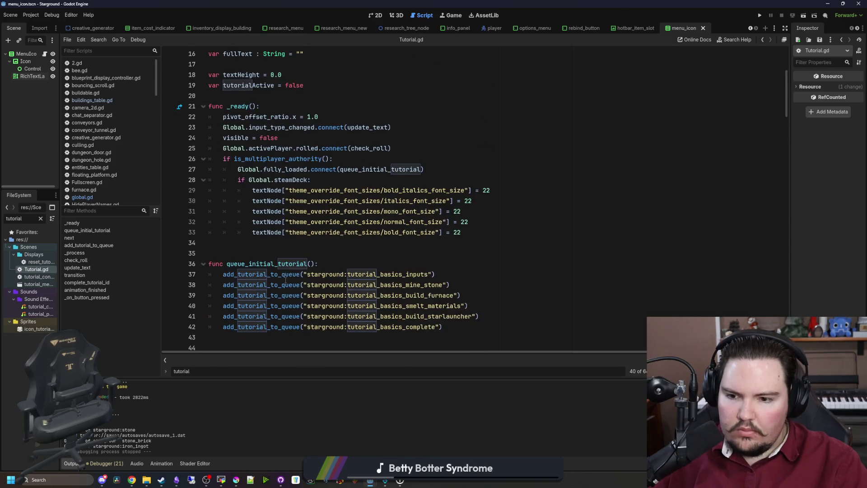
pyautogui.scroll(-9, 286, 280)
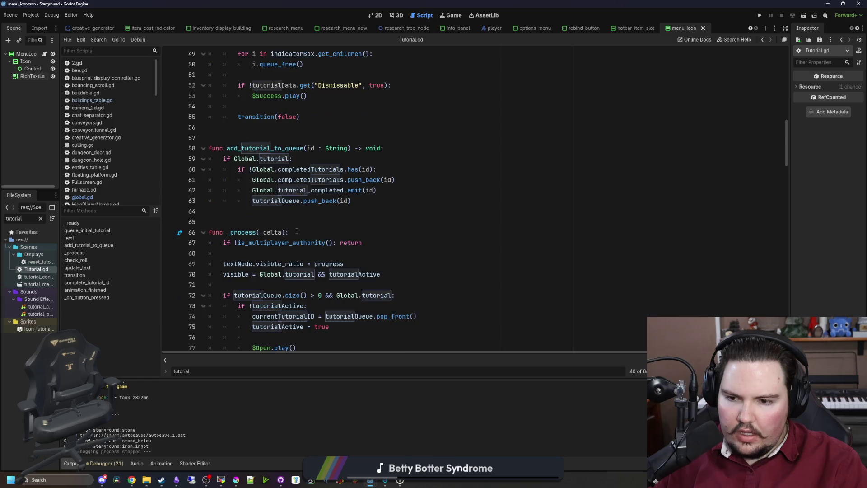
pyautogui.scroll(-6, 297, 231)
pyautogui.scroll(12, 292, 243)
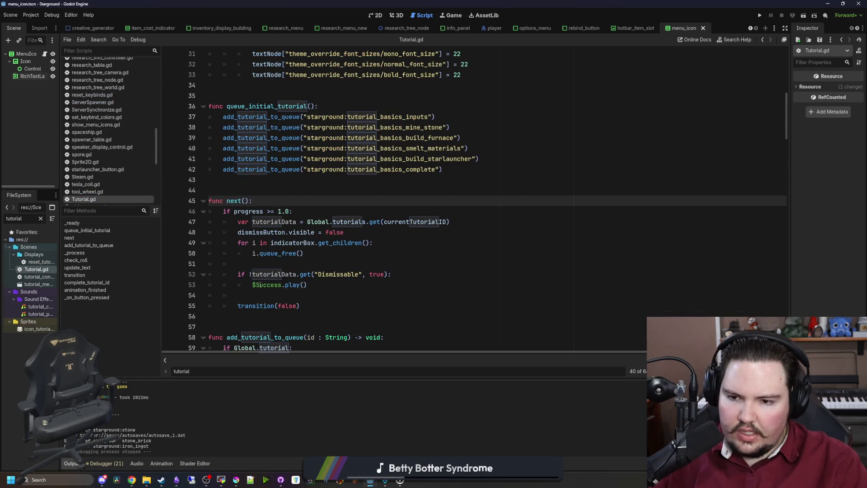
pyautogui.scroll(-20, 284, 251)
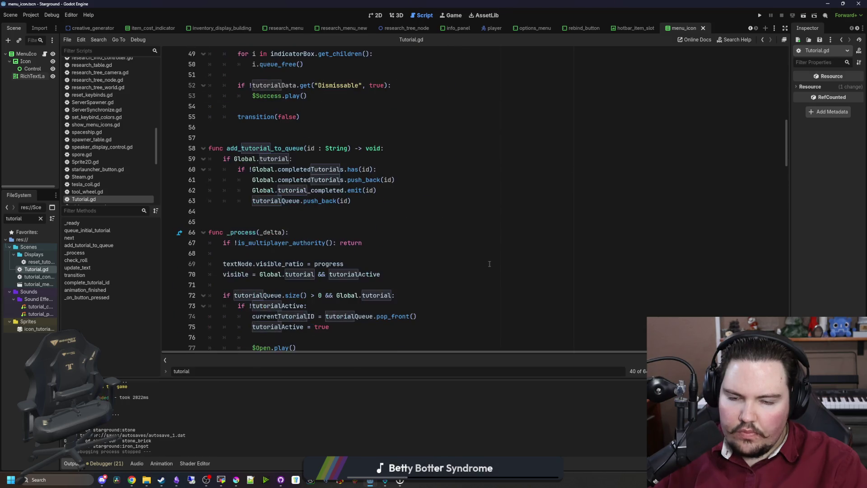
pyautogui.scroll(-20, 402, 243)
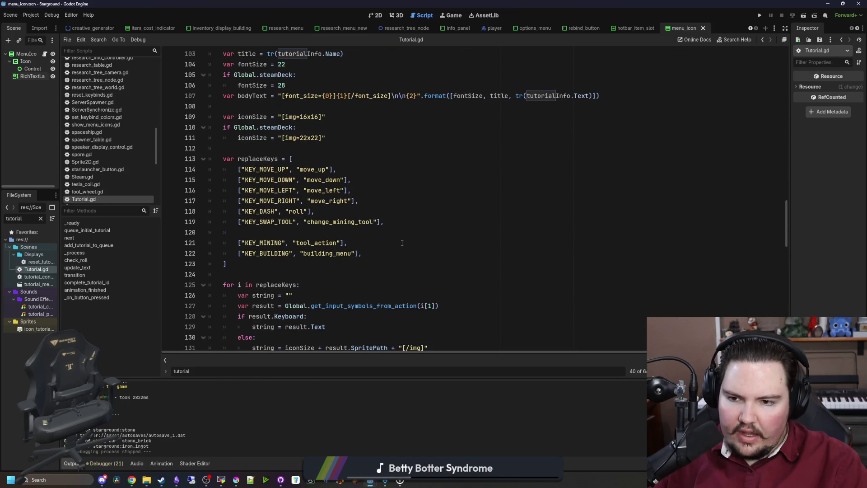
pyautogui.scroll(-3, 432, 245)
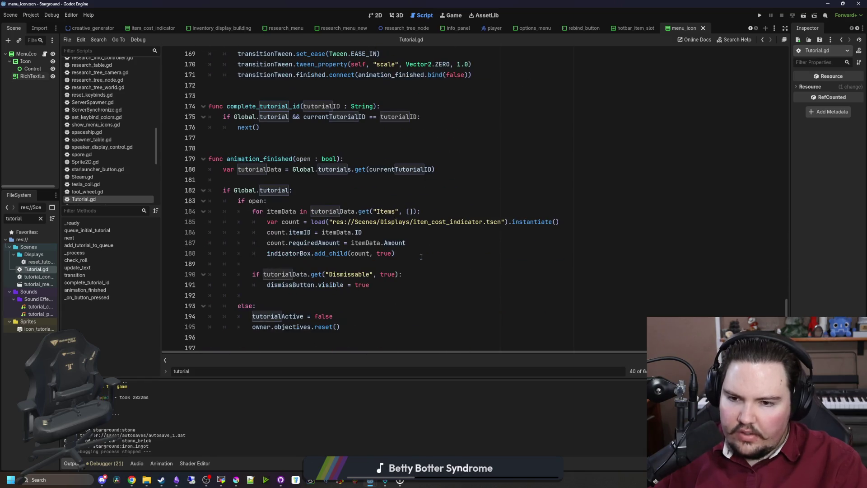
pyautogui.scroll(-1, 424, 239)
pyautogui.scroll(7, 412, 221)
pyautogui.scroll(7, 412, 222)
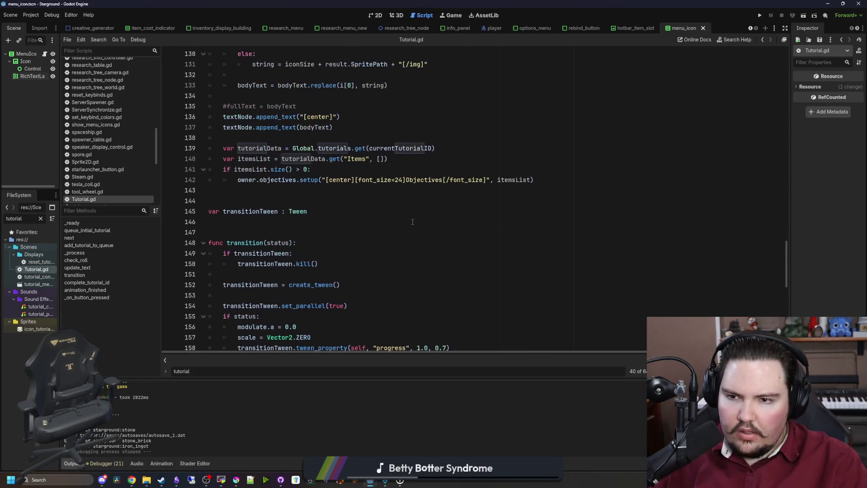
pyautogui.scroll(-11, 266, 246)
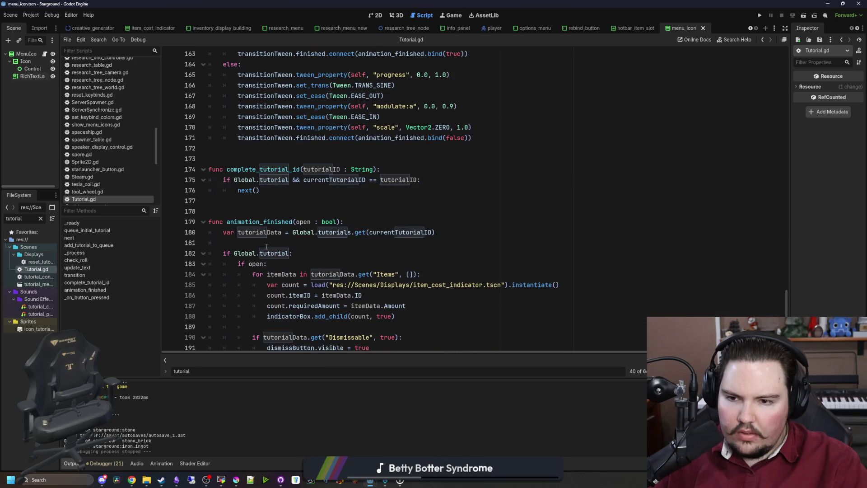
pyautogui.scroll(-3, 266, 246)
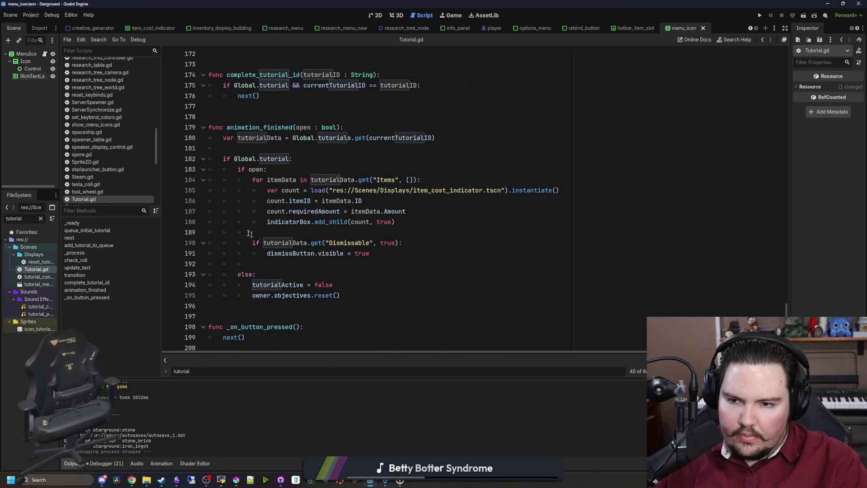
pyautogui.scroll(20, 321, 289)
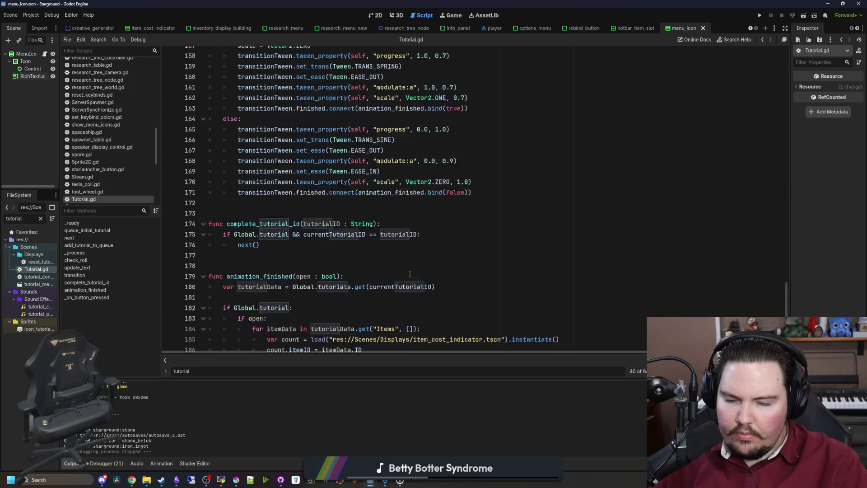
pyautogui.scroll(19, 359, 219)
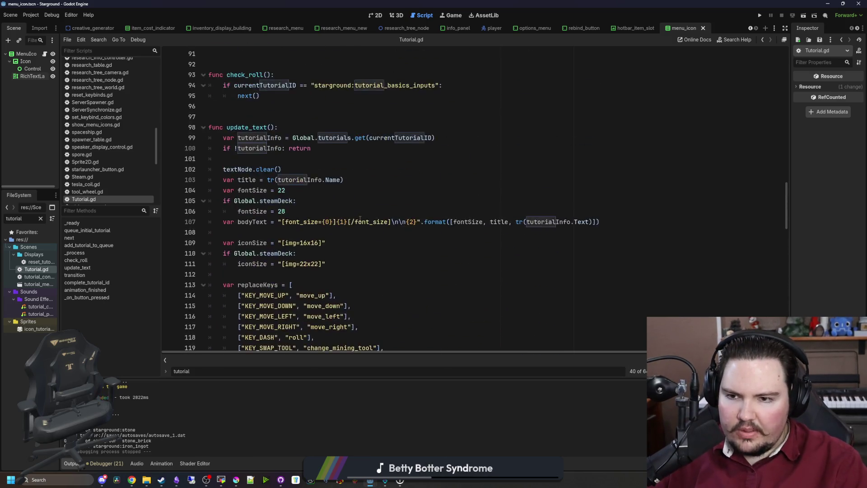
pyautogui.scroll(-4, 359, 219)
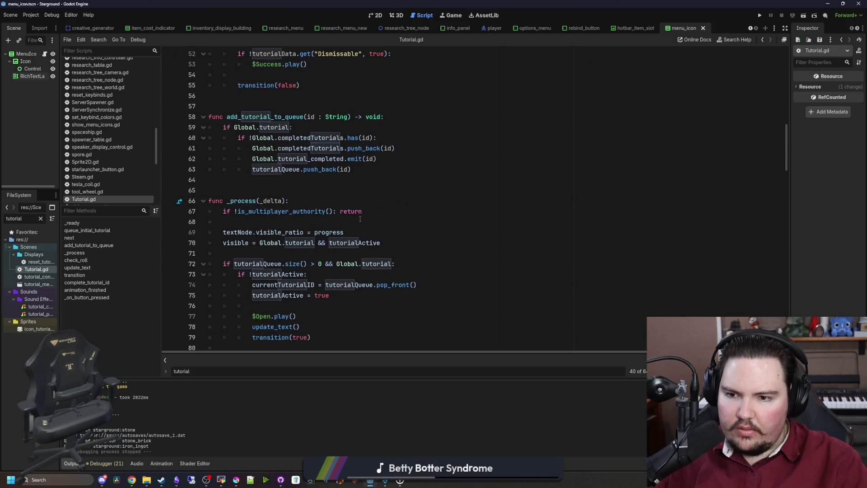
pyautogui.scroll(7, 368, 229)
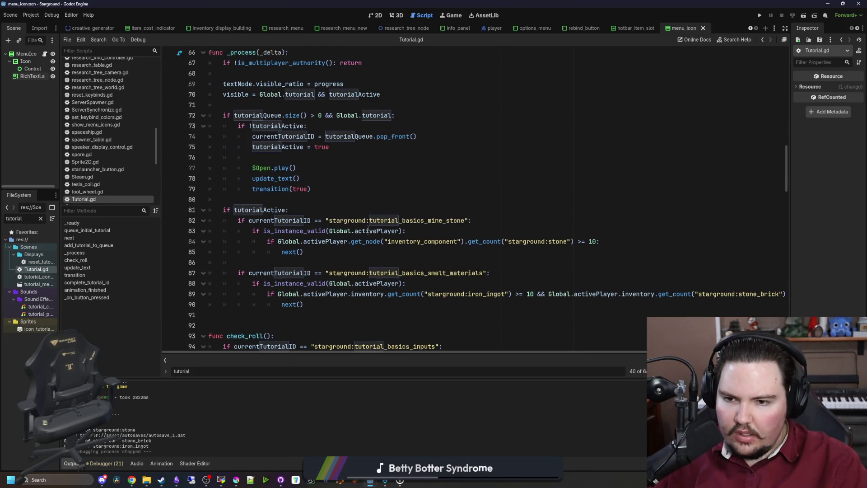
pyautogui.scroll(5, 237, 244)
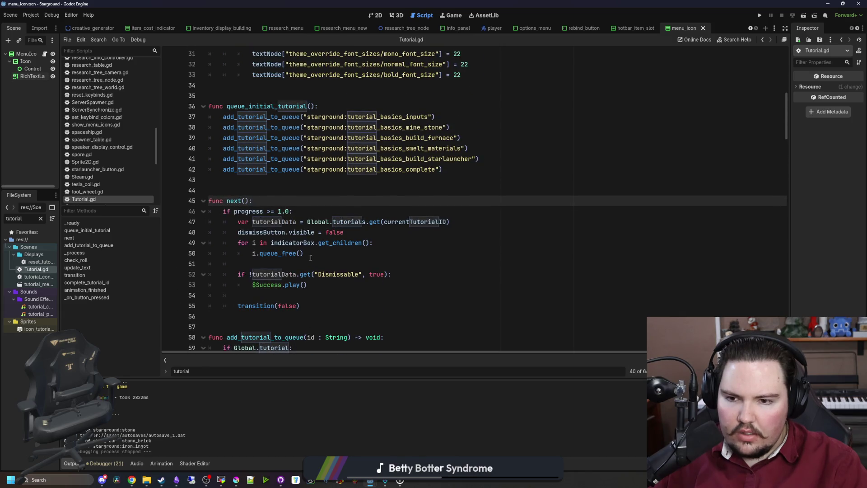
pyautogui.scroll(6, 300, 292)
pyautogui.scroll(-5, 381, 240)
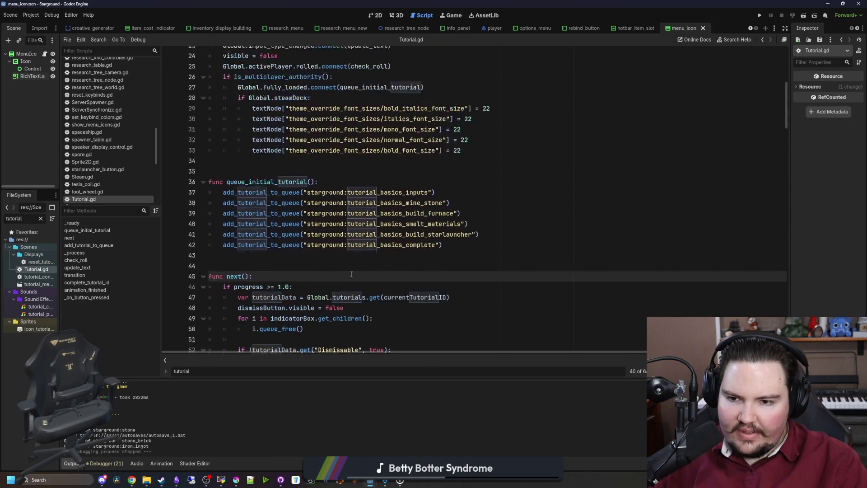
pyautogui.hotkey('ctrl', 'f')
# - Search Tutorial.gd for 'tr(' and inspect lines 111–120 of update_text
pyautogui.write('tr(')
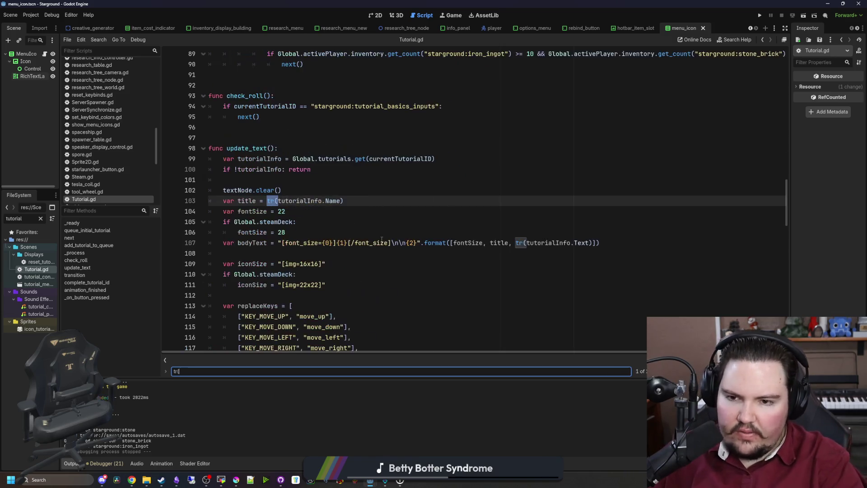
pyautogui.scroll(-3, 381, 239)
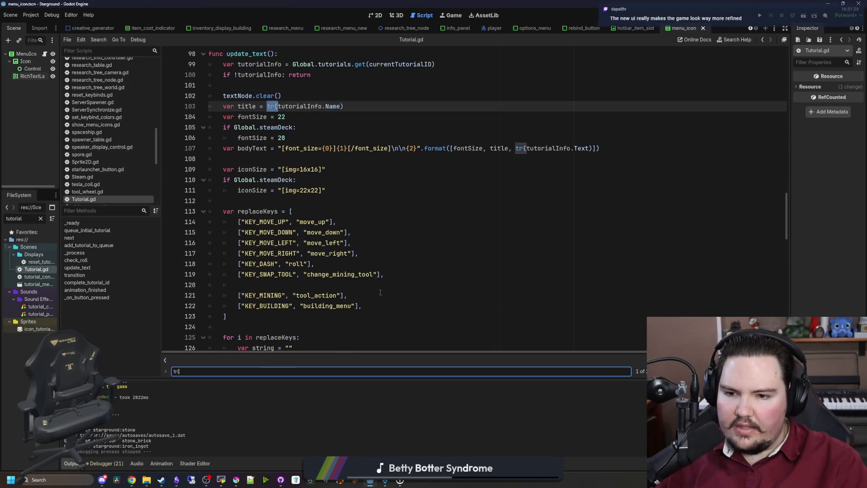
pyautogui.click(346, 201)
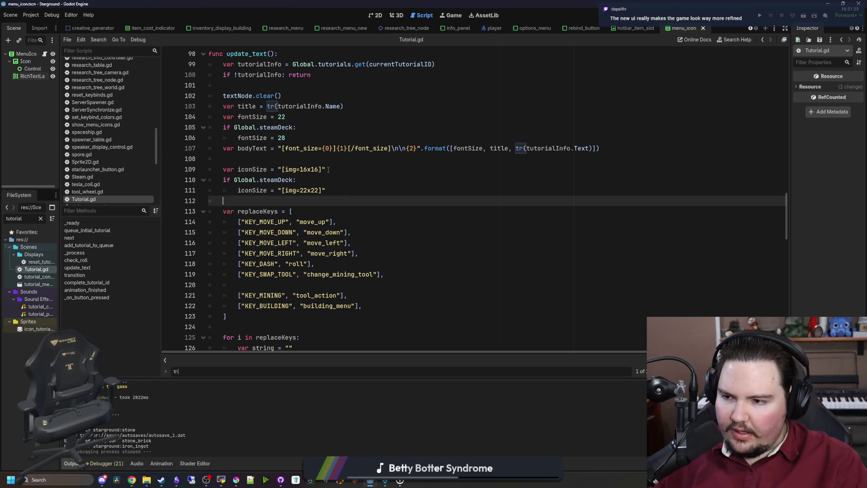
pyautogui.click(355, 190)
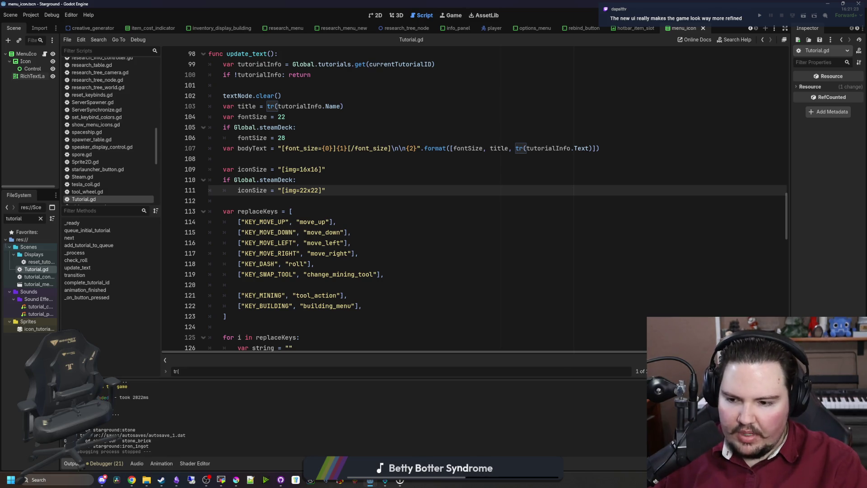
pyautogui.click(479, 270)
pyautogui.click(305, 283)
# - Scroll through update_text down to the objectives setup call near line 144
pyautogui.scroll(-2, 283, 271)
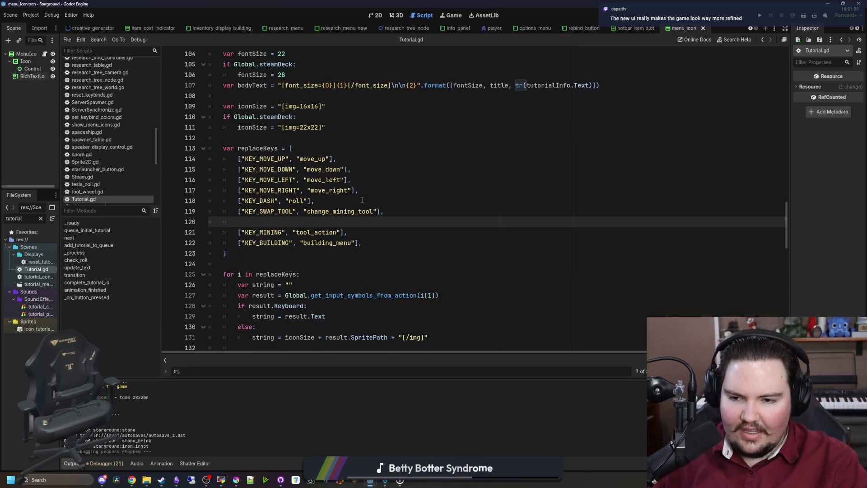
pyautogui.scroll(-3, 362, 199)
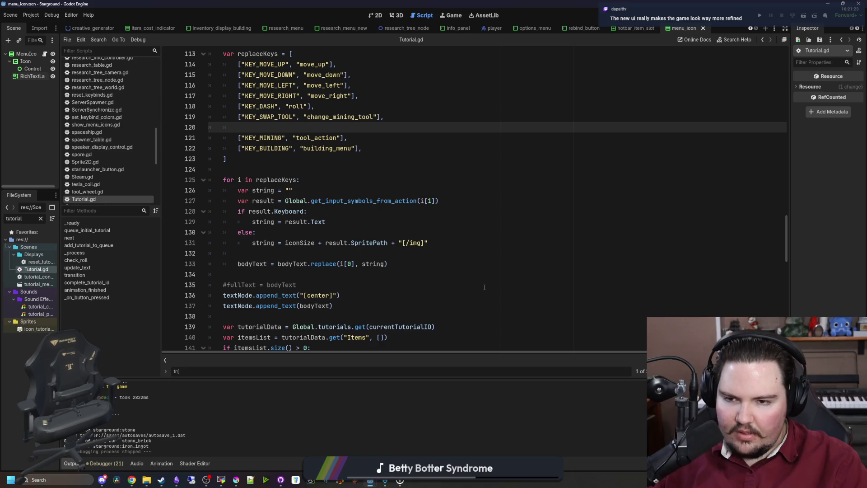
pyautogui.scroll(3, 348, 232)
pyautogui.click(253, 253)
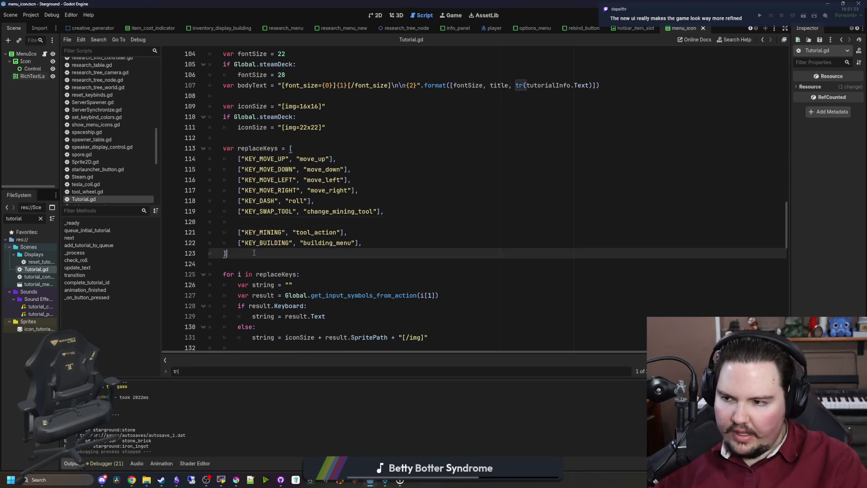
pyautogui.scroll(1, 254, 253)
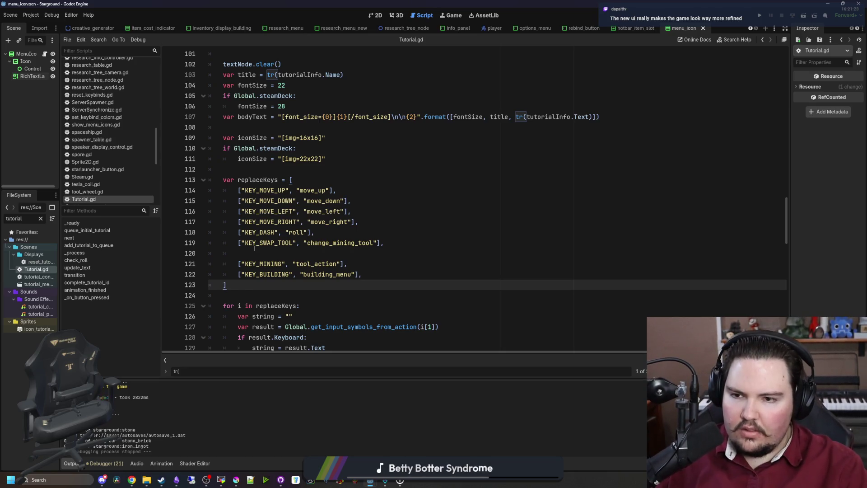
pyautogui.scroll(3, 254, 253)
pyautogui.click(251, 262)
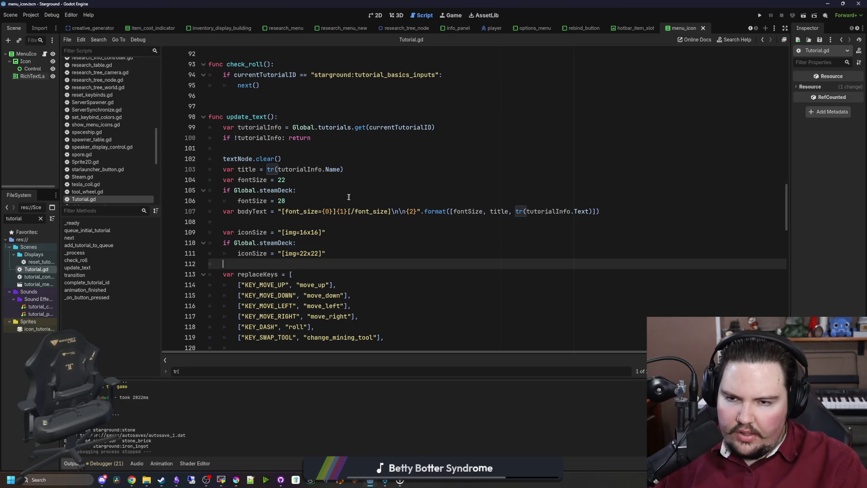
pyautogui.scroll(-8, 349, 197)
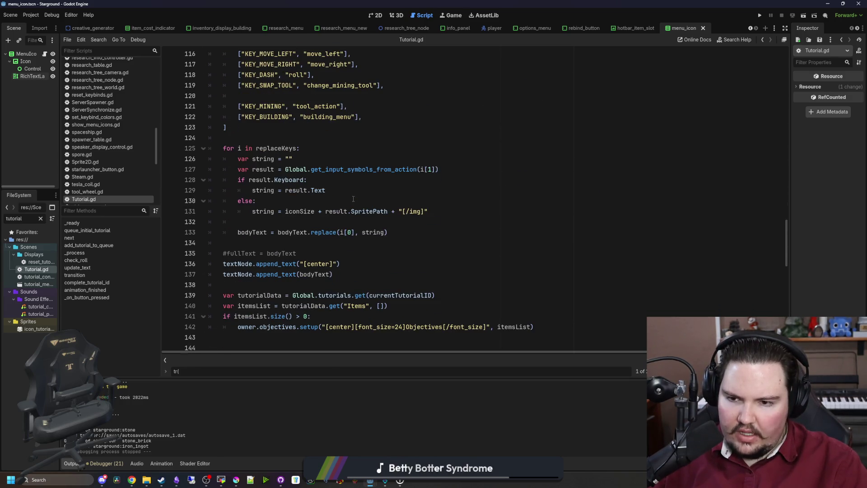
pyautogui.scroll(-5, 353, 199)
pyautogui.click(310, 186)
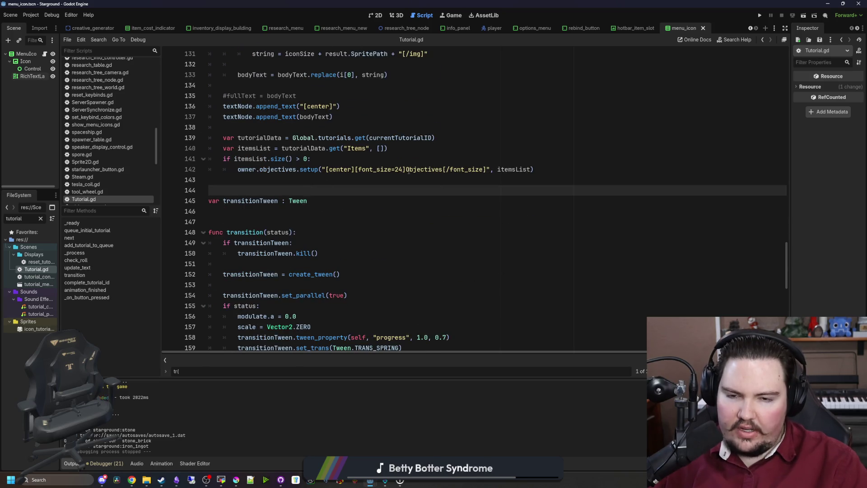
# - Change the header to '{0}' with .format([tr("Objectives")]) and save Tutorial.gd
pyautogui.doubleClick(425, 169)
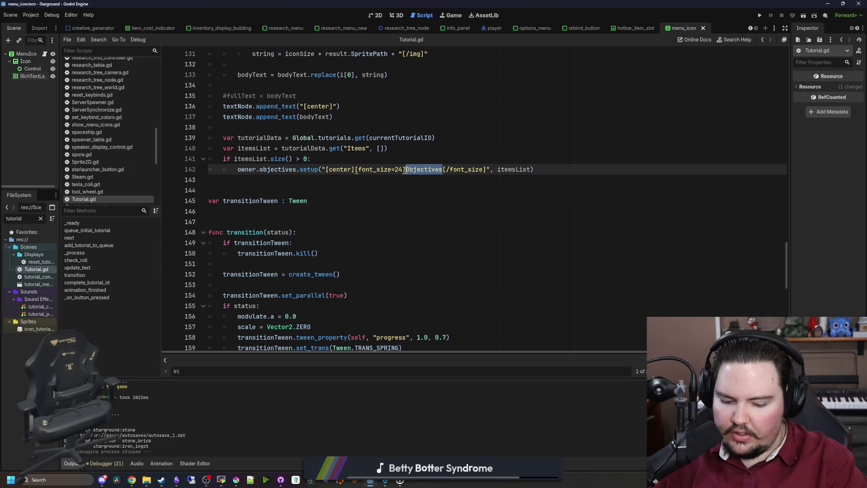
pyautogui.write('(')
pyautogui.press('BackSpace')
pyautogui.press('BackSpace')
pyautogui.press('BackSpace')
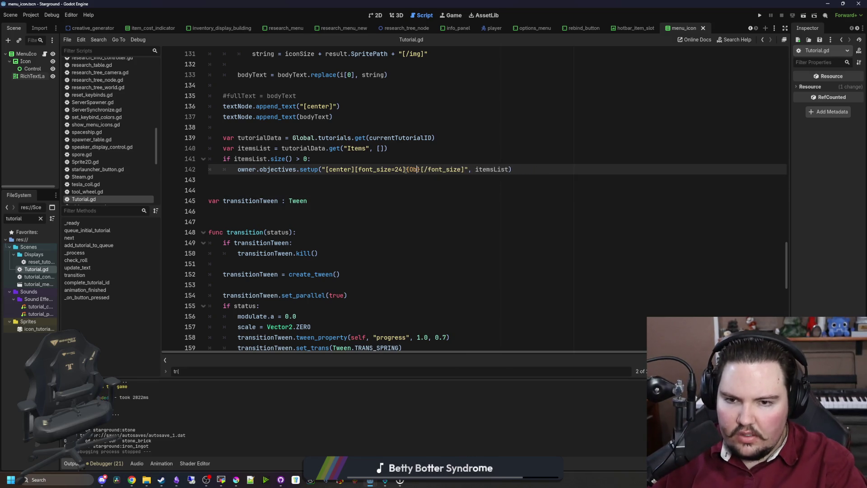
pyautogui.write('0}[/font_size]"')
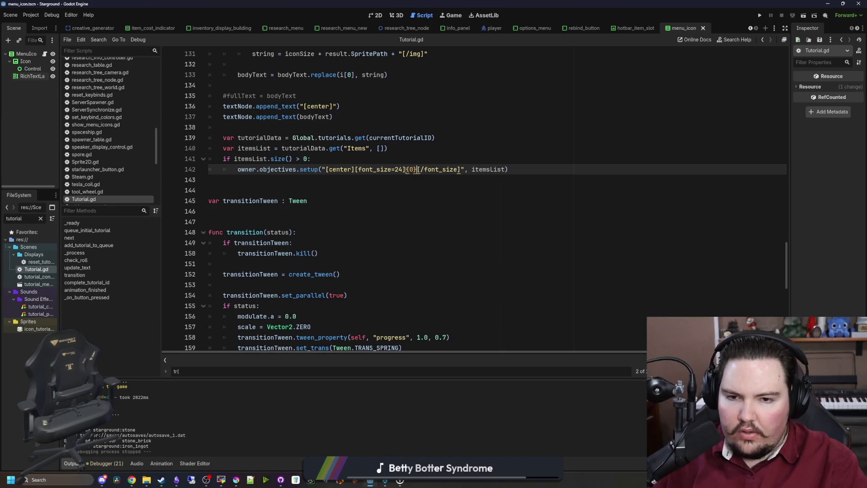
pyautogui.write('.format([')
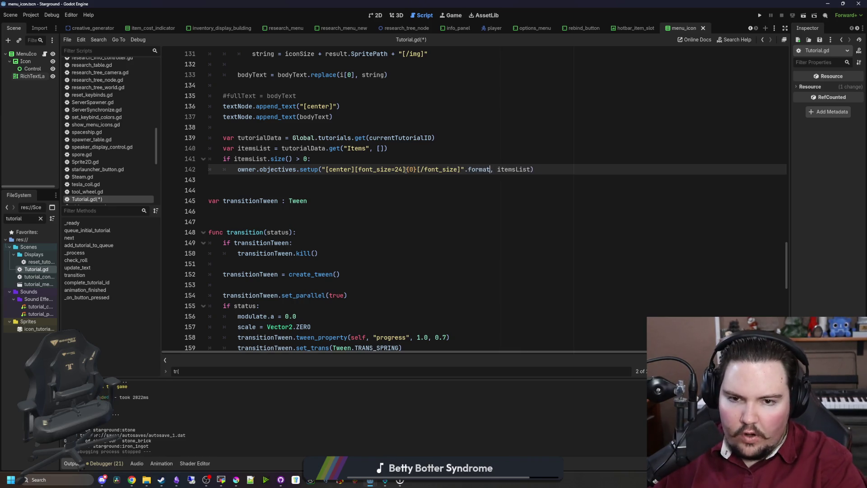
pyautogui.write('tr(Objec')
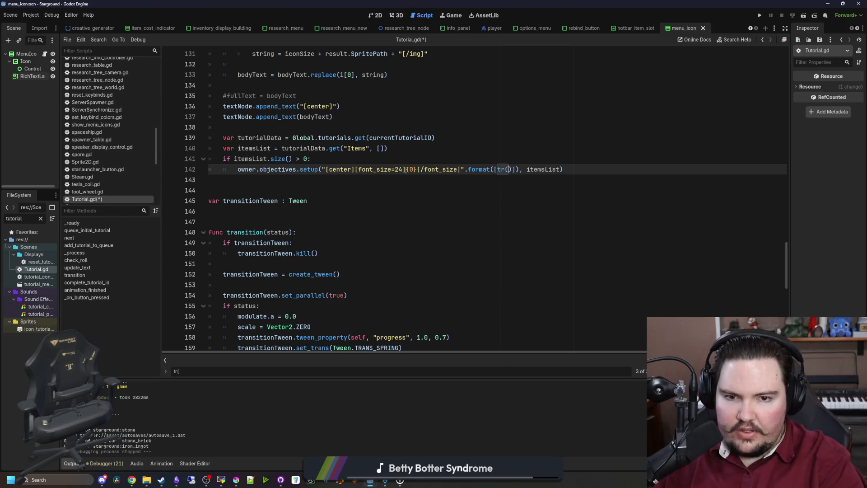
pyautogui.press('BackSpace')
pyautogui.press('BackSpace')
pyautogui.press('BackSpace')
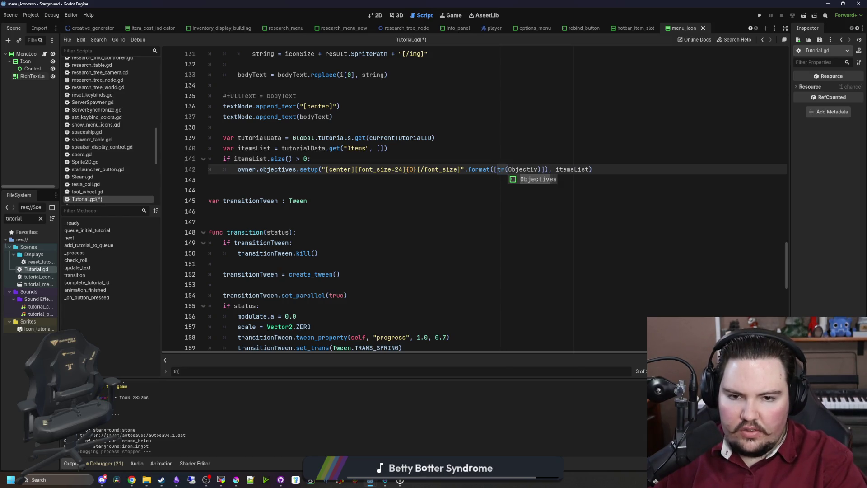
pyautogui.write('"Objevtive')
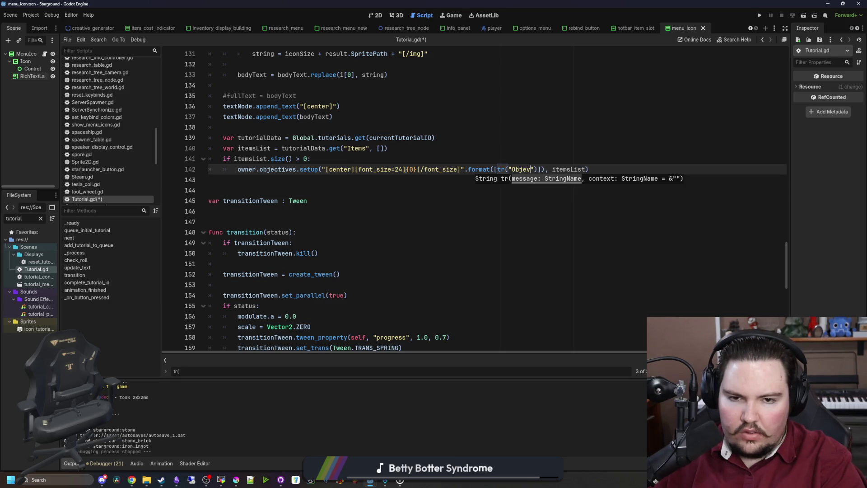
pyautogui.press('BackSpace')
pyautogui.press('BackSpace')
pyautogui.press('BackSpace')
pyautogui.write('ctives')
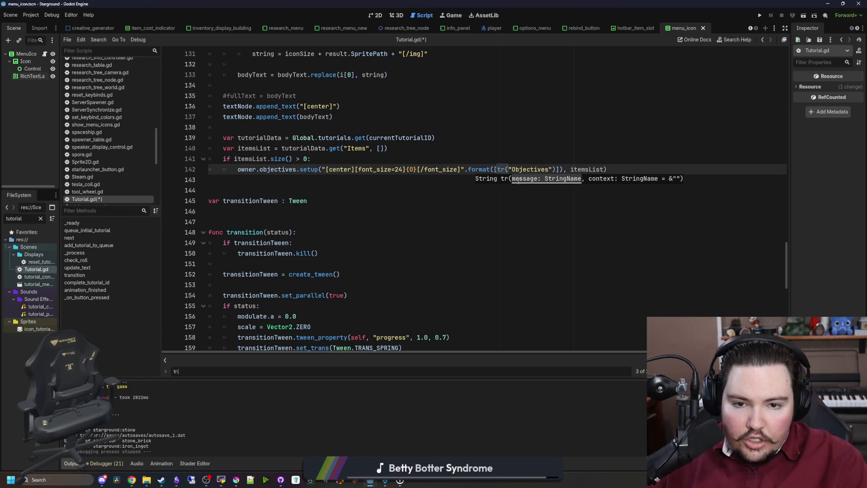
pyautogui.click(290, 185)
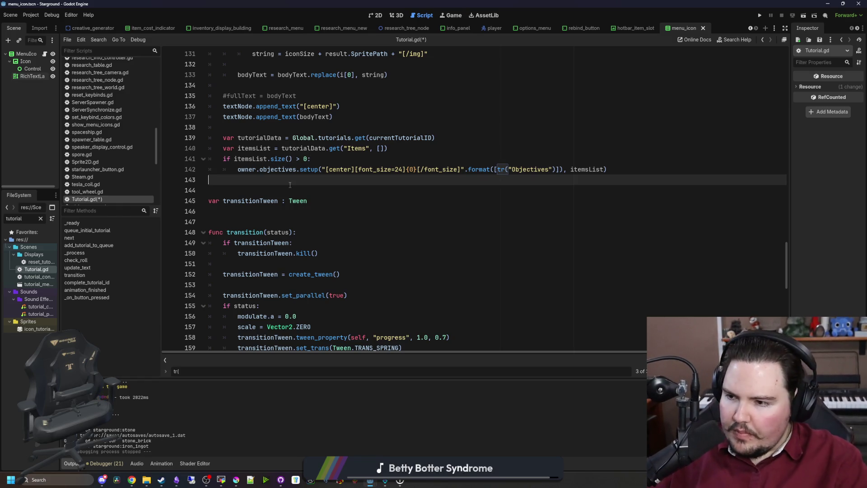
pyautogui.click(384, 156)
pyautogui.hotkey('ctrl', 's')
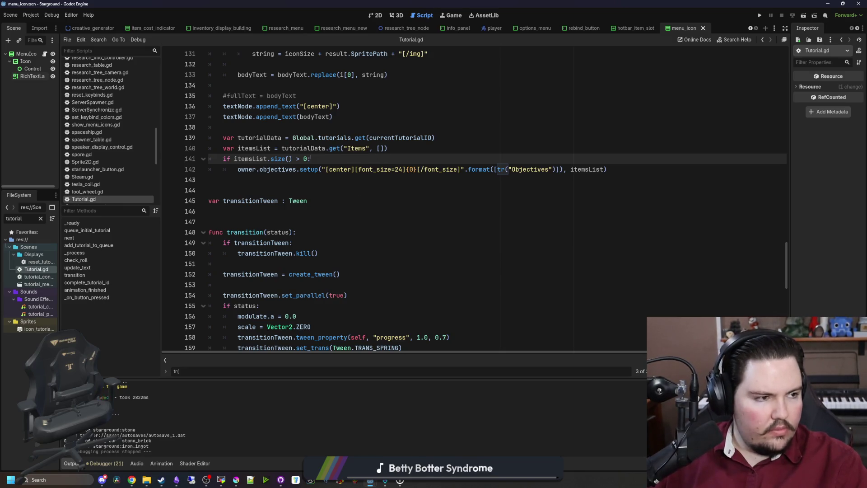
pyautogui.hotkey('alt', 'Tab')
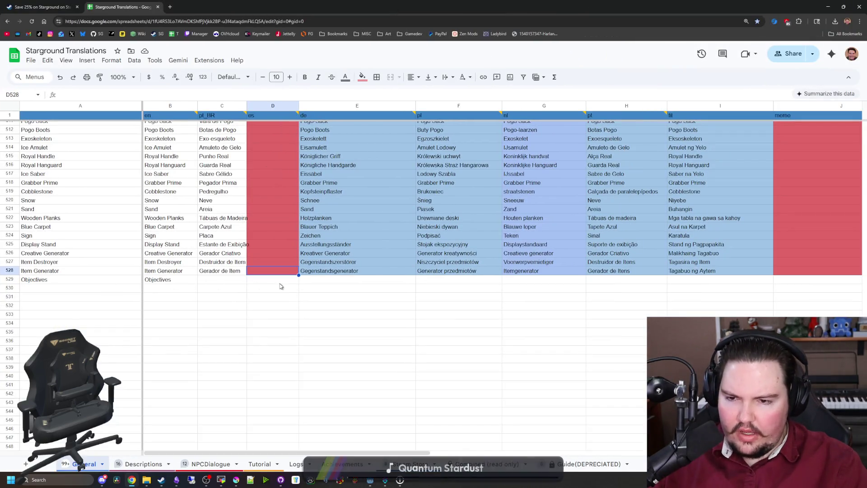
# - Filter the FileSystem for 'globa', open global.gd, and scroll to its tutorials dictionary
pyautogui.hotkey('alt', 'Tab')
pyautogui.click(406, 274)
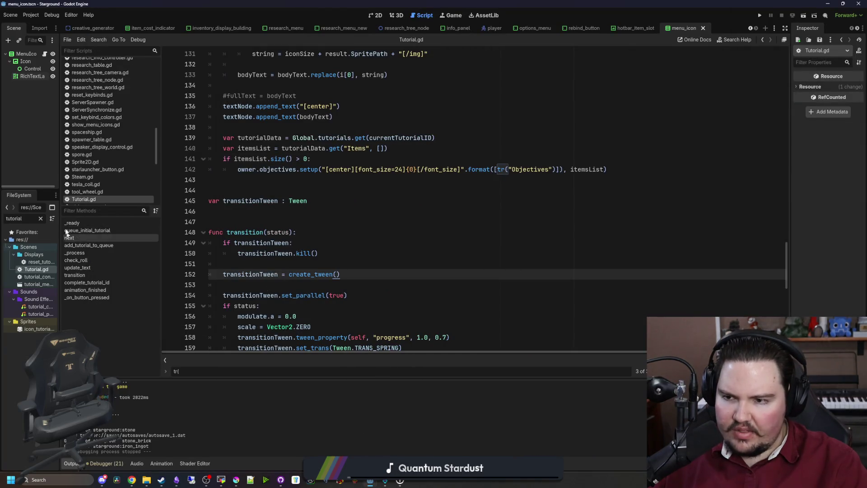
pyautogui.click(41, 218)
pyautogui.write('globa')
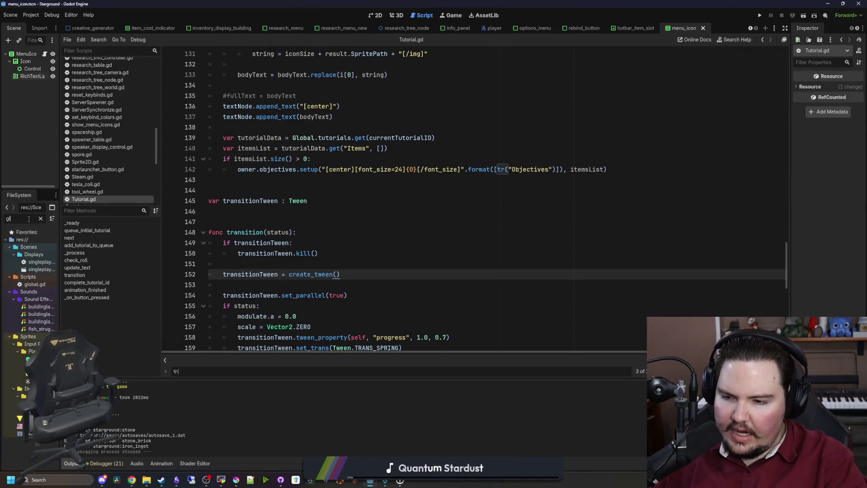
pyautogui.doubleClick(23, 256)
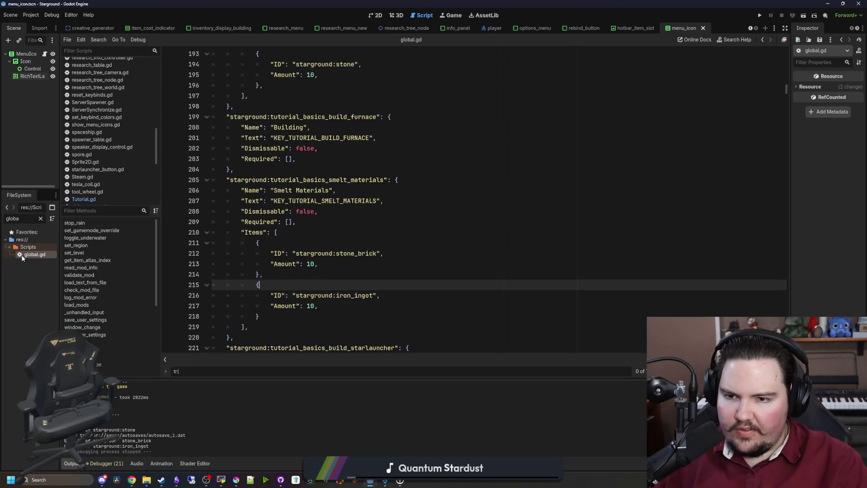
pyautogui.scroll(10, 406, 209)
pyautogui.scroll(-3, 404, 190)
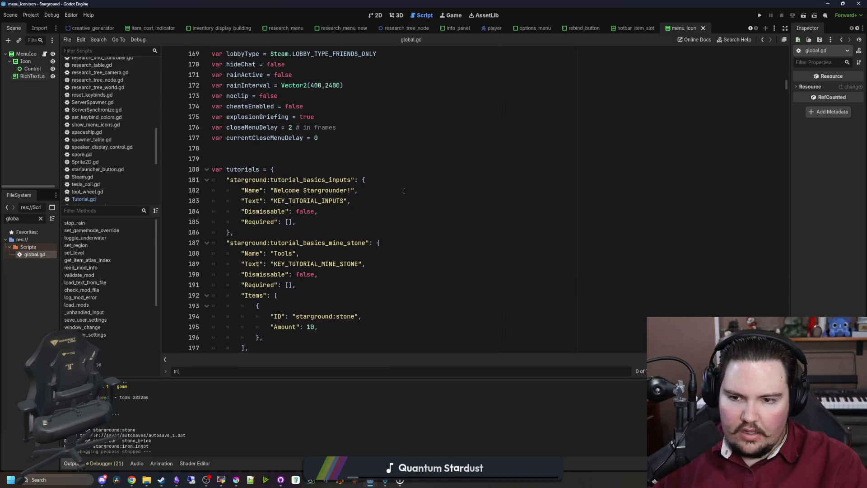
pyautogui.hotkey('alt', 'Tab')
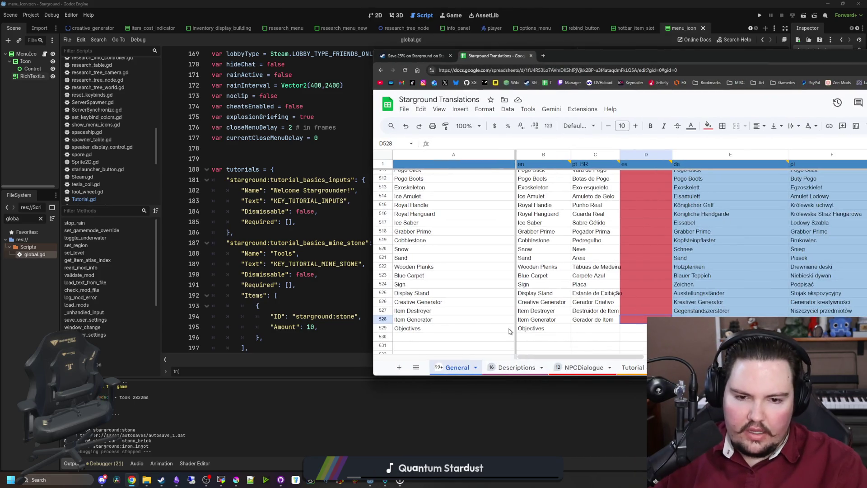
# - Search the General sheet for 'buildin' and step to the Building entry at row 480
pyautogui.scroll(-6, 333, 277)
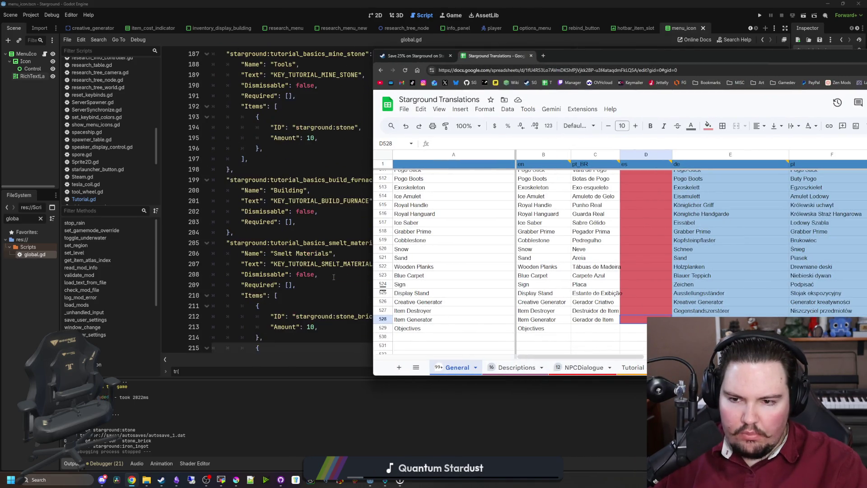
pyautogui.click(419, 339)
pyautogui.hotkey('ctrl', 'f')
pyautogui.write('buildin')
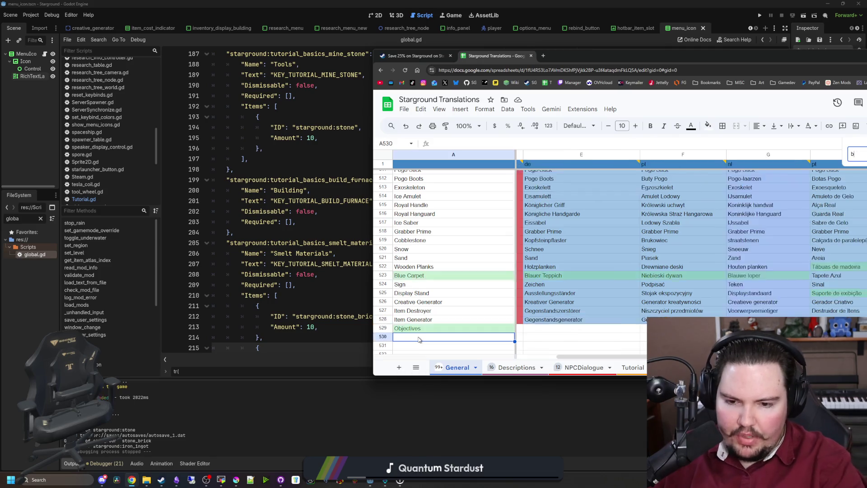
pyautogui.press('Return')
pyautogui.press('Return')
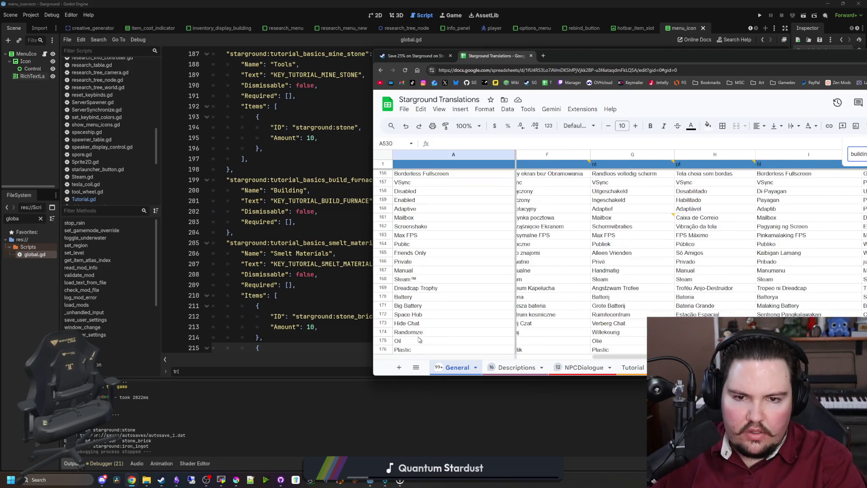
pyautogui.press('Return')
pyautogui.press('Return')
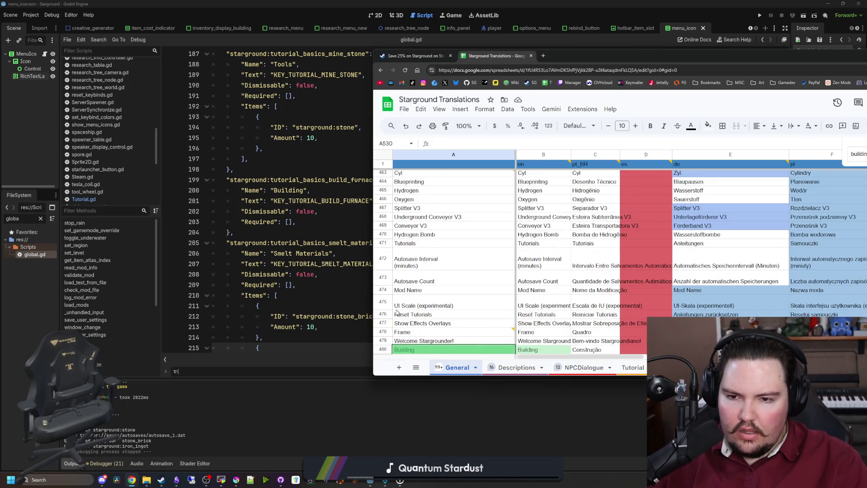
pyautogui.scroll(-3, 312, 260)
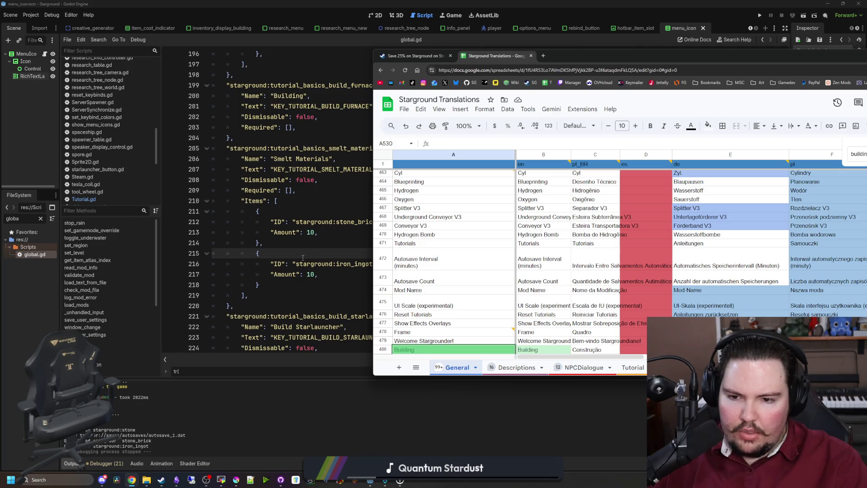
pyautogui.scroll(-4, 302, 257)
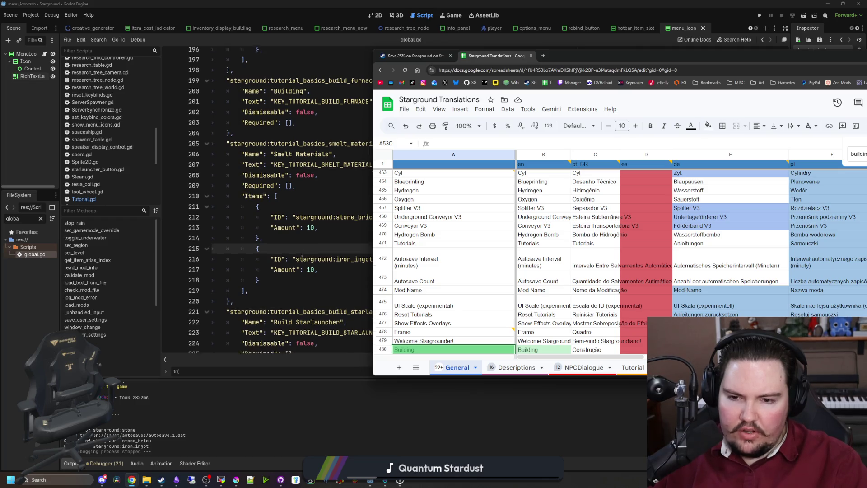
# - Search the sheet for 'basics' and scroll back to the end of the data
pyautogui.click(476, 281)
pyautogui.hotkey('ctrl', 'f')
pyautogui.write('basics')
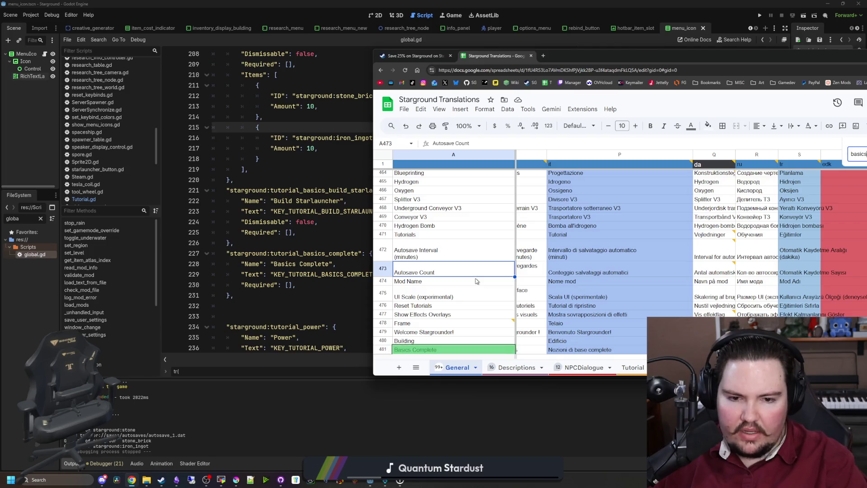
pyautogui.scroll(-3, 475, 281)
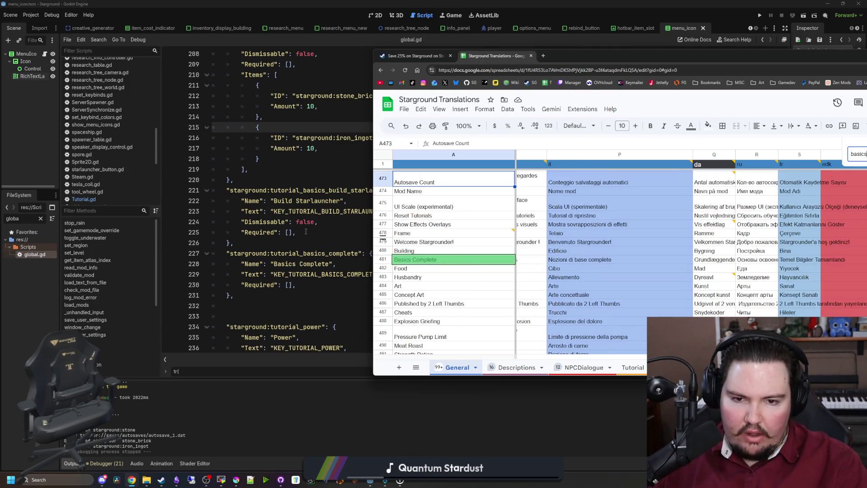
pyautogui.scroll(12, 306, 231)
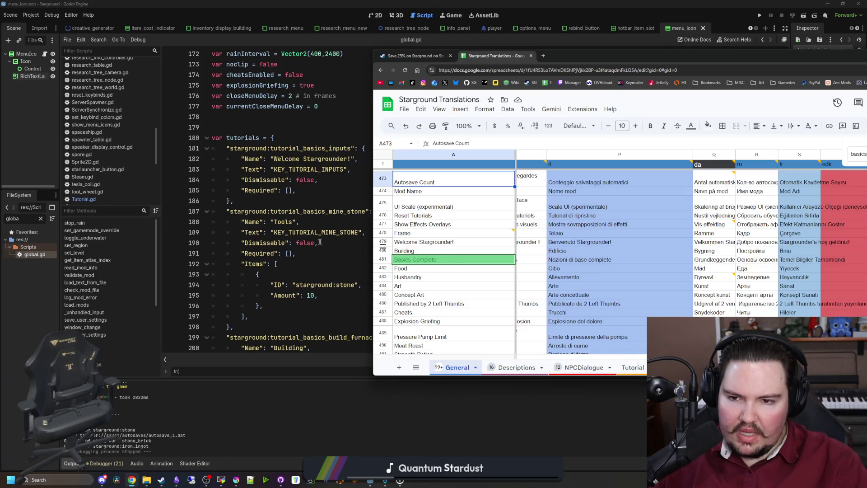
pyautogui.scroll(-10, 429, 264)
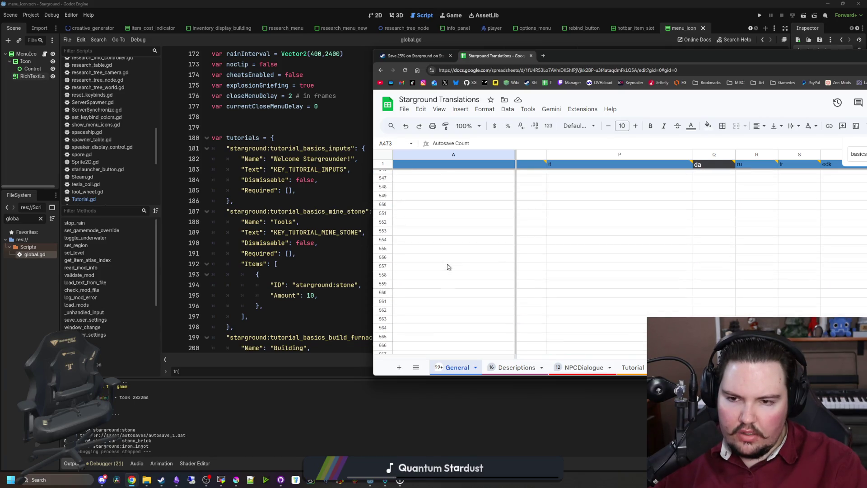
# - Enter Tools, Smelt Materials and Build Starlauncher into cells A530–A532
pyautogui.click(410, 255)
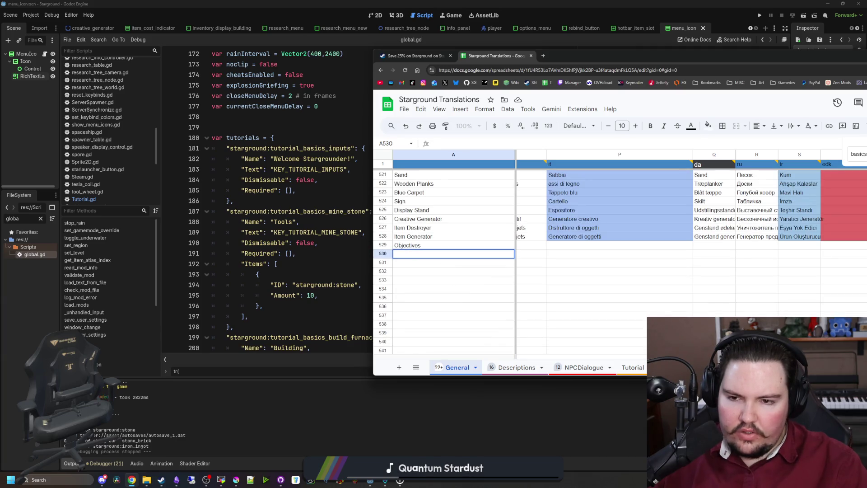
pyautogui.write('Tools')
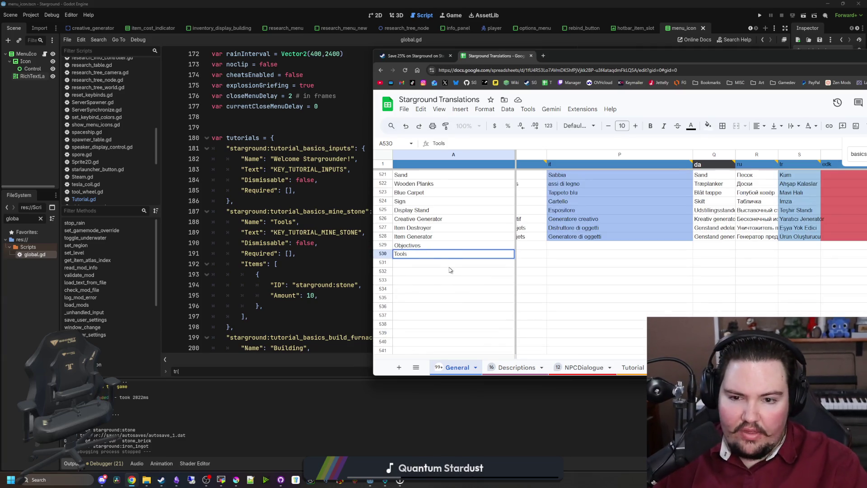
pyautogui.press('Return')
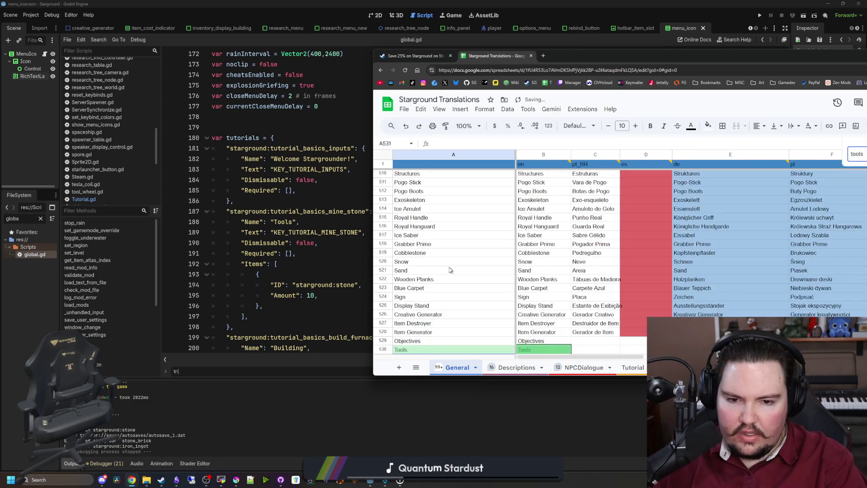
pyautogui.scroll(-3, 449, 270)
pyautogui.scroll(-2, 329, 241)
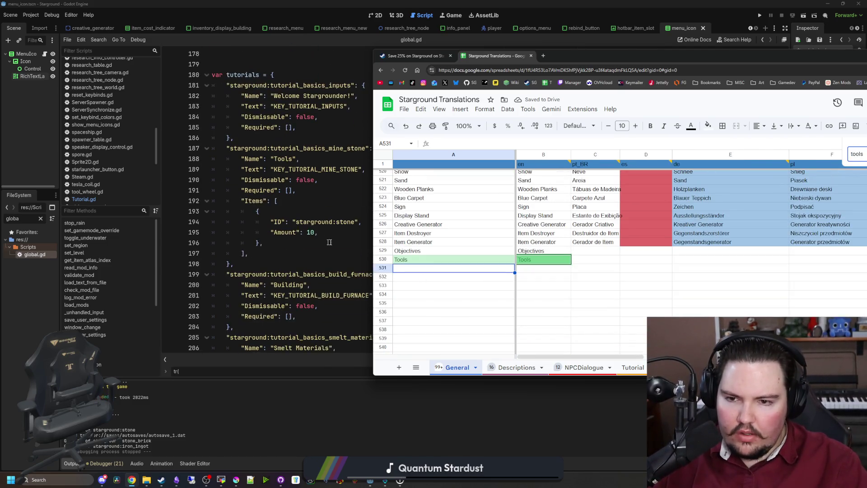
pyautogui.scroll(-4, 329, 242)
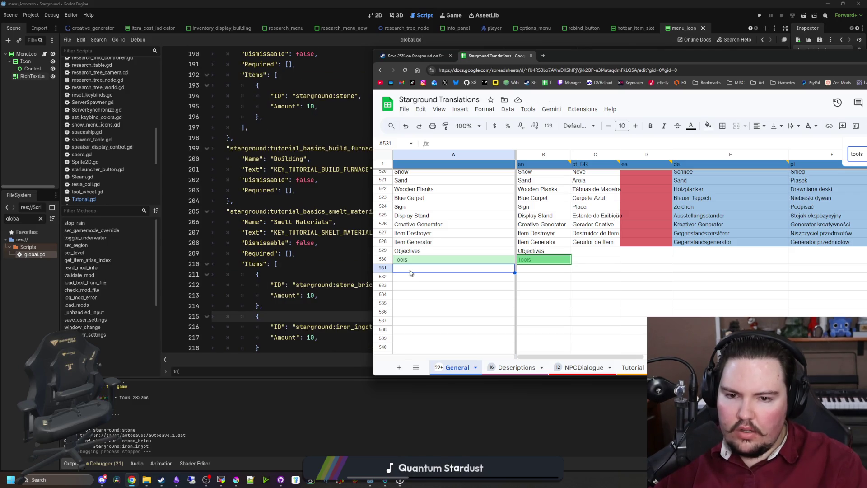
pyautogui.write('Smelt Materi')
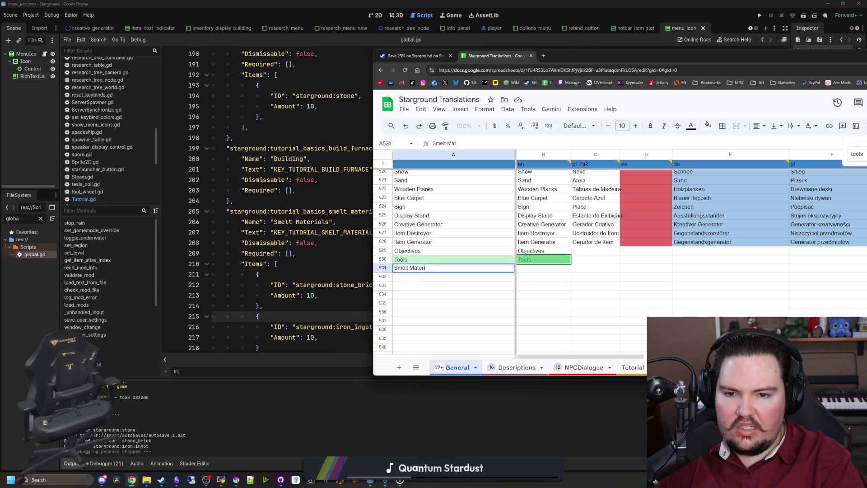
pyautogui.write('als')
pyautogui.scroll(-4, 353, 251)
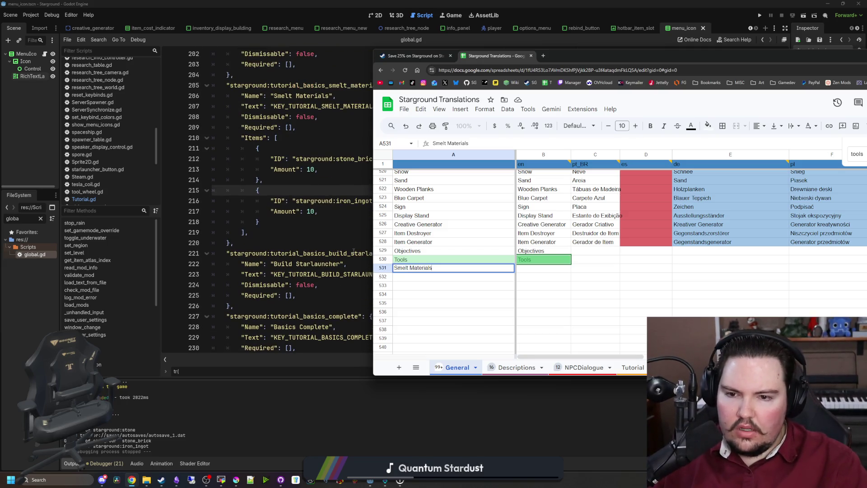
pyautogui.scroll(-2, 411, 274)
pyautogui.press('Return')
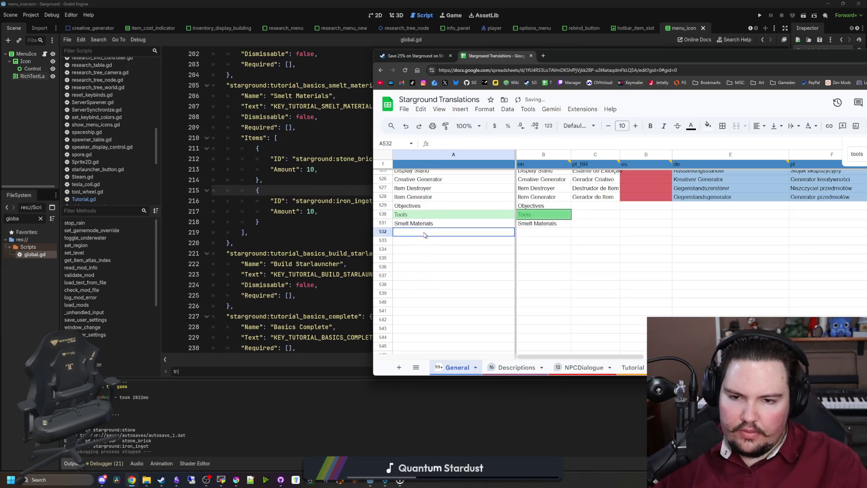
pyautogui.write('Build Starla')
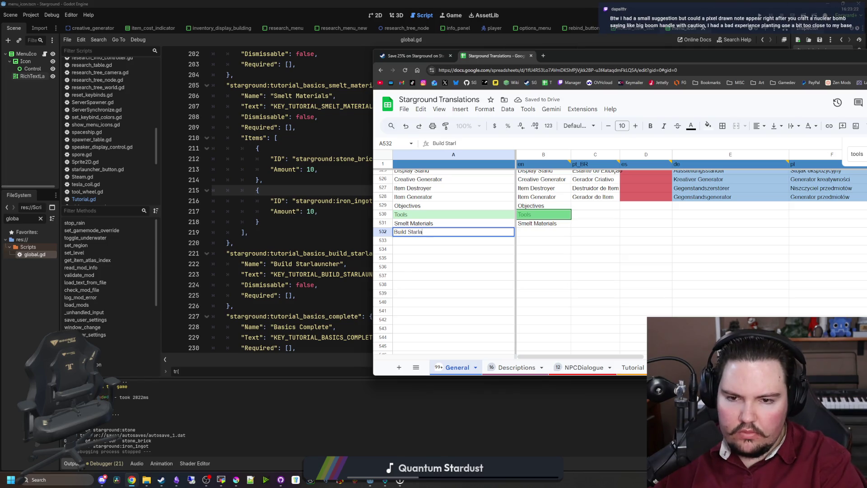
pyautogui.write('uncher')
pyautogui.click(454, 258)
pyautogui.scroll(-2, 287, 206)
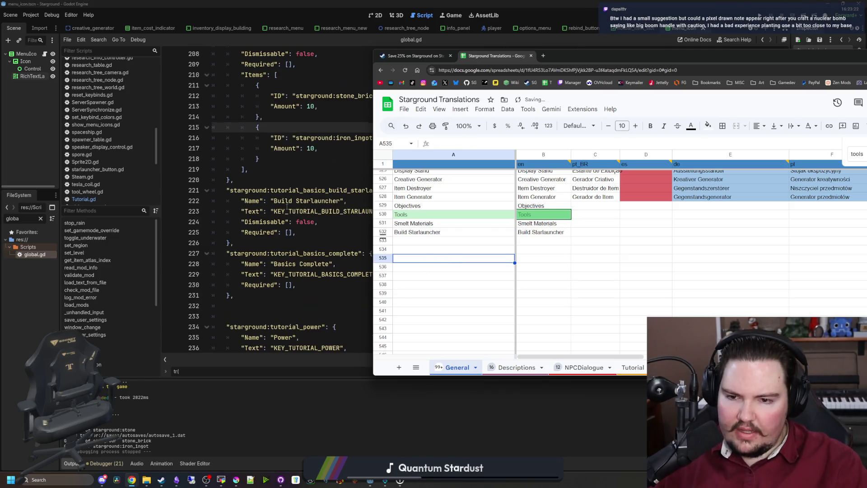
pyautogui.scroll(-3, 289, 205)
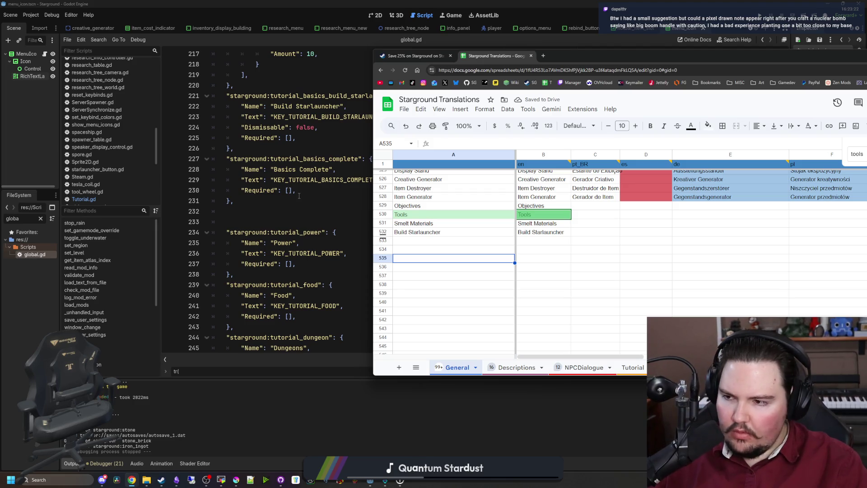
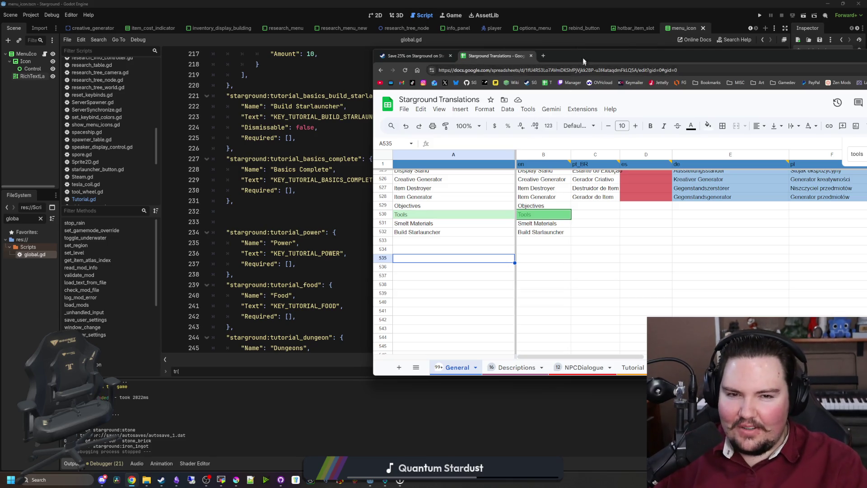
# - Filter the FileSystem for 'items' and open items_table.gd in the script editor
pyautogui.moveTo(632, 56); pyautogui.dragTo(816, 106)
pyautogui.click(786, 139)
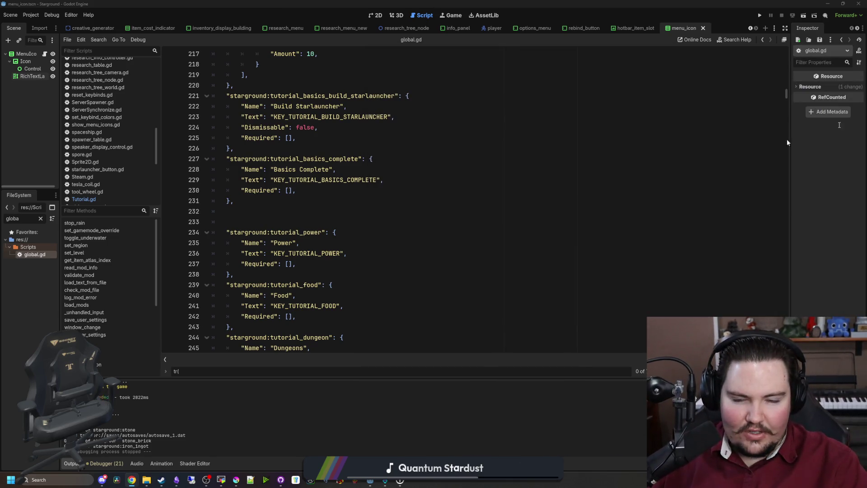
pyautogui.click(41, 218)
pyautogui.write('items')
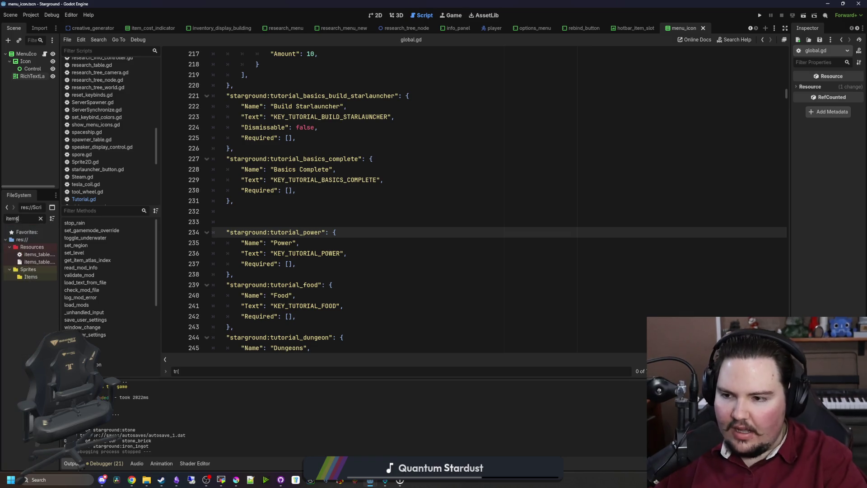
pyautogui.hotkey('ctrl', 's')
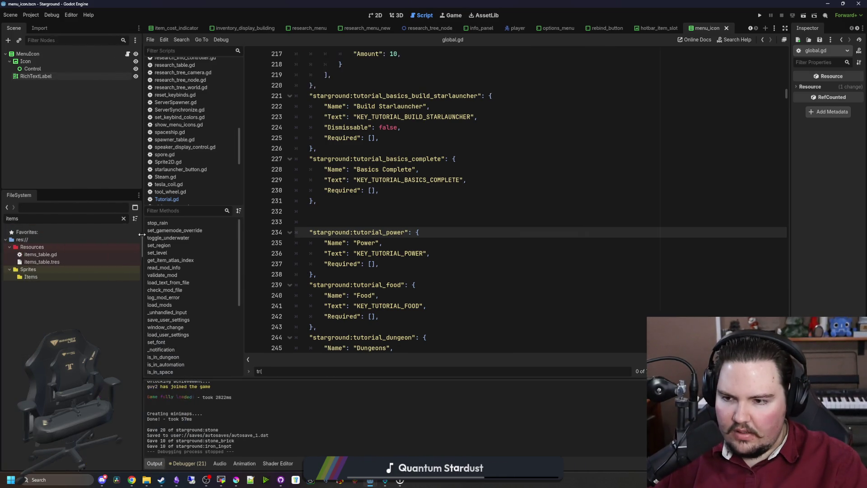
pyautogui.doubleClick(59, 255)
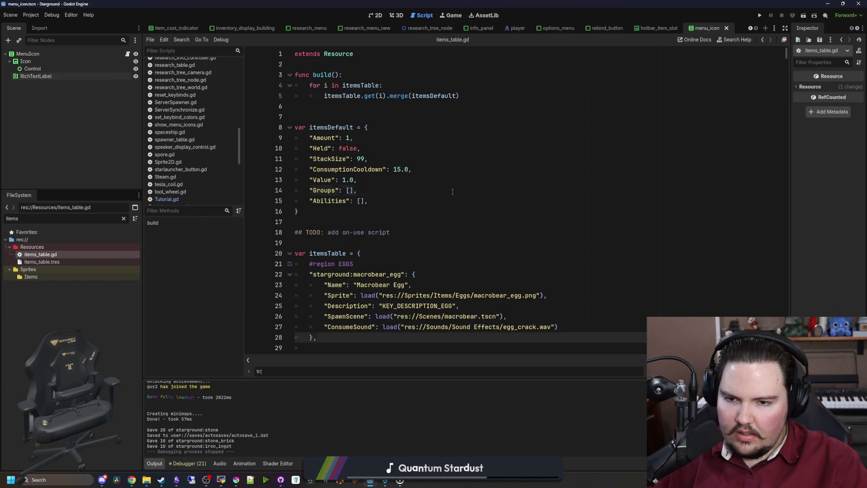
# - Search the script for nuclear_bomb to jump to its item entry
pyautogui.hotkey('ctrl', 'f')
pyautogui.write('nuclear-bomb')
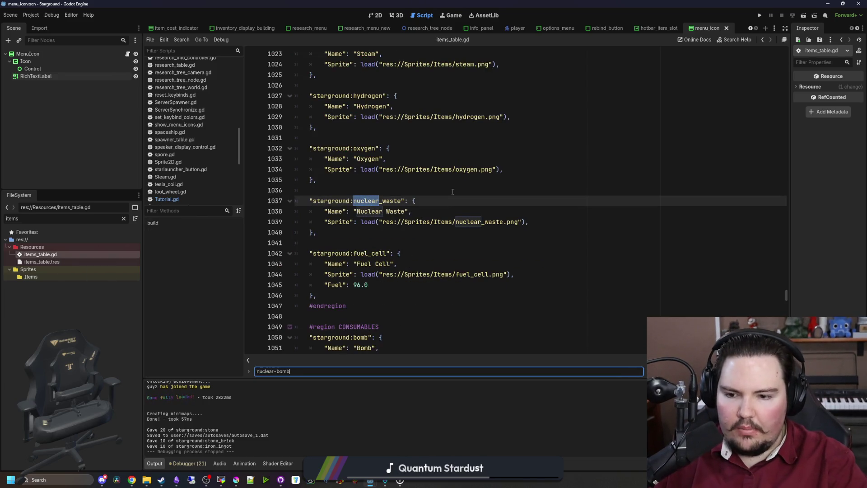
pyautogui.press('BackSpace')
pyautogui.press('BackSpace')
pyautogui.press('BackSpace')
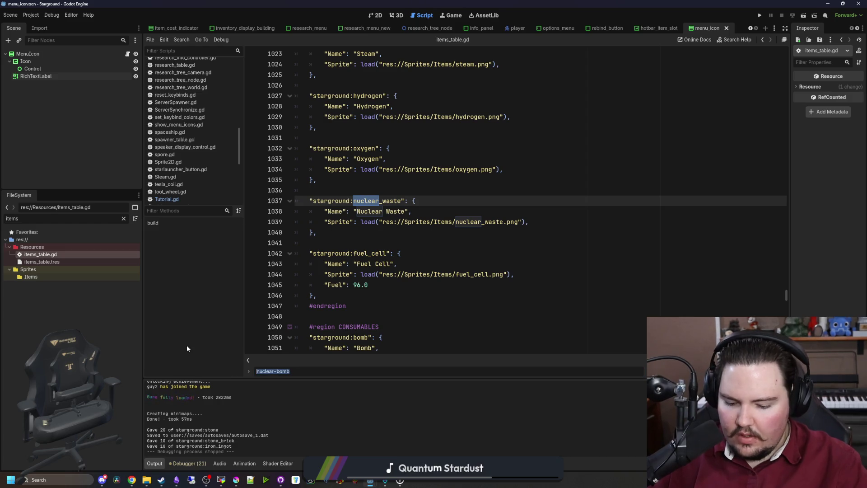
pyautogui.write('_bomb')
pyautogui.press('Return')
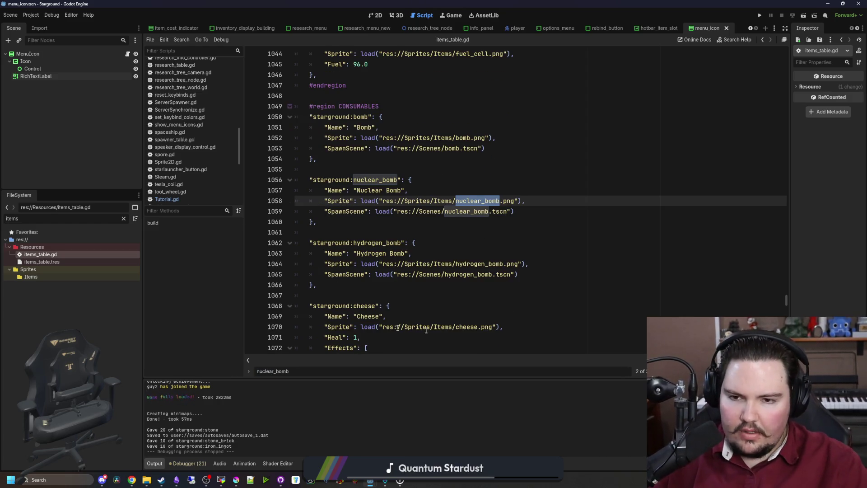
# - Add a line '"Description": "WARNING: Handle with care' after the SpawnScene line
pyautogui.click(535, 214)
pyautogui.press('Return')
pyautogui.write('"')
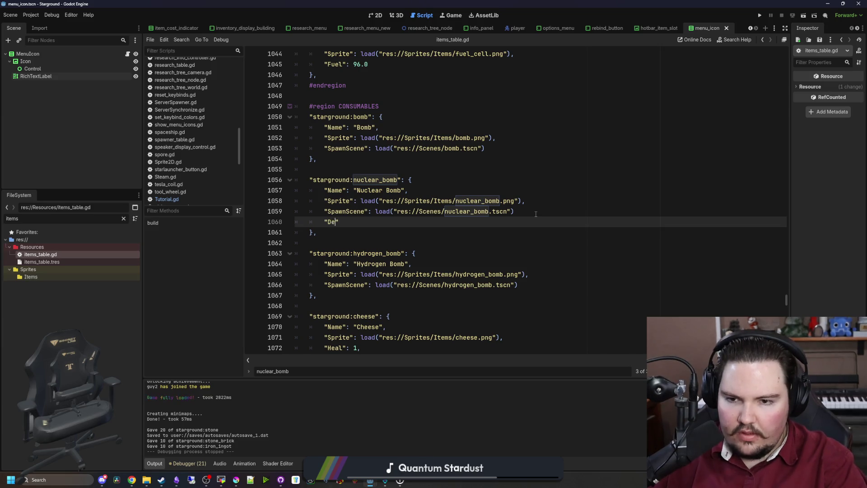
pyautogui.write('Description": ')
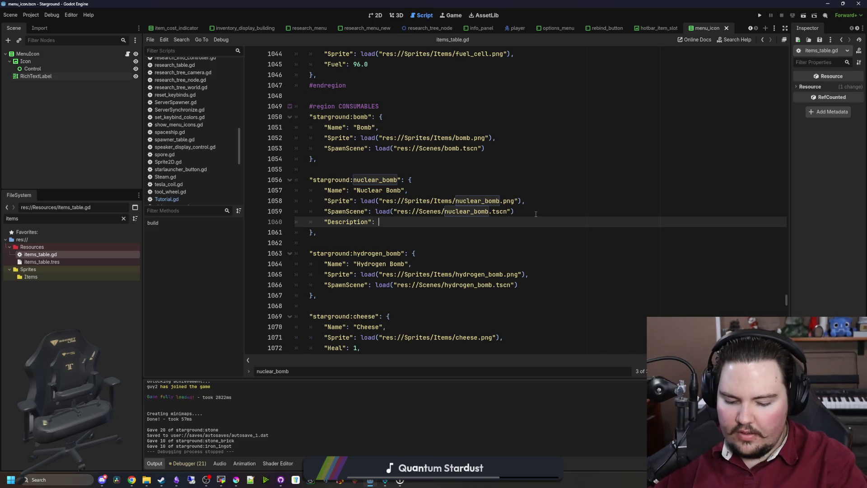
pyautogui.write('"WARNING: Ha')
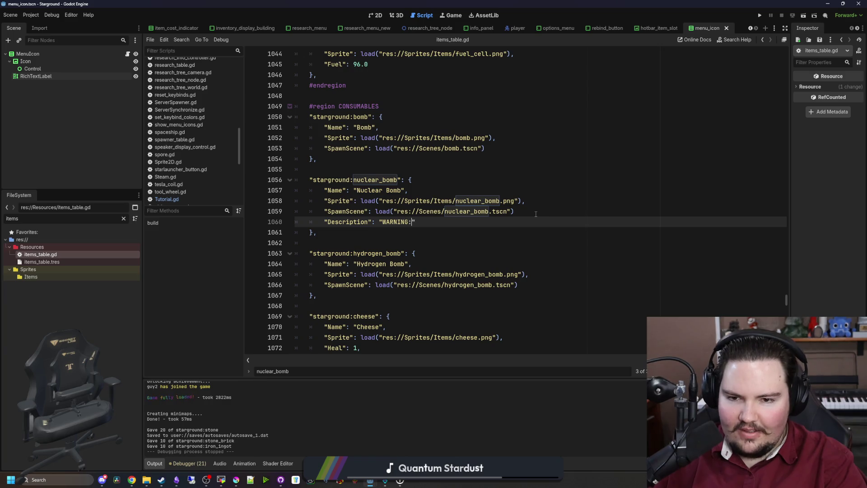
pyautogui.write('ndle with care')
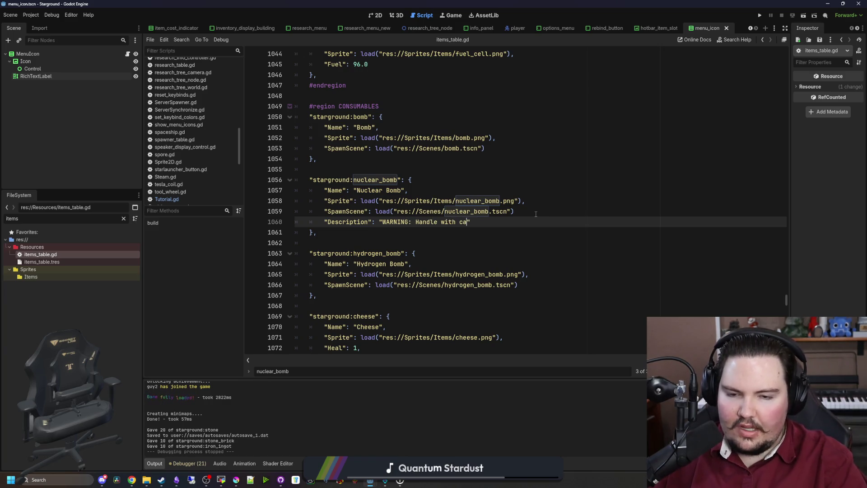
pyautogui.scroll(6, 423, 257)
pyautogui.scroll(3, 422, 258)
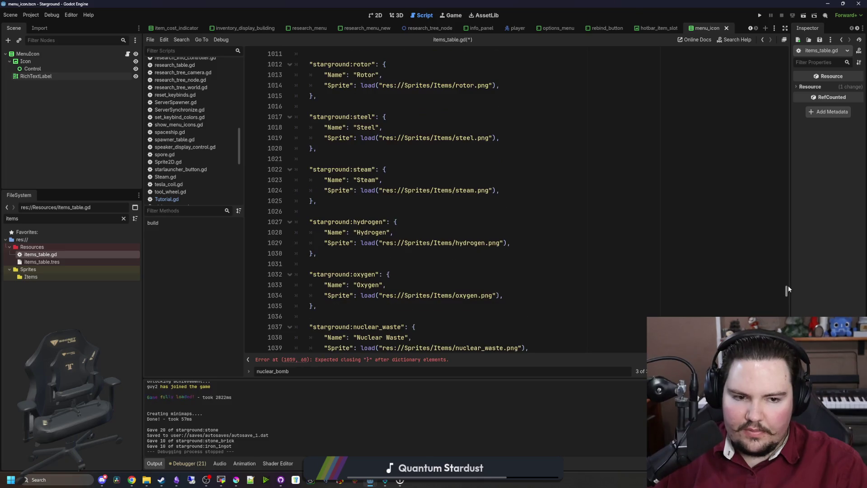
pyautogui.moveTo(788, 286)
pyautogui.mouseDown()
pyautogui.moveTo(762, 73)
pyautogui.moveTo(778, 125)
pyautogui.moveTo(779, 297)
pyautogui.mouseUp()
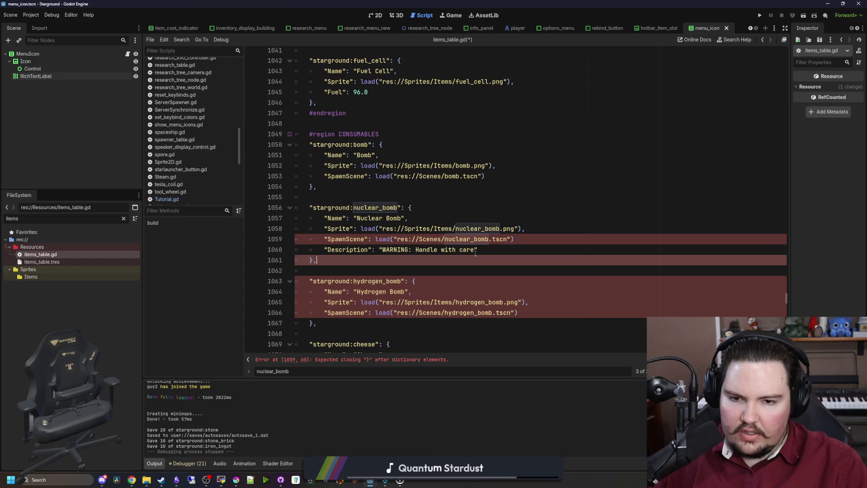
# - Add the missing commas and replace the warning text with KEY_DESCRIPTION_NUCLEAR_BOMB
pyautogui.click(486, 249)
pyautogui.write(',')
pyautogui.click(515, 239)
pyautogui.write(',')
pyautogui.moveTo(477, 249); pyautogui.dragTo(383, 249)
pyautogui.write('KEY_DESCRIPTION_')
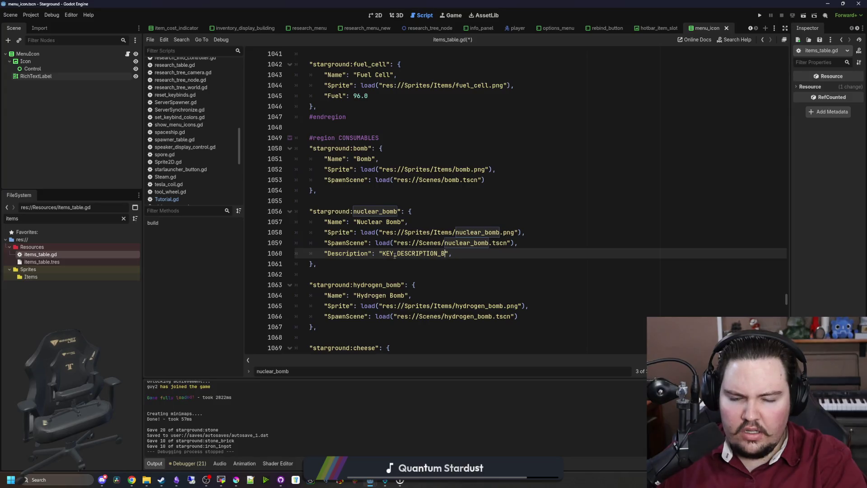
pyautogui.write('NUCLEAR_')
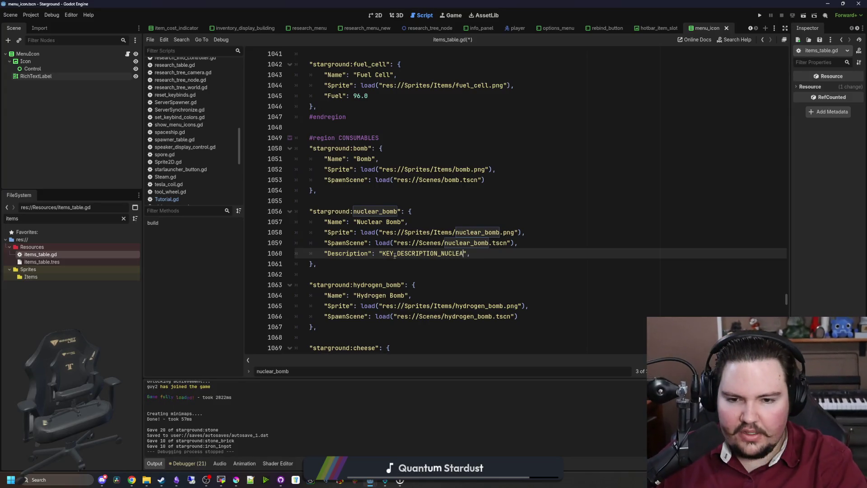
pyautogui.write('BOMB')
# - Copy the Description line into the hydrogen_bomb entry
pyautogui.doubleClick(394, 253)
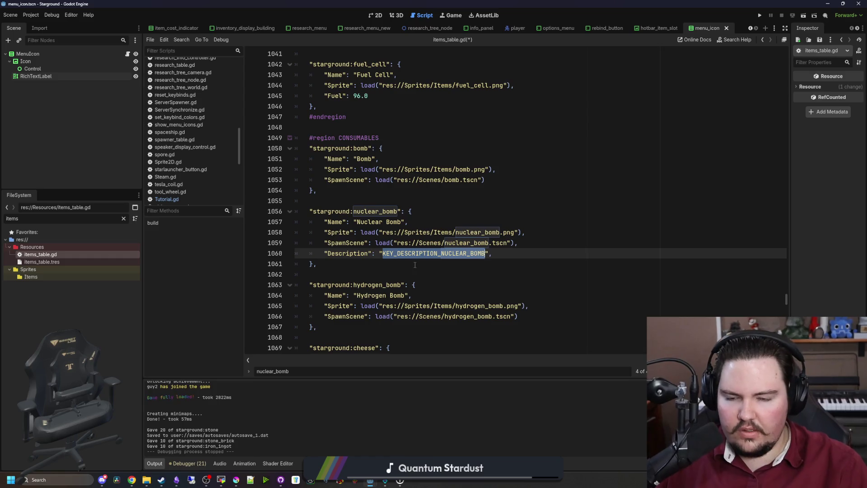
pyautogui.click(409, 264)
pyautogui.hotkey('shift', 'Left')
pyautogui.hotkey('shift', 'Left')
pyautogui.hotkey('shift', 'Left')
pyautogui.hotkey('shift', 'Home')
pyautogui.hotkey('ctrl', 'c')
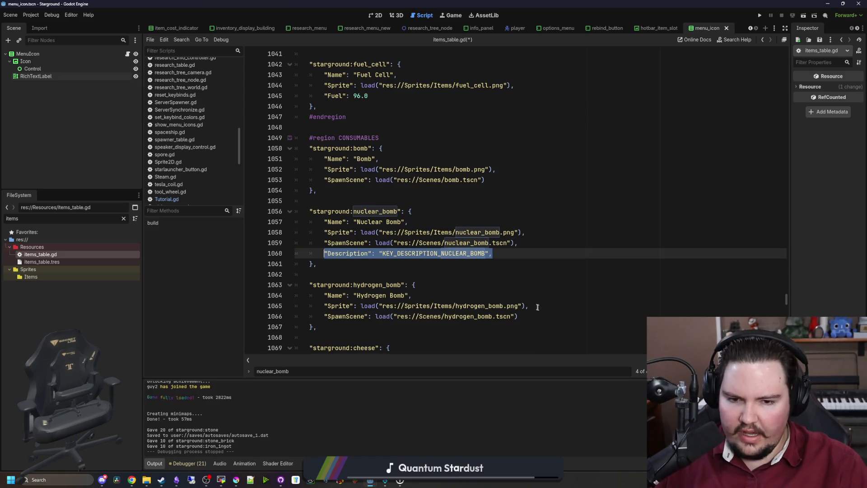
pyautogui.click(546, 316)
pyautogui.hotkey('ctrl', 'v')
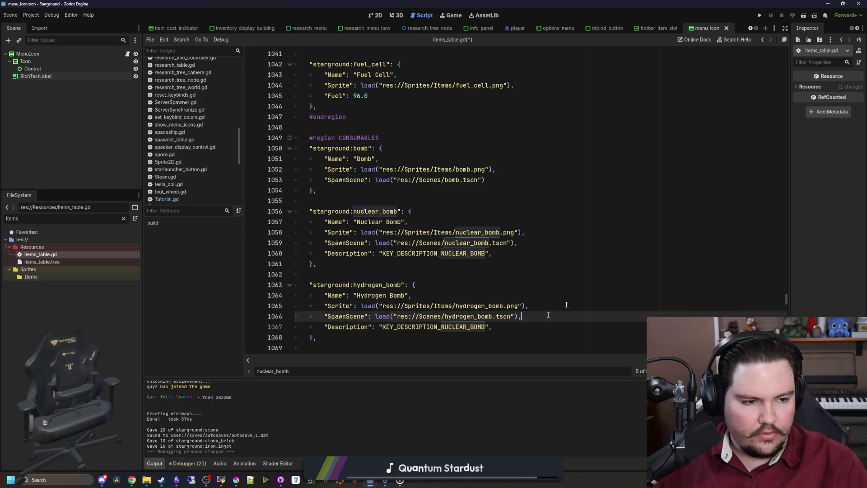
pyautogui.hotkey('alt', 'Tab')
pyautogui.click(275, 148)
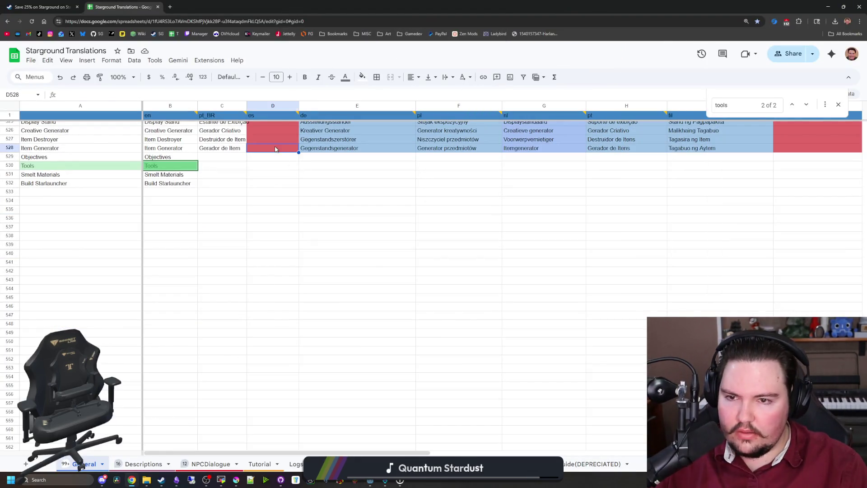
# - Extend the General sheet's 'Cell is empty' conditional formatting range to cover rows 529–532
pyautogui.click(362, 77)
pyautogui.click(409, 247)
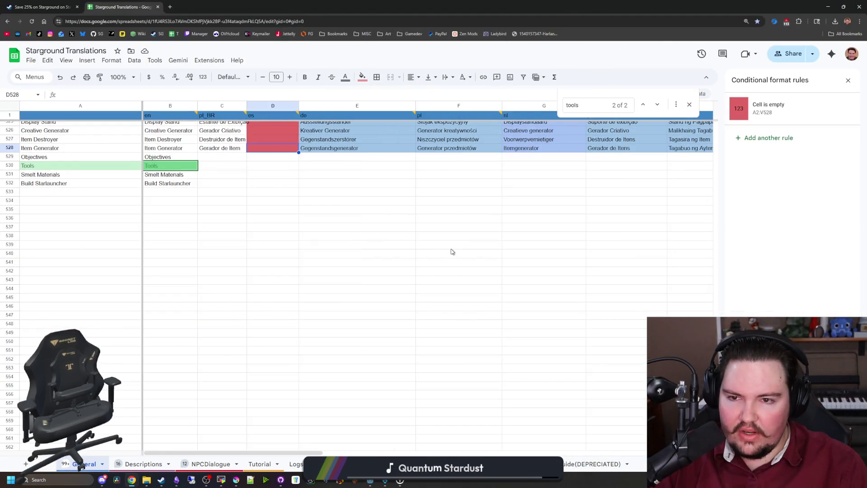
pyautogui.click(758, 118)
pyautogui.click(779, 135)
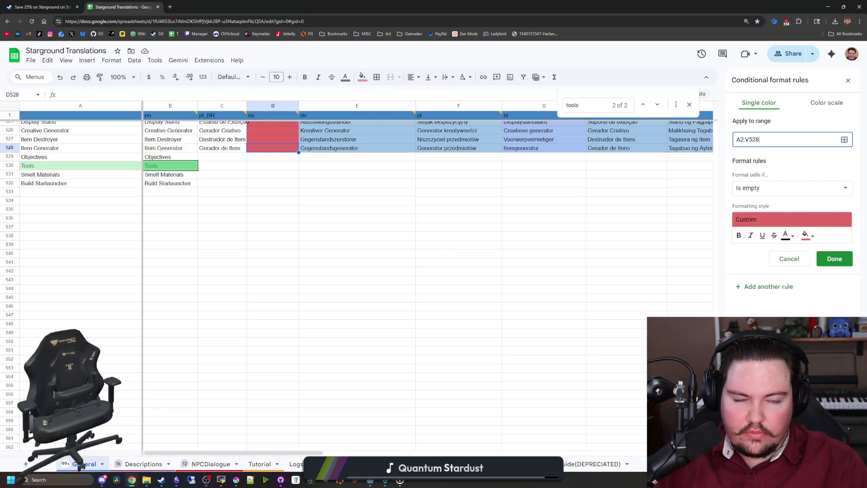
pyautogui.press('BackSpace')
pyautogui.press('BackSpace')
pyautogui.write('31')
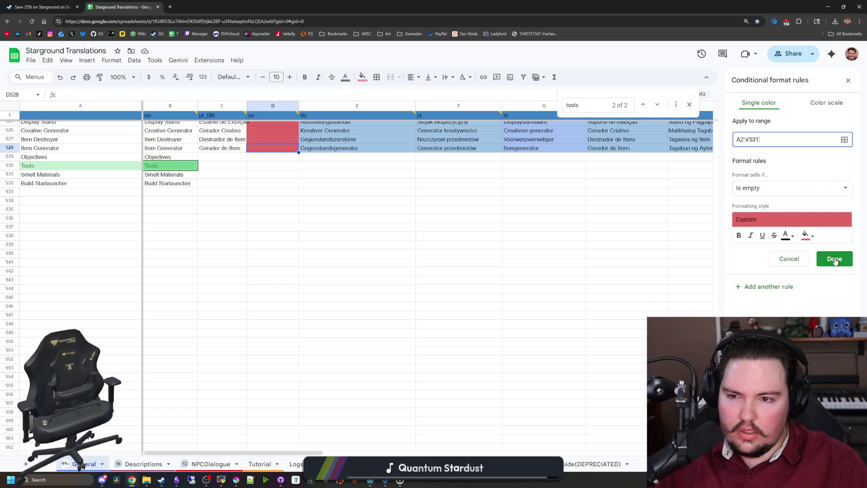
pyautogui.click(834, 260)
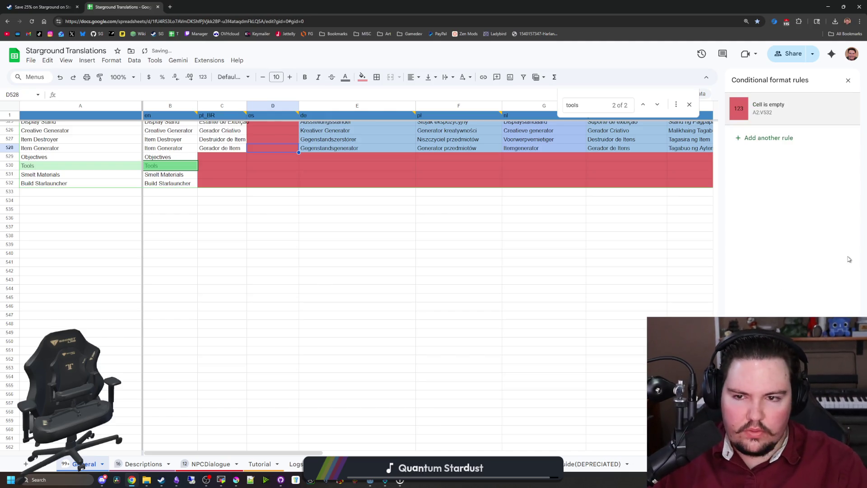
pyautogui.click(411, 240)
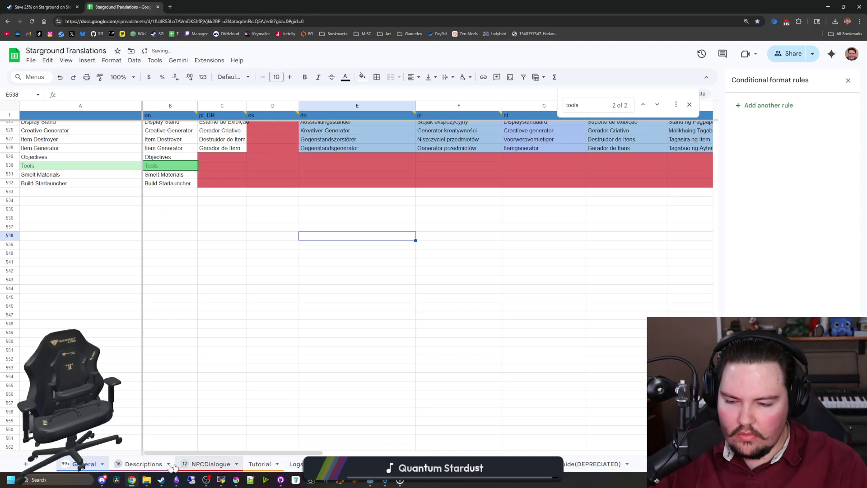
pyautogui.click(146, 466)
# - Enter the key KEY_DESCRIPTION_NUCLEAR_BOMB in cell A123 of the Descriptions sheet
pyautogui.scroll(-15, 183, 334)
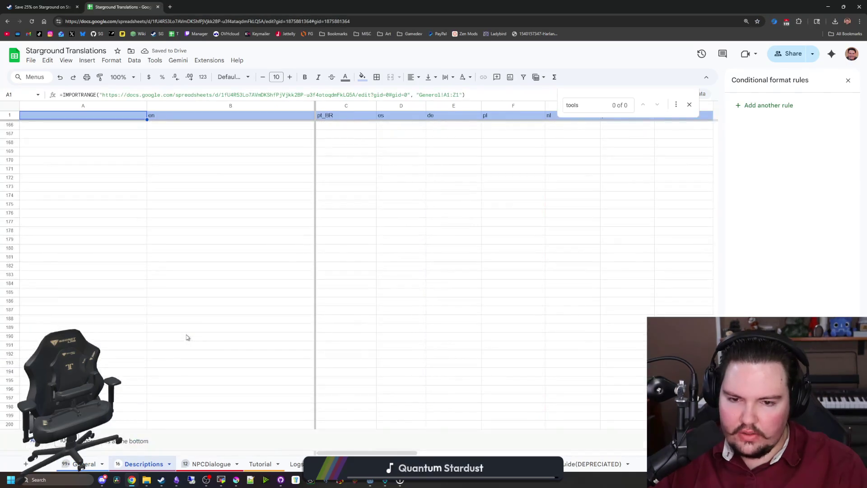
pyautogui.click(95, 247)
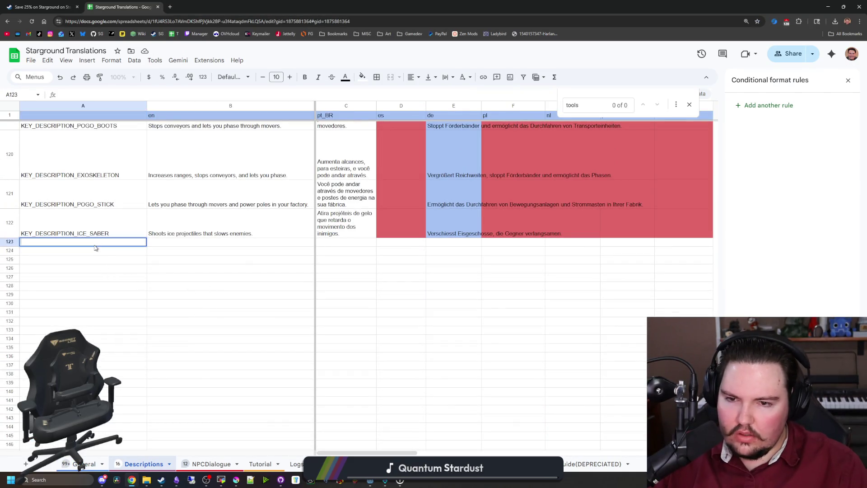
pyautogui.write('k')
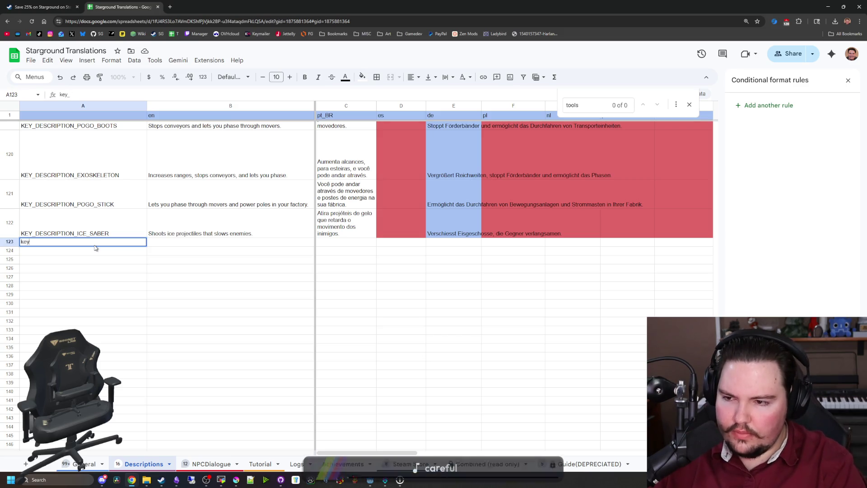
pyautogui.press('BackSpace')
pyautogui.write('KEY_DESCRIPT')
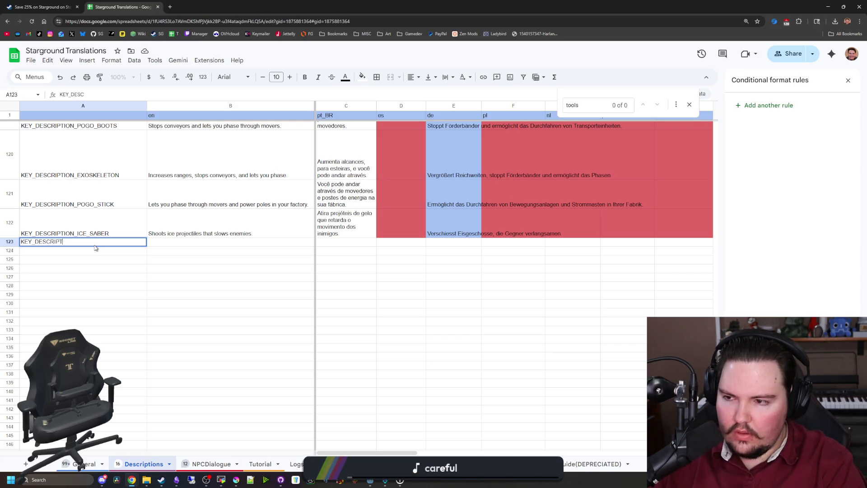
pyautogui.write('ION_NUCLEAR_BOMB')
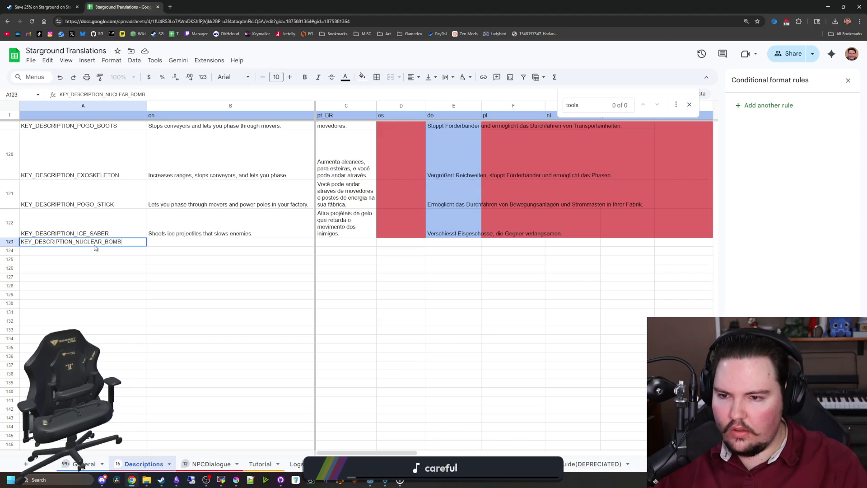
# - Type 'WARNING: Handle with care' as the English text in B123
pyautogui.click(195, 241)
pyautogui.write('WARHIN')
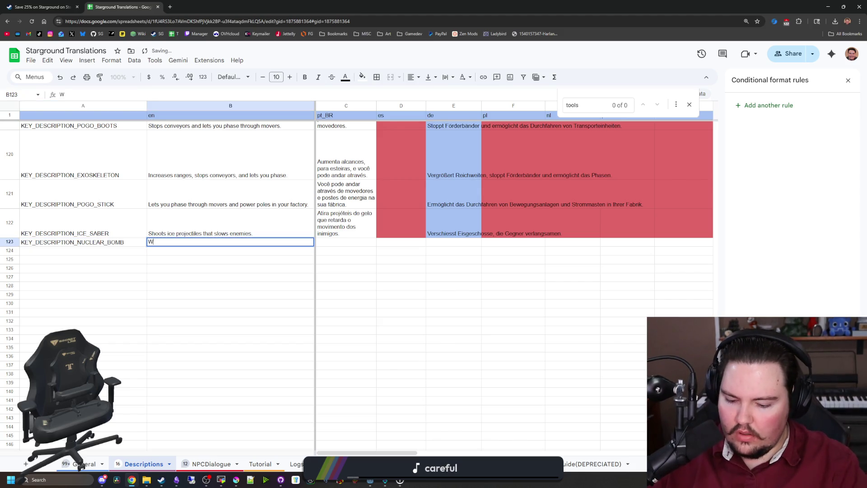
pyautogui.press('BackSpace')
pyautogui.press('BackSpace')
pyautogui.press('BackSpace')
pyautogui.write('NING: ')
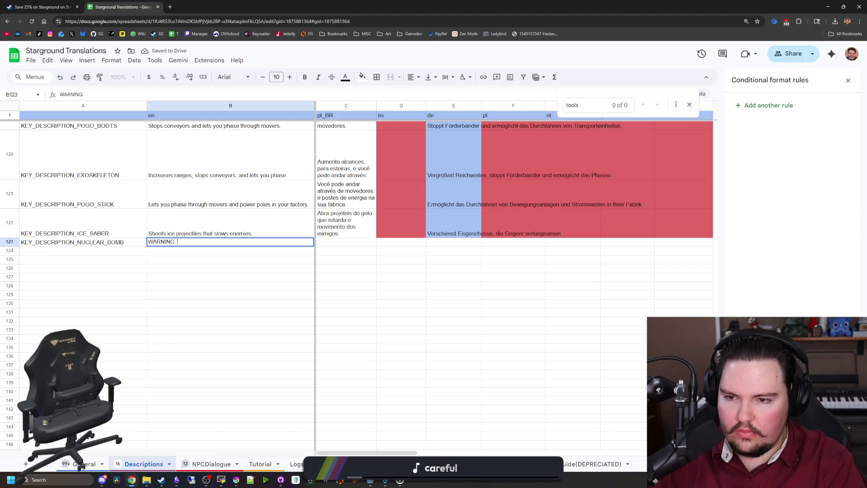
pyautogui.write('Handle with care')
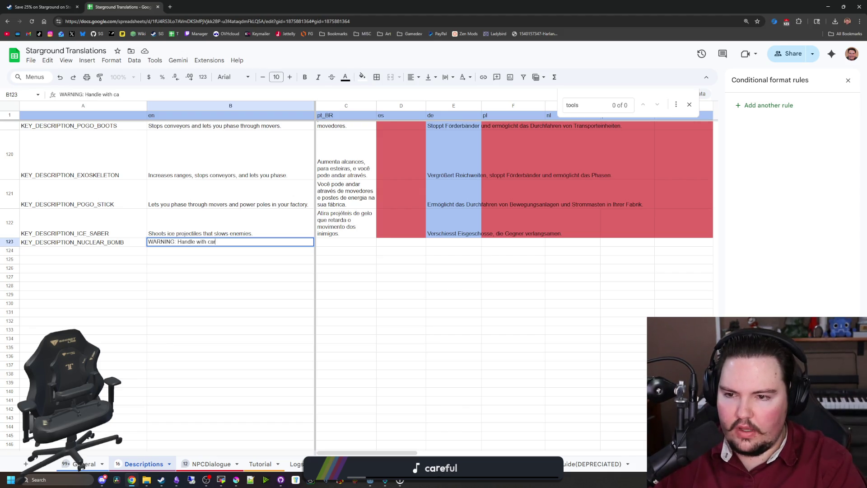
pyautogui.click(222, 268)
pyautogui.scroll(2, 323, 334)
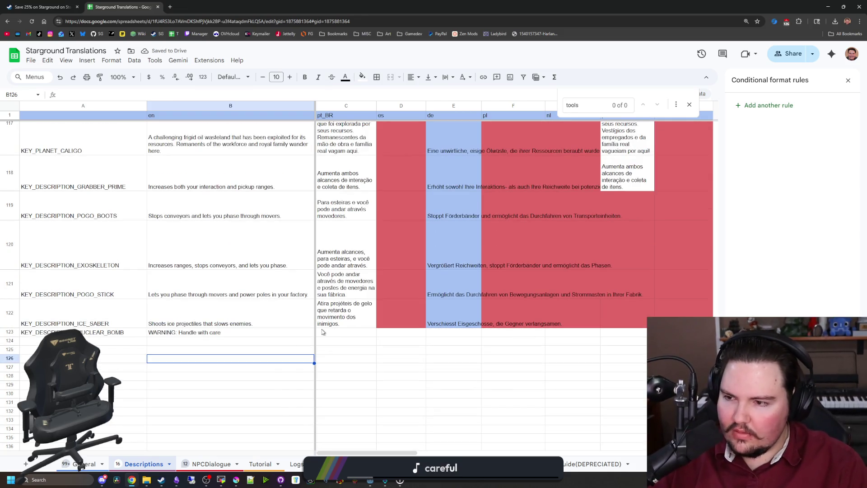
# - Revise B123 to read 'WARNING: Handle with caution.'
pyautogui.click(323, 332)
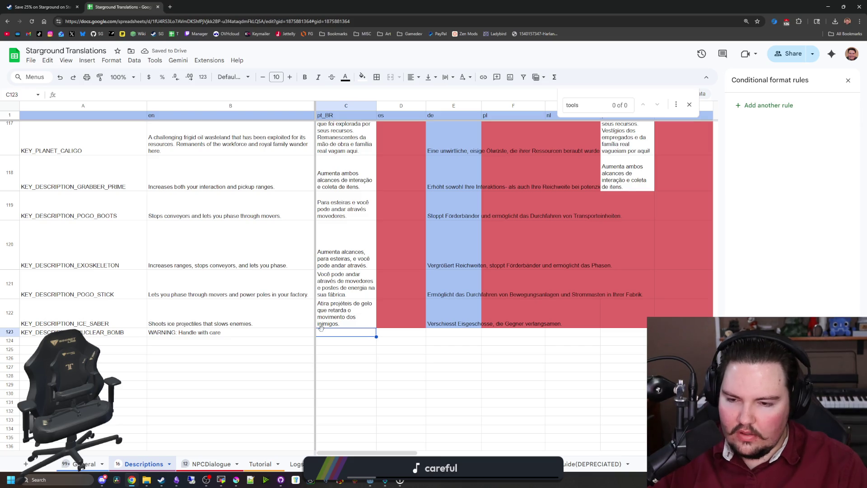
pyautogui.doubleClick(258, 333)
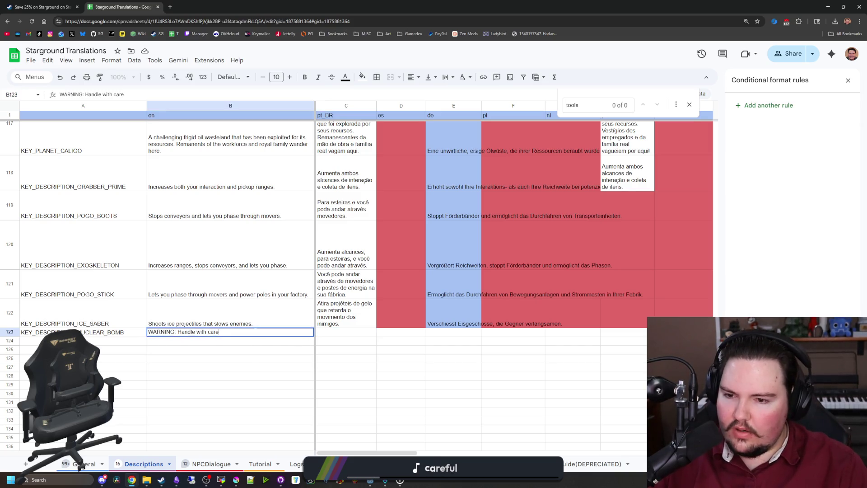
pyautogui.press('BackSpace')
pyautogui.press('BackSpace')
pyautogui.write('ution')
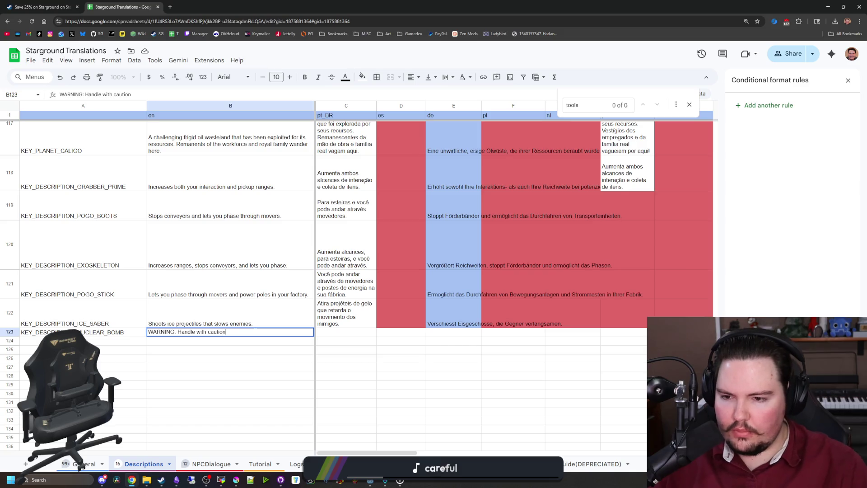
pyautogui.press('Return')
pyautogui.click(451, 325)
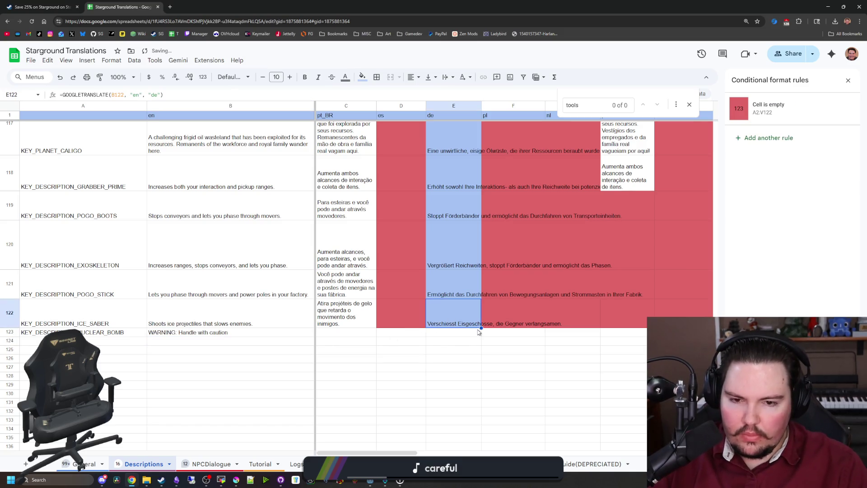
pyautogui.doubleClick(259, 333)
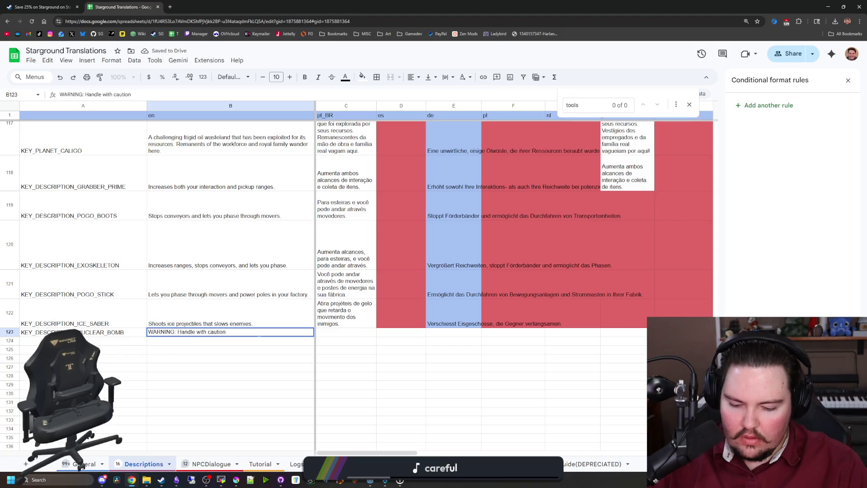
pyautogui.write('.')
pyautogui.click(228, 351)
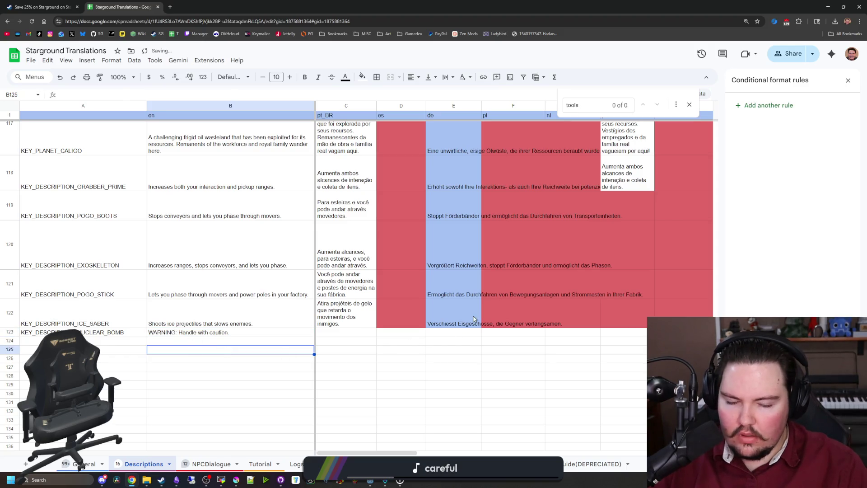
# - Fill the E122 German translation formula down into row 123
pyautogui.click(474, 319)
pyautogui.moveTo(481, 328)
pyautogui.mouseDown()
pyautogui.moveTo(475, 335)
pyautogui.moveTo(587, 317)
pyautogui.moveTo(638, 337)
pyautogui.mouseUp()
pyautogui.hscroll(5, 474, 325)
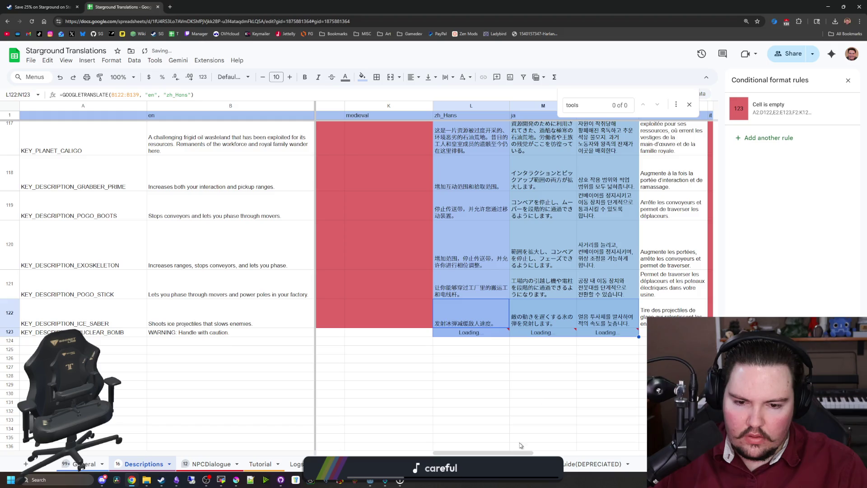
pyautogui.hscroll(6, 541, 271)
pyautogui.hscroll(-6, 452, 271)
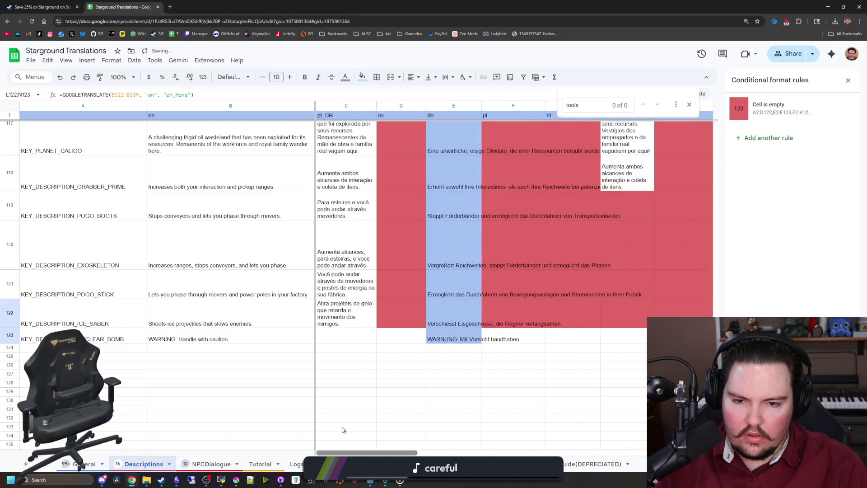
# - Inspect the General sheet's E528 formula and the imported D2 cell, then return to General
pyautogui.click(400, 373)
pyautogui.click(69, 457)
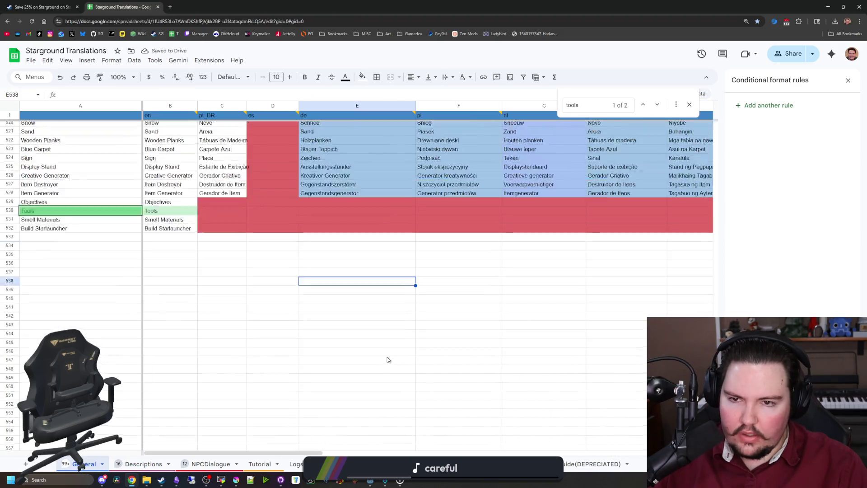
pyautogui.click(394, 331)
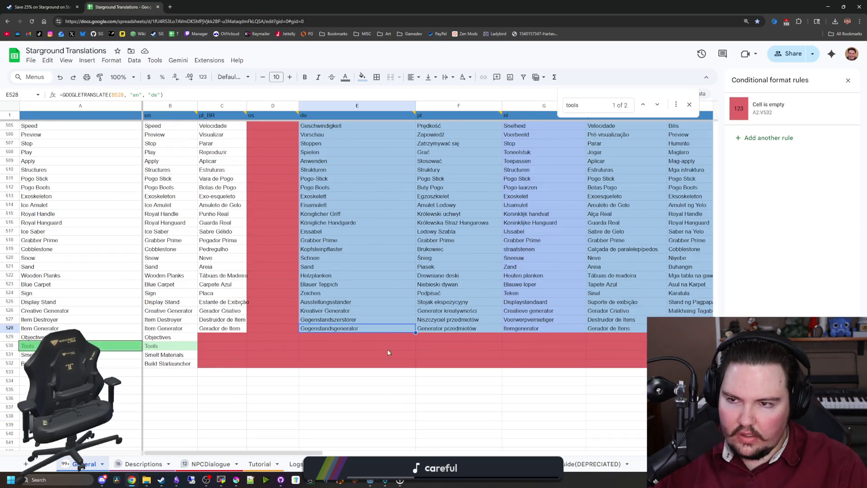
pyautogui.click(295, 463)
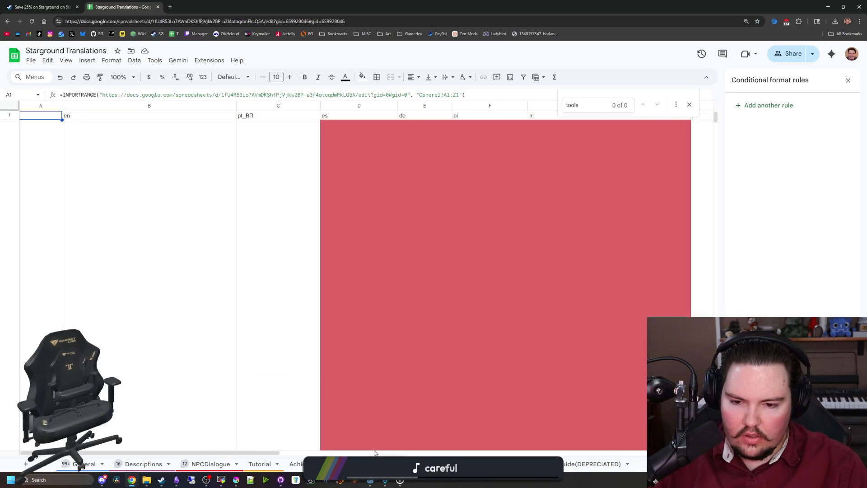
pyautogui.click(374, 449)
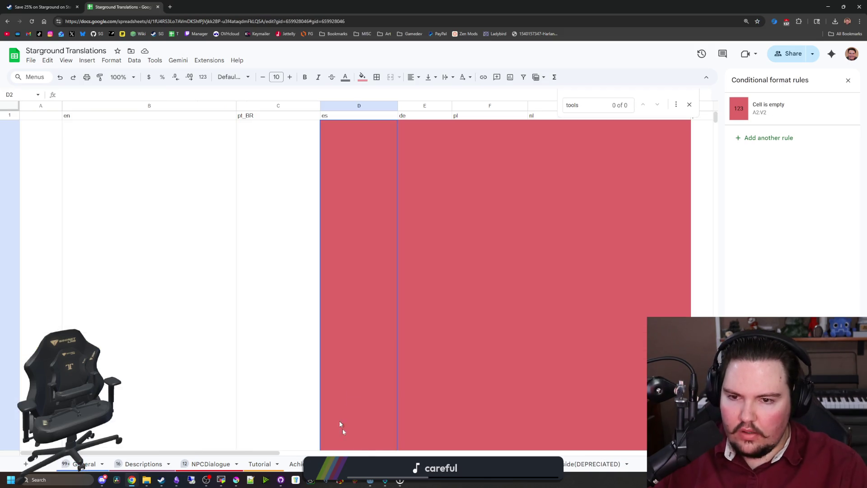
pyautogui.scroll(-2, 262, 354)
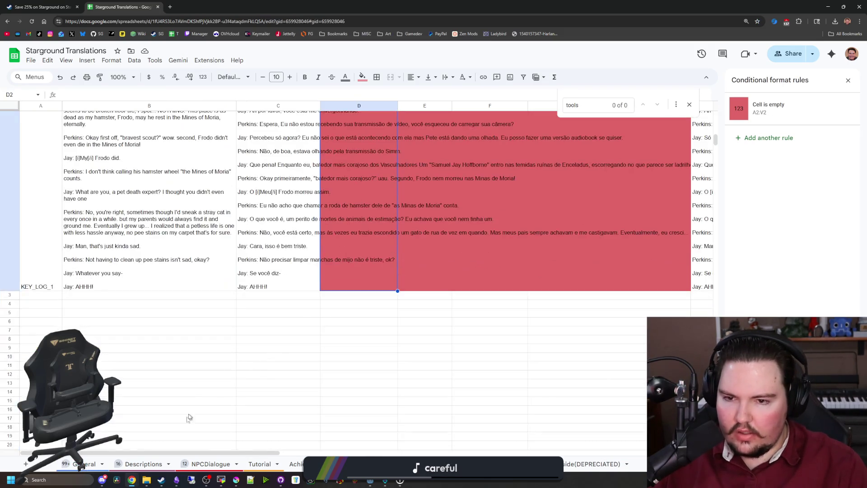
pyautogui.click(86, 463)
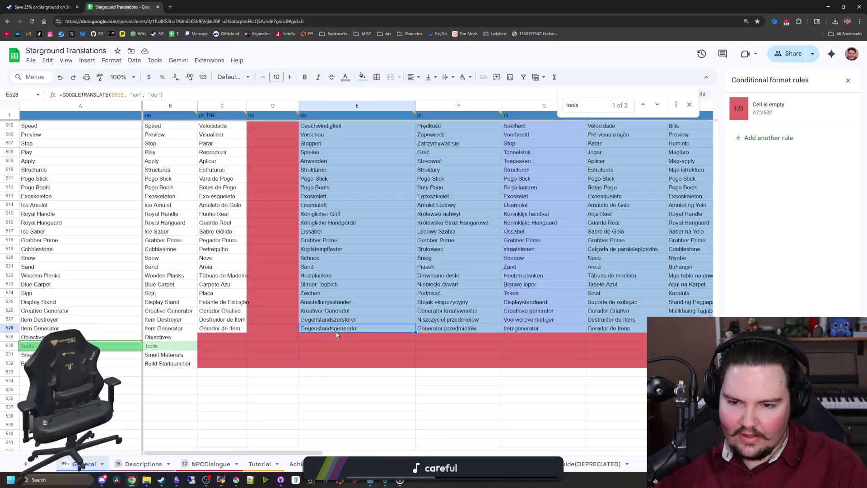
pyautogui.moveTo(299, 450); pyautogui.dragTo(380, 447)
# - Copy the E–I and zh_Hans, ja, ko translation formulas from row 528 down to 532
pyautogui.keyDown('shift'); pyautogui.click(437, 330); pyautogui.keyUp('shift')
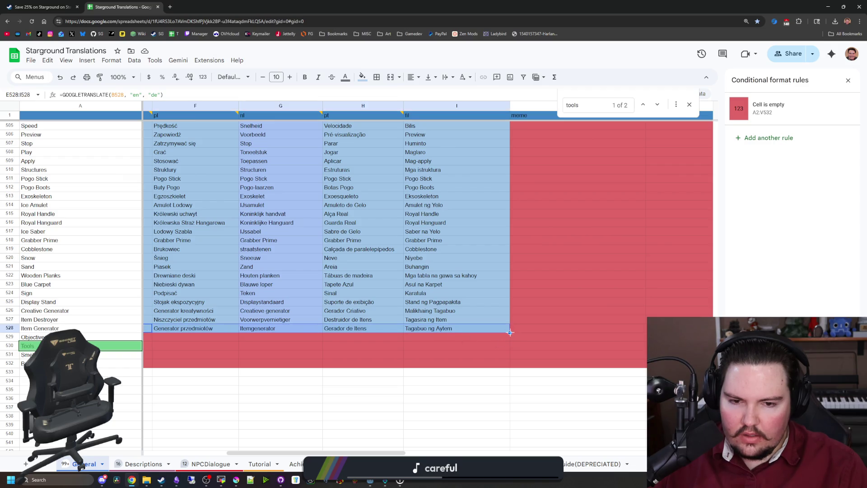
pyautogui.moveTo(512, 363); pyautogui.dragTo(511, 364)
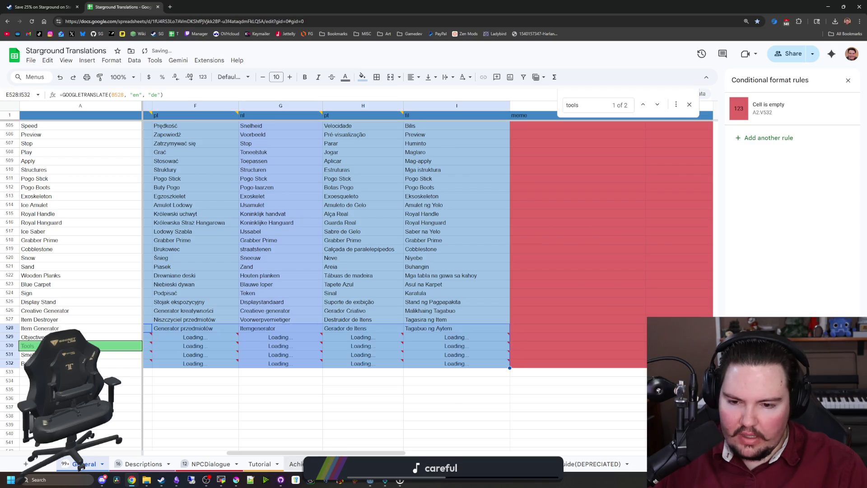
pyautogui.moveTo(337, 452); pyautogui.dragTo(254, 452)
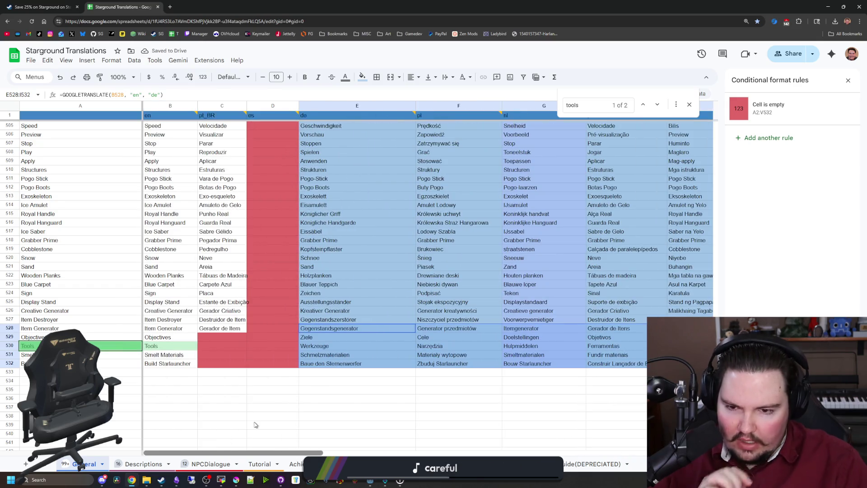
pyautogui.hscroll(10, 406, 406)
pyautogui.hscroll(3, 443, 416)
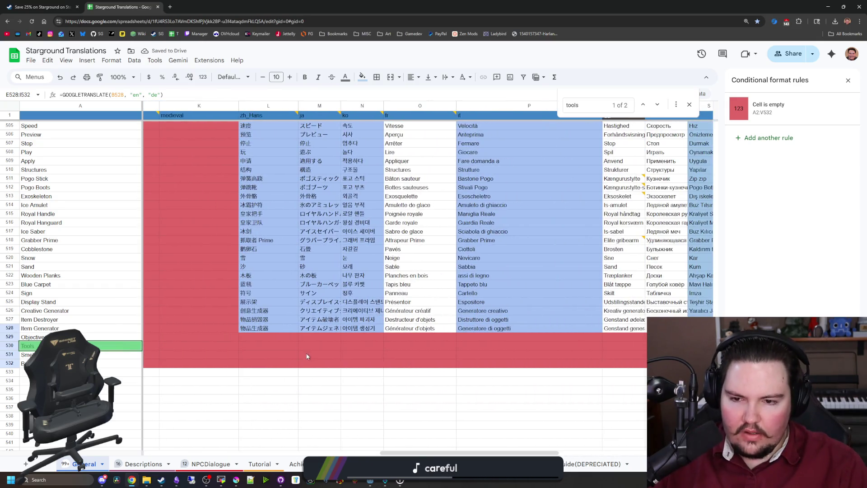
pyautogui.moveTo(271, 328); pyautogui.dragTo(376, 333)
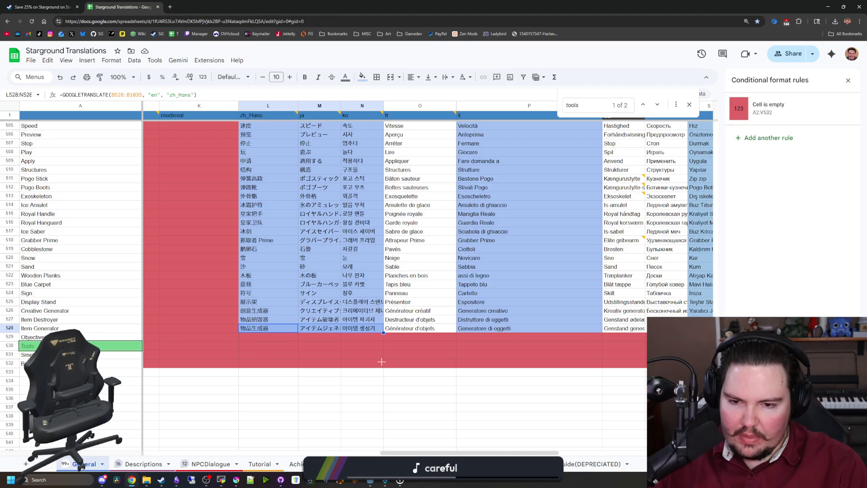
pyautogui.moveTo(381, 362); pyautogui.dragTo(382, 363)
# - Copy the Italian, Turkish and Latvian formulas from row 528 down to row 532
pyautogui.click(483, 329)
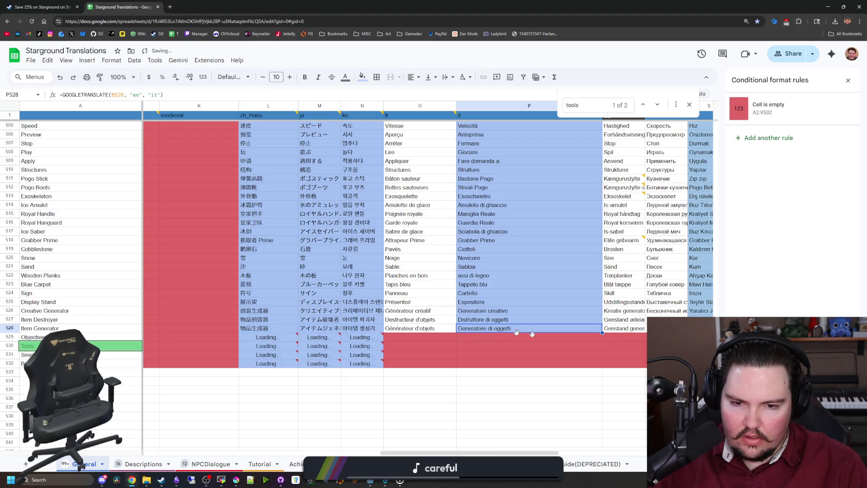
pyautogui.moveTo(601, 332); pyautogui.dragTo(605, 368)
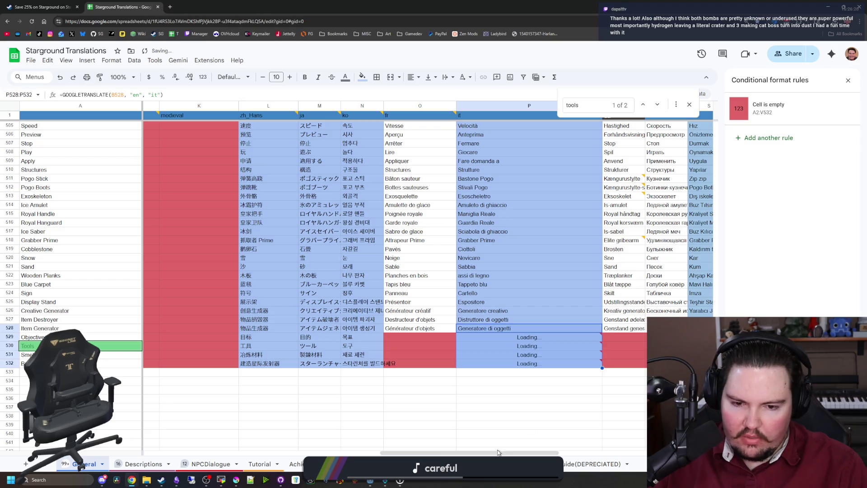
pyautogui.hscroll(5, 435, 336)
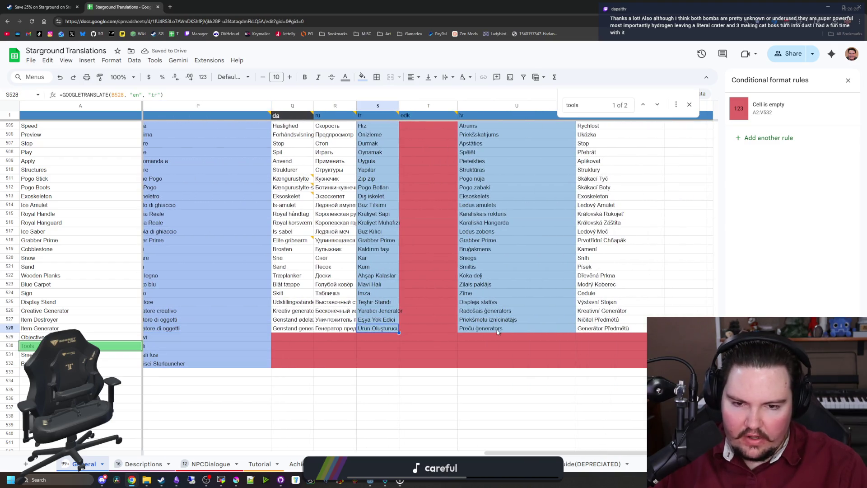
pyautogui.click(567, 329)
pyautogui.moveTo(575, 366); pyautogui.dragTo(576, 369)
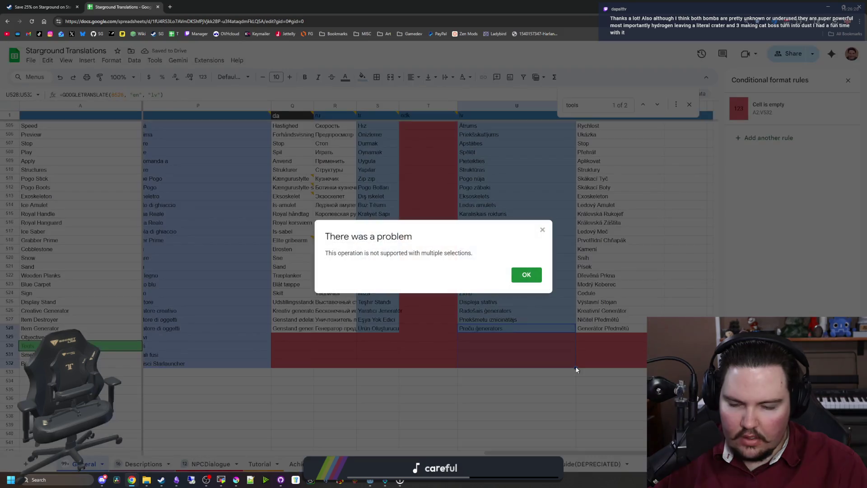
pyautogui.click(527, 275)
pyautogui.click(383, 328)
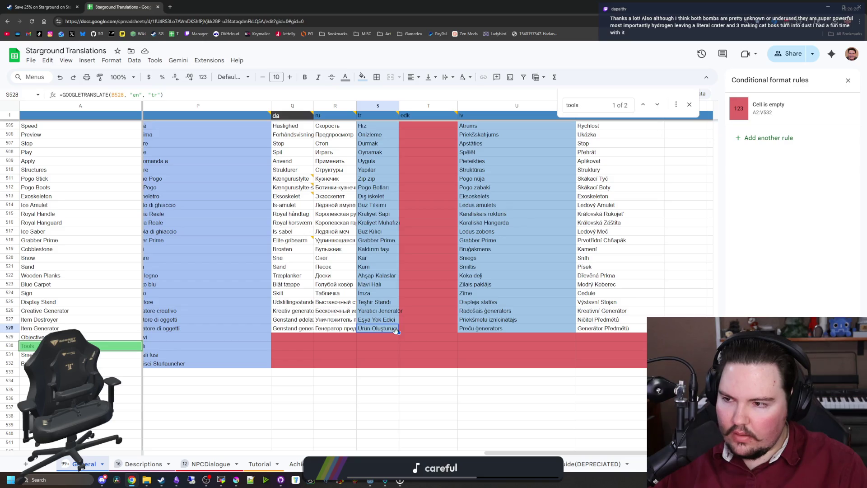
pyautogui.moveTo(399, 333); pyautogui.dragTo(401, 367)
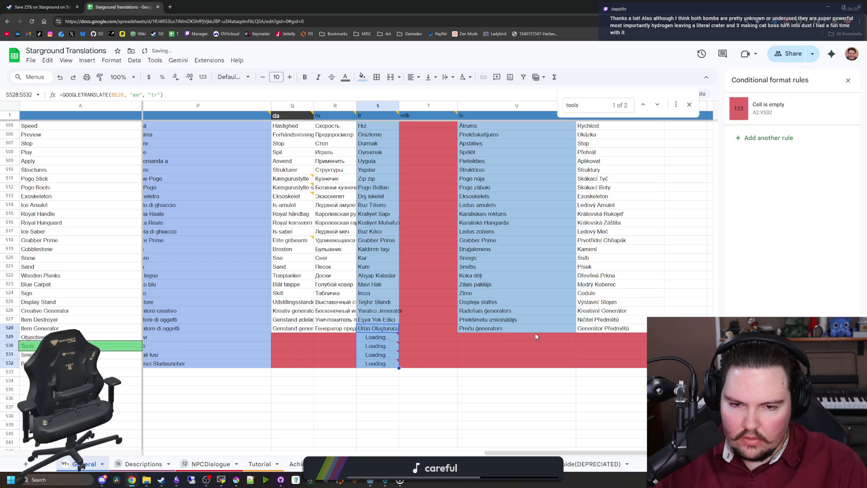
pyautogui.click(538, 328)
pyautogui.moveTo(576, 366); pyautogui.dragTo(576, 367)
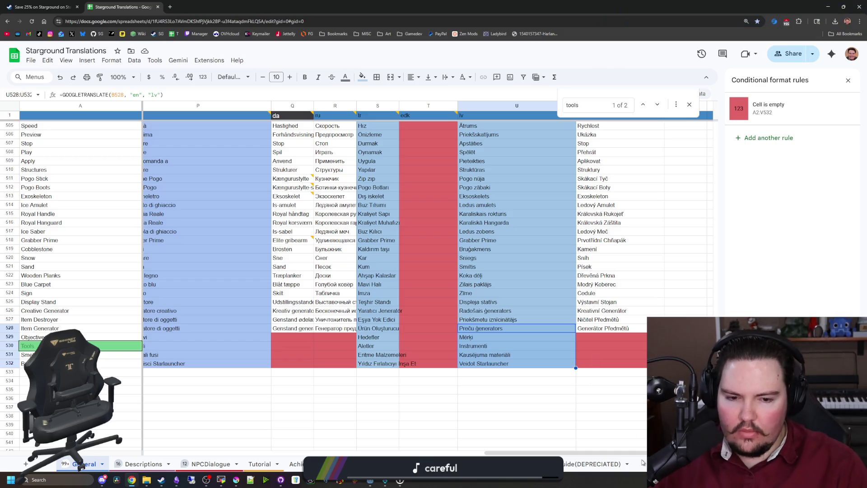
# - Scroll across the General sheet to check the new translations in rows 529–532
pyautogui.hscroll(-6, 510, 429)
pyautogui.hscroll(-6, 511, 430)
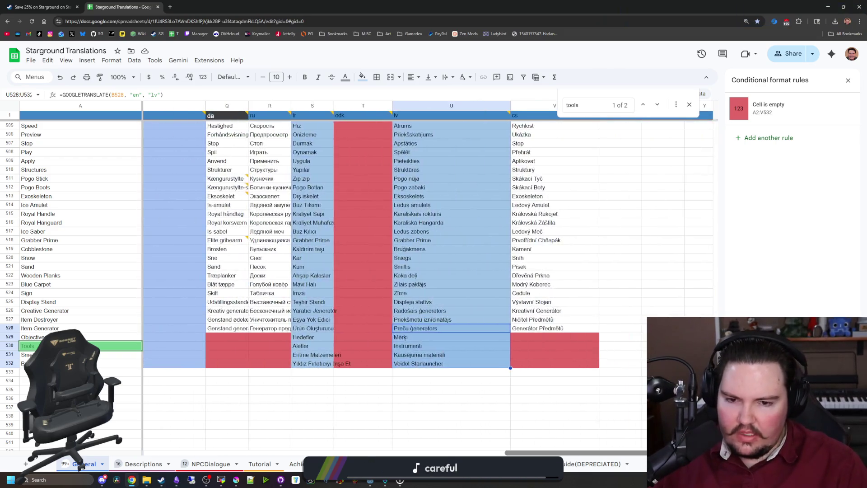
pyautogui.hscroll(15, 258, 448)
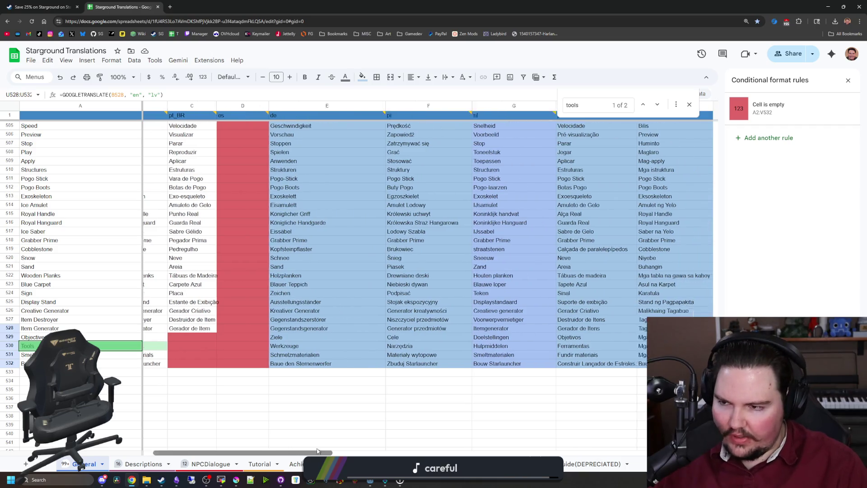
pyautogui.hscroll(-3, 585, 436)
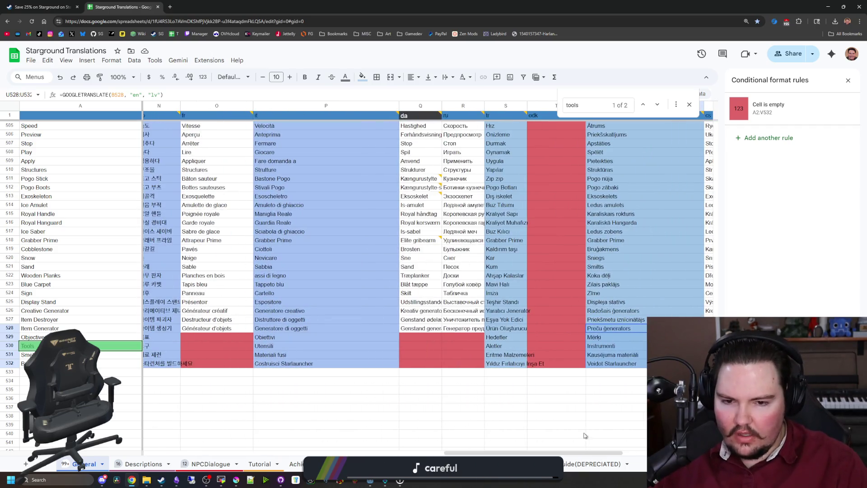
pyautogui.click(608, 391)
pyautogui.moveTo(601, 452)
pyautogui.mouseDown()
pyautogui.moveTo(551, 445)
pyautogui.moveTo(615, 439)
pyautogui.mouseUp()
pyautogui.hscroll(2, 615, 439)
pyautogui.scroll(20, 564, 416)
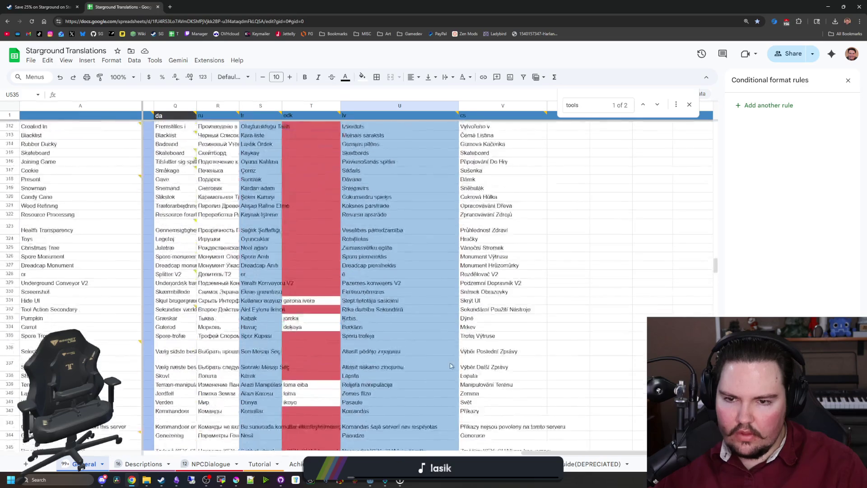
pyautogui.scroll(-20, 542, 407)
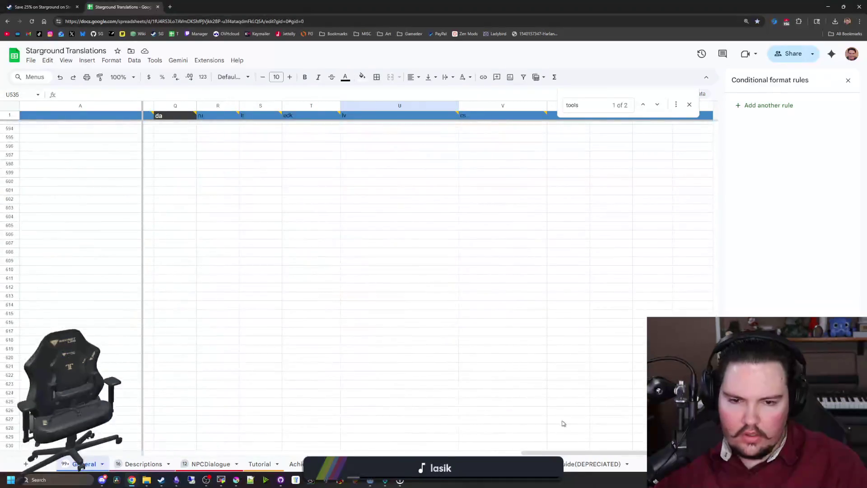
pyautogui.scroll(-2, 566, 418)
pyautogui.hscroll(-10, 361, 429)
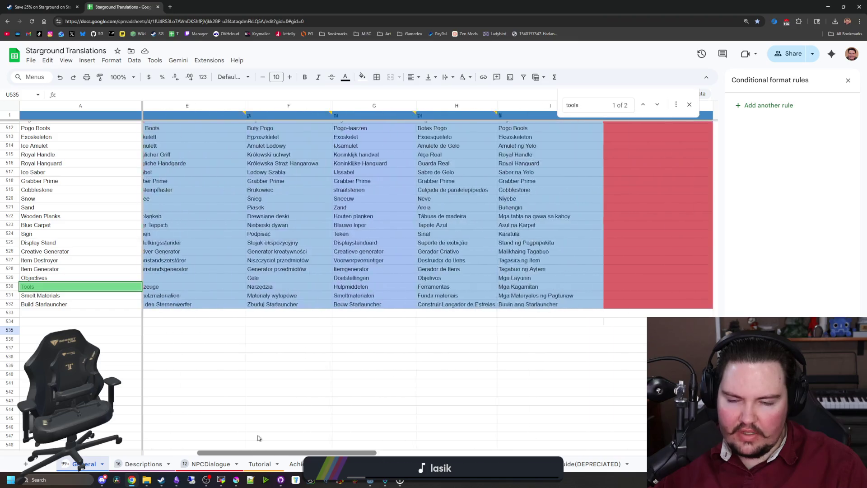
pyautogui.scroll(20, 265, 382)
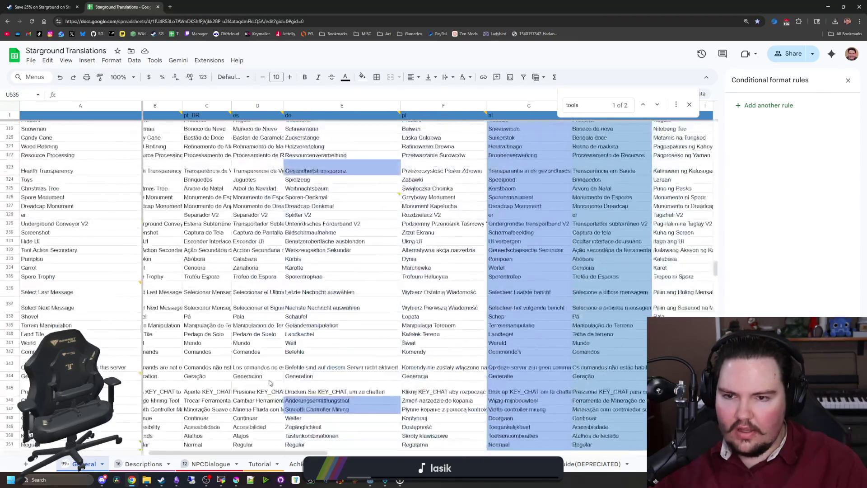
pyautogui.scroll(-20, 269, 383)
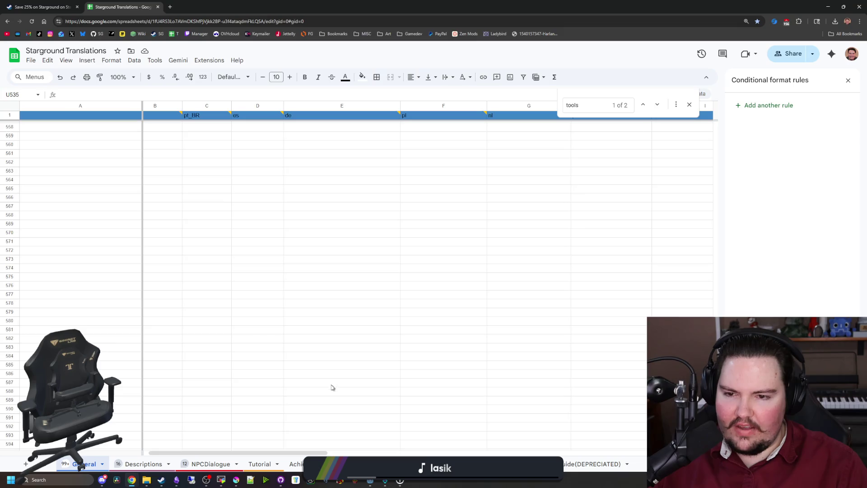
pyautogui.scroll(10, 331, 387)
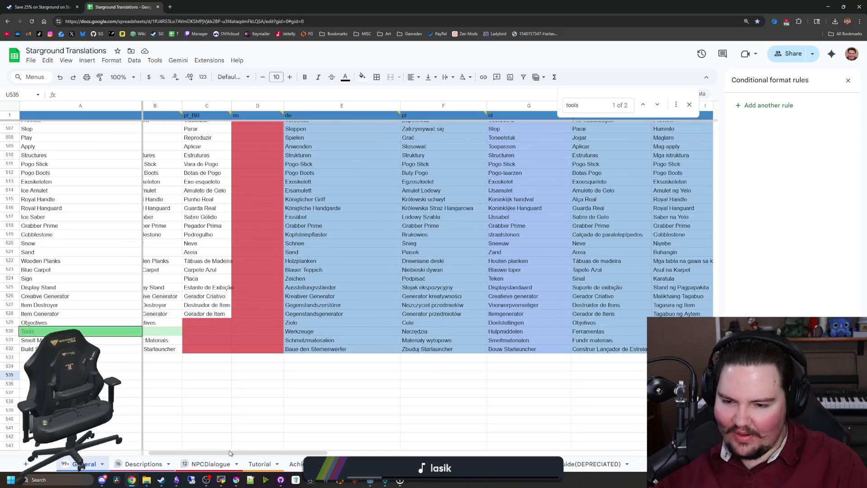
pyautogui.moveTo(230, 453); pyautogui.dragTo(221, 453)
pyautogui.click(141, 463)
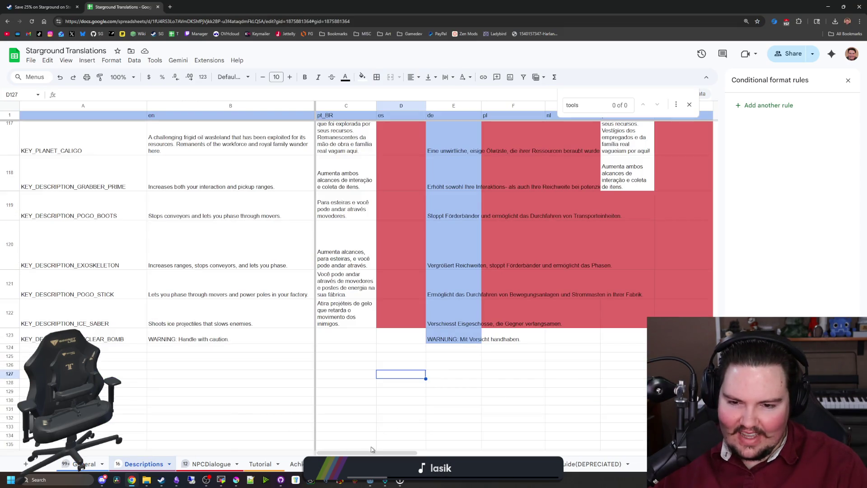
# - Set the Descriptions sheet's 'Cell is empty' rule range to A2:V123
pyautogui.click(408, 325)
pyautogui.click(362, 77)
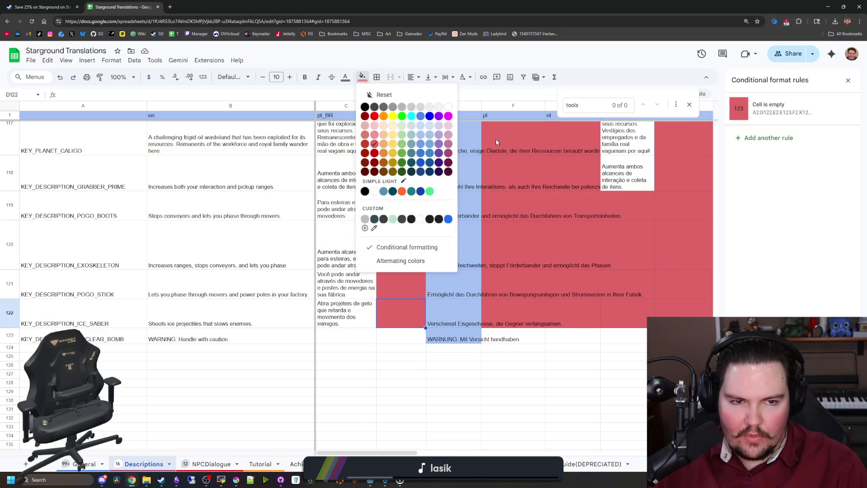
pyautogui.click(771, 104)
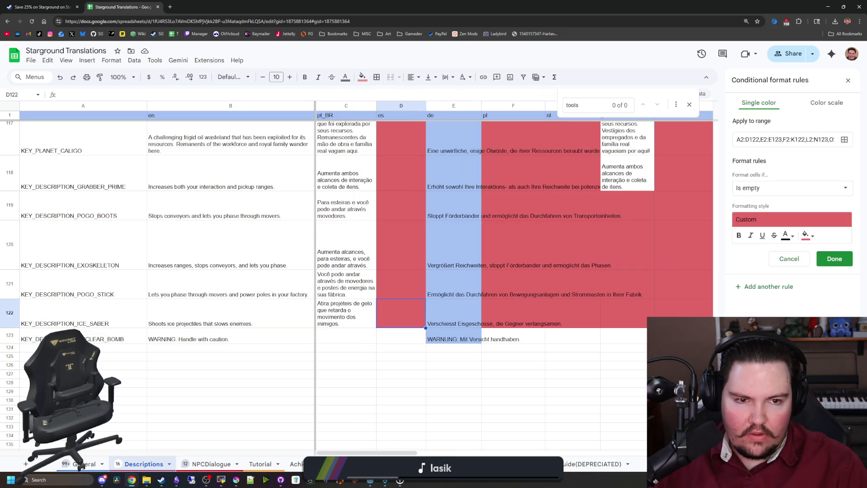
pyautogui.moveTo(760, 139); pyautogui.dragTo(840, 139)
pyautogui.write('A2:D122')
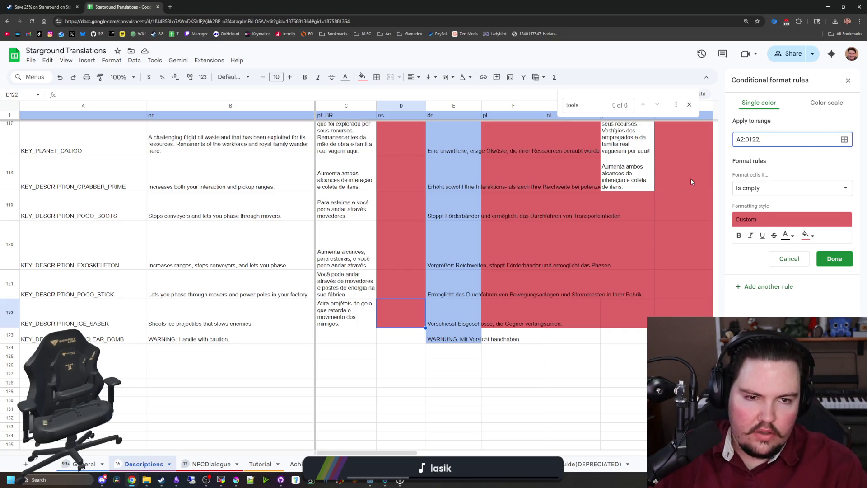
pyautogui.press('Left')
pyautogui.press('BackSpace')
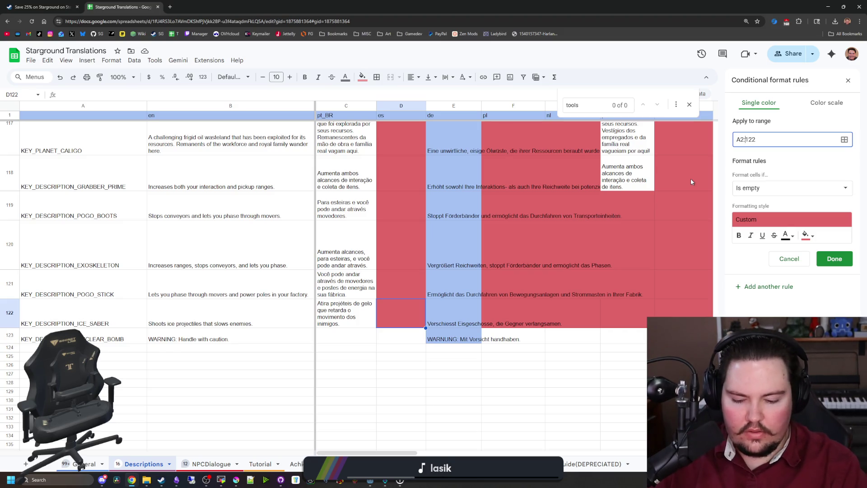
pyautogui.write('O')
pyautogui.moveTo(387, 452); pyautogui.dragTo(671, 452)
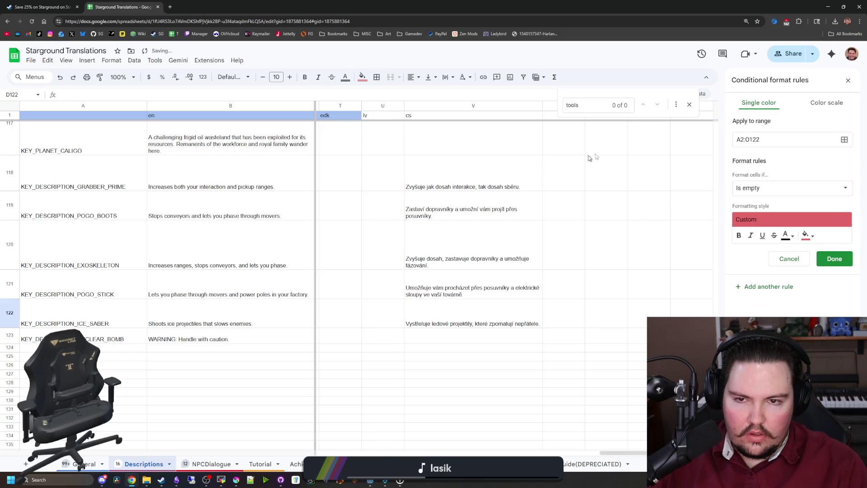
pyautogui.scroll(1, 597, 154)
pyautogui.click(760, 139)
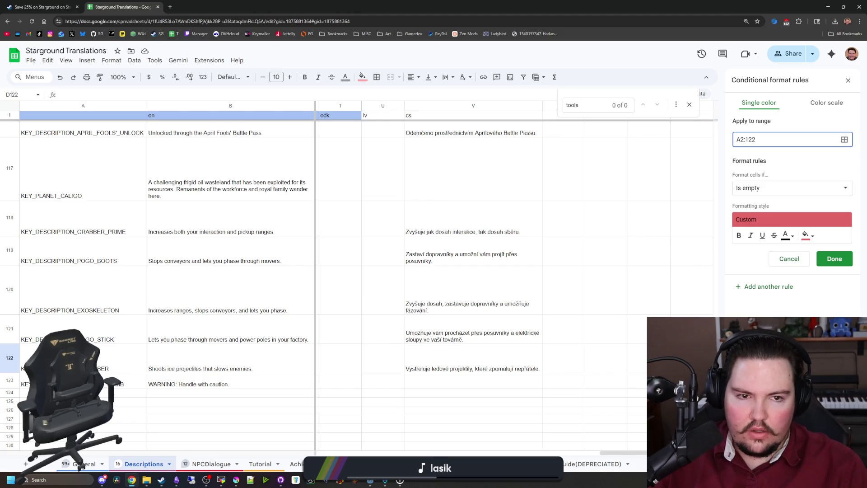
pyautogui.write('v')
pyautogui.press('BackSpace')
pyautogui.press('BackSpace')
pyautogui.press('BackSpace')
pyautogui.write('V123')
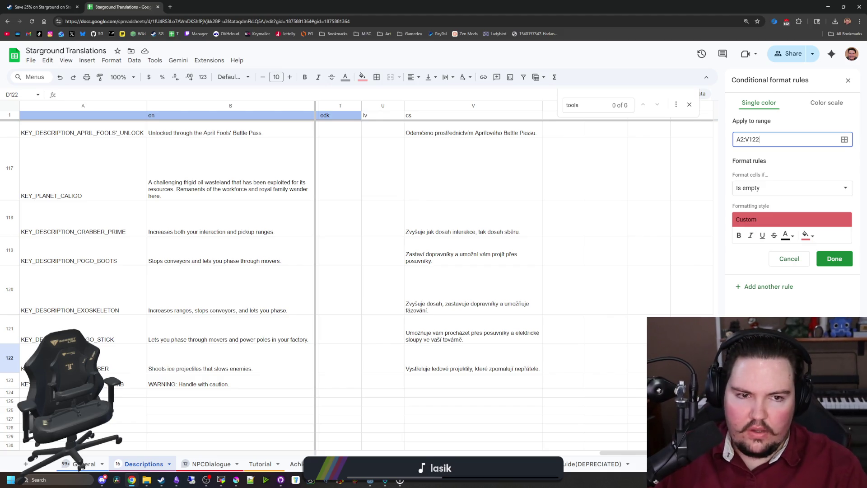
pyautogui.click(834, 258)
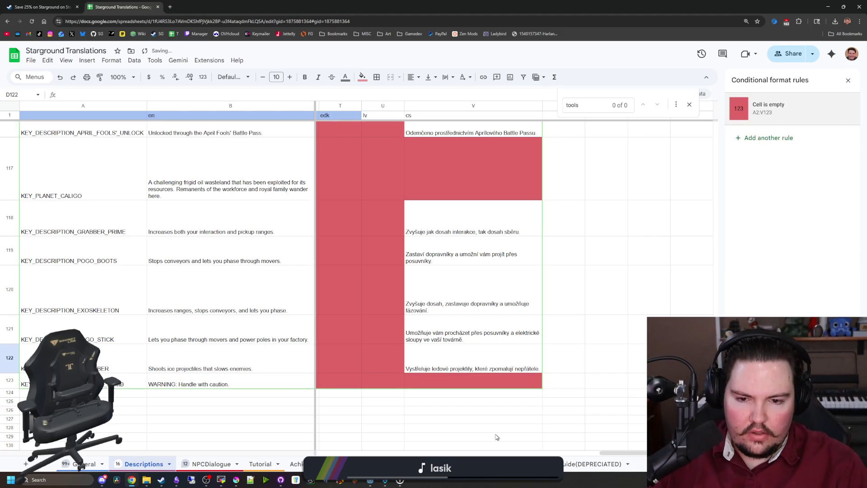
# - Scroll through the Descriptions sheet to check row 123's red-highlighted empty cells
pyautogui.scroll(-5, 646, 448)
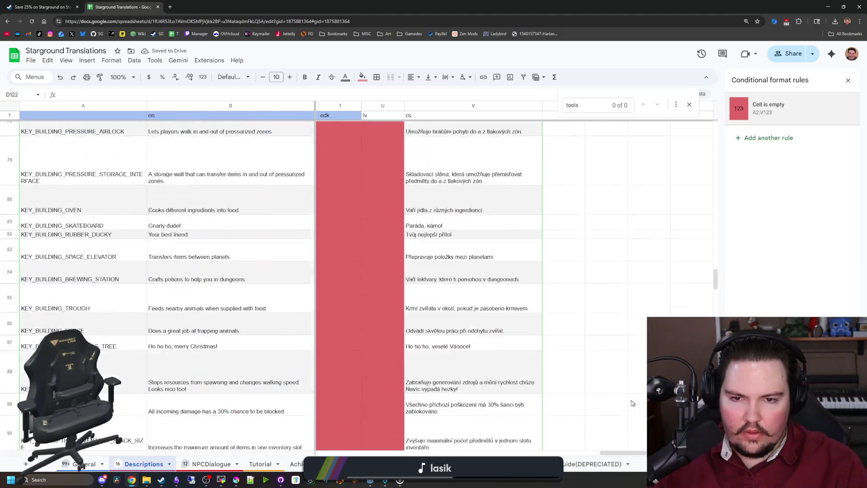
pyautogui.moveTo(646, 448)
pyautogui.mouseDown()
pyautogui.moveTo(519, 451)
pyautogui.moveTo(374, 433)
pyautogui.mouseUp()
pyautogui.scroll(15, 374, 433)
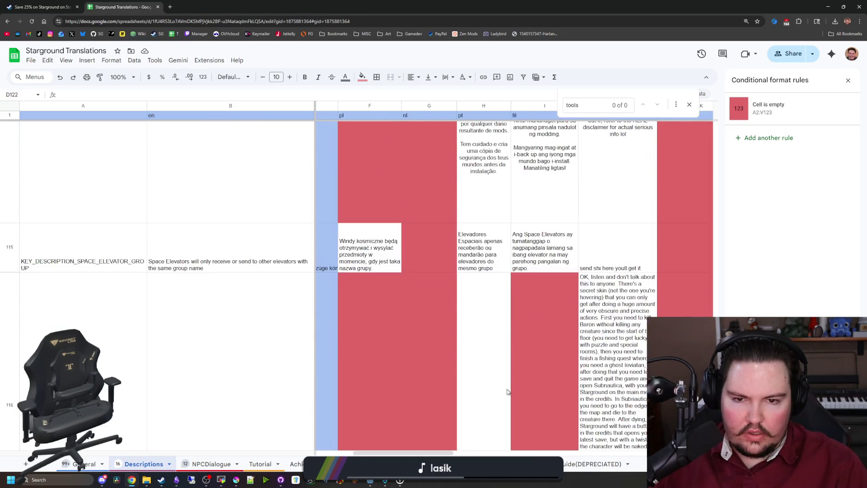
pyautogui.scroll(20, 502, 387)
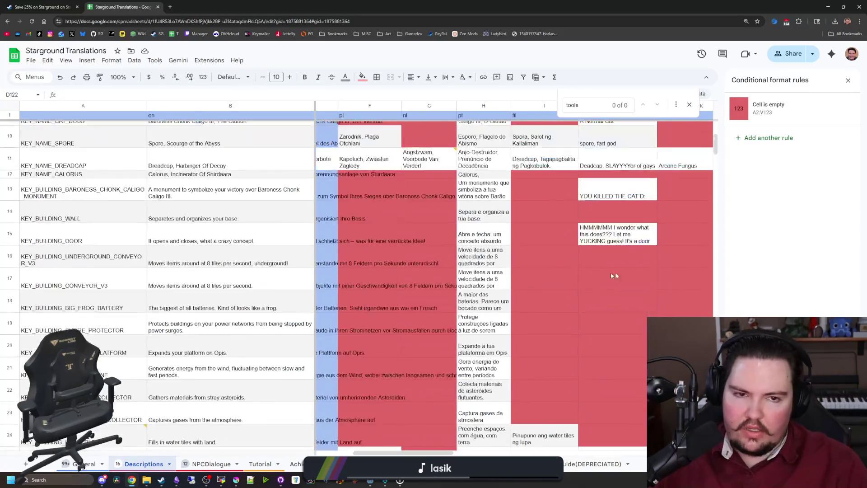
pyautogui.scroll(-20, 577, 286)
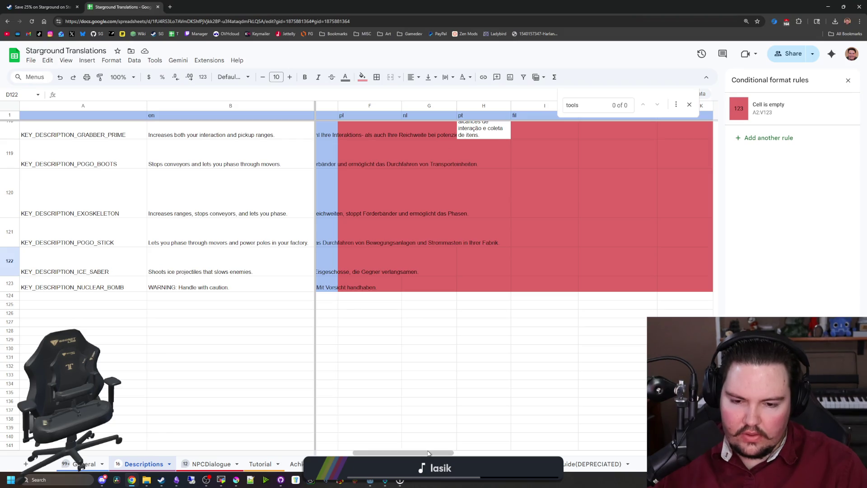
pyautogui.moveTo(427, 452); pyautogui.dragTo(391, 453)
pyautogui.scroll(3, 410, 364)
pyautogui.scroll(-3, 410, 365)
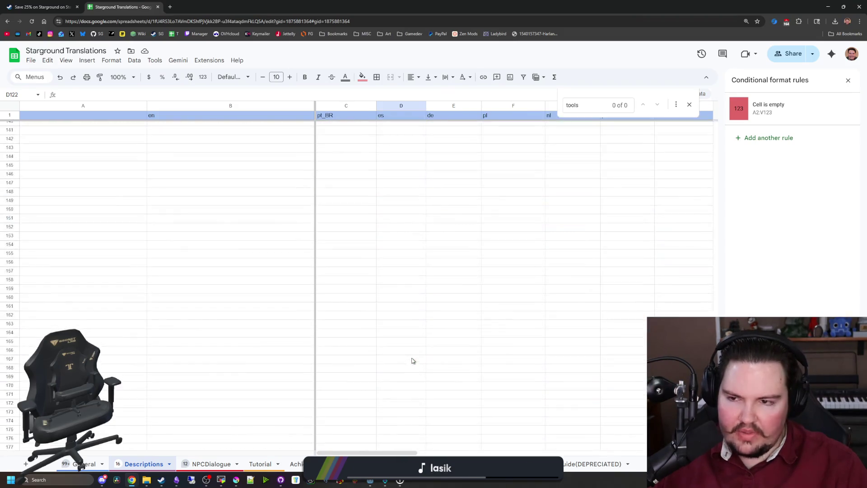
# - Scroll through the Achievements translation sheet
pyautogui.click(385, 377)
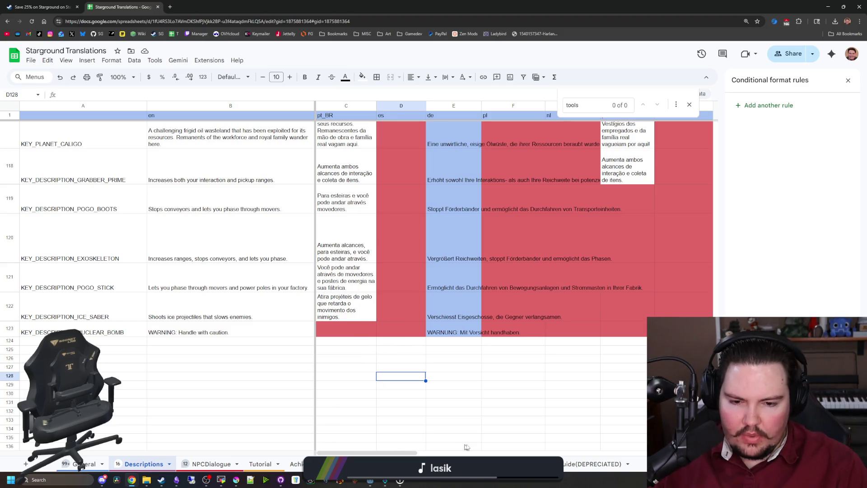
pyautogui.click(296, 463)
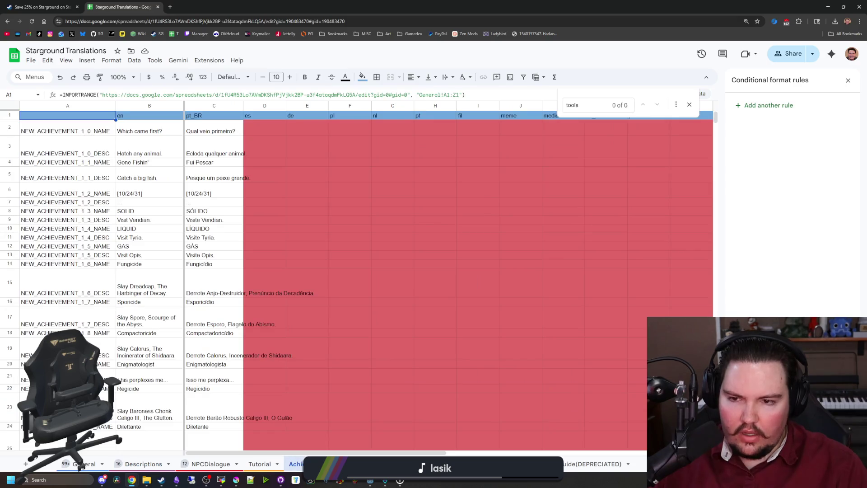
pyautogui.scroll(-5, 310, 350)
pyautogui.scroll(10, 309, 349)
pyautogui.scroll(-2, 316, 350)
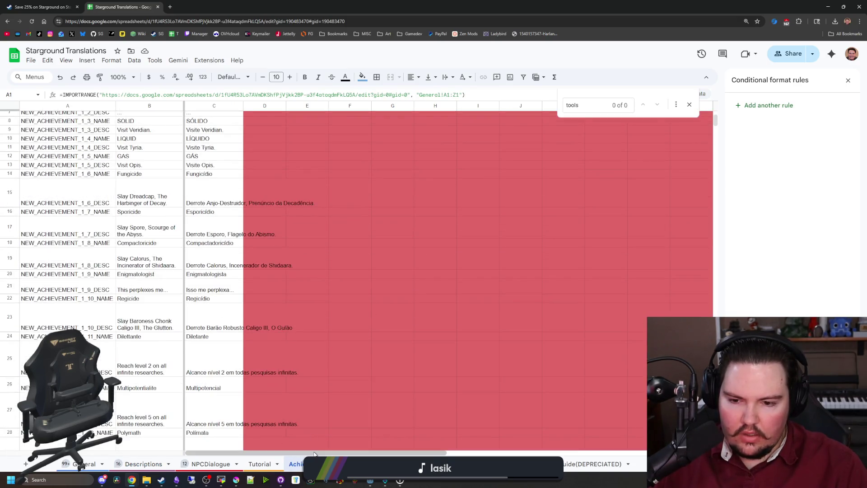
pyautogui.moveTo(316, 452); pyautogui.dragTo(545, 452)
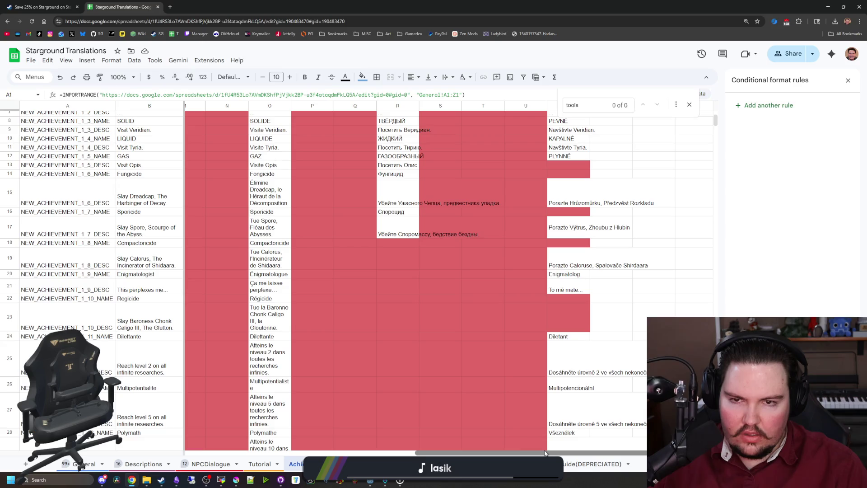
pyautogui.scroll(3, 443, 366)
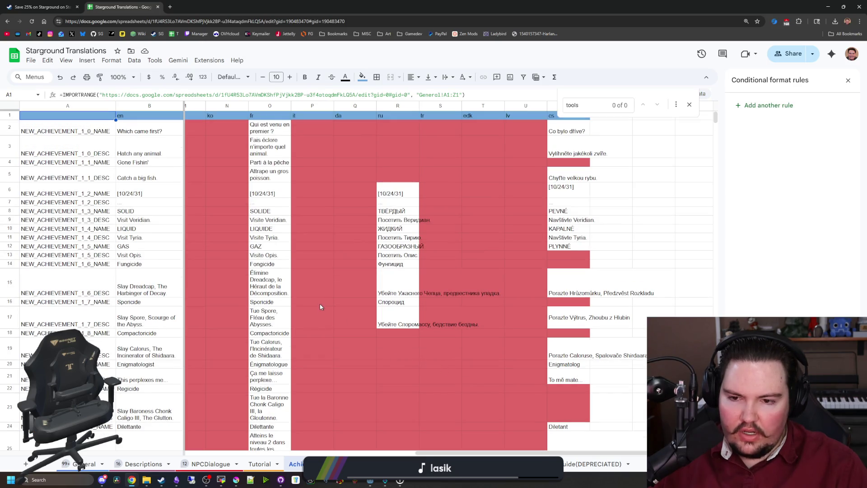
pyautogui.scroll(-3, 474, 392)
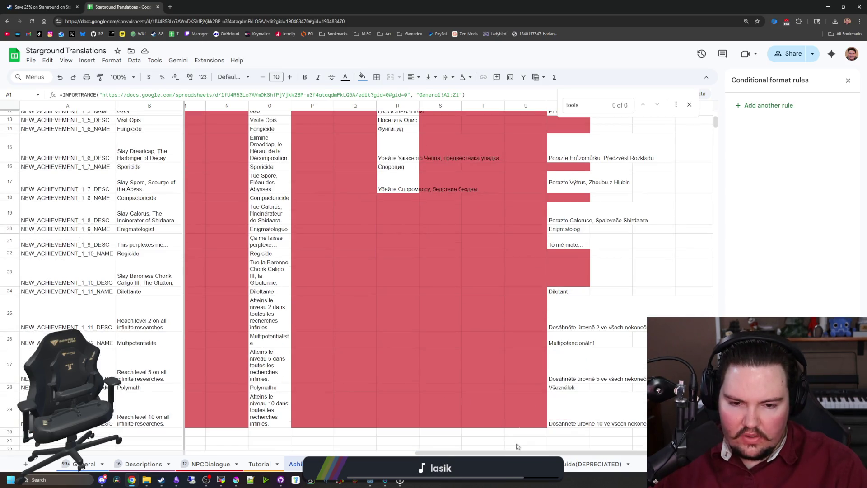
pyautogui.moveTo(525, 454); pyautogui.dragTo(172, 449)
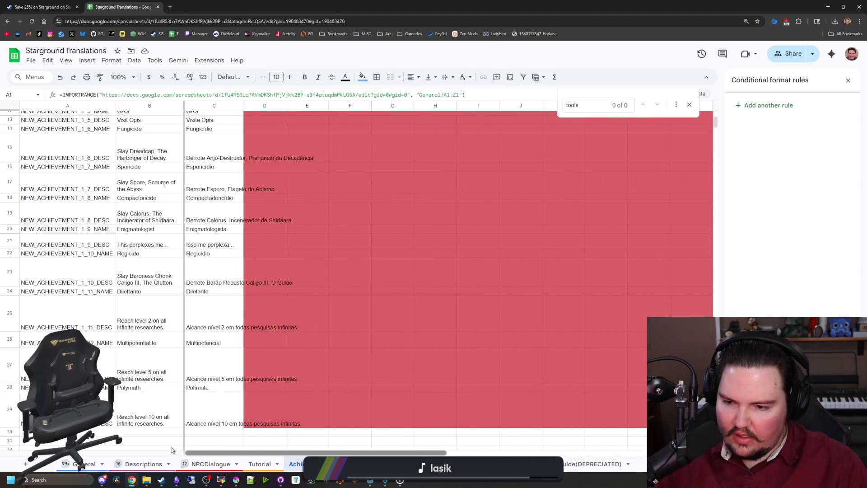
# - Check the General sheet, then locate the KEY_DESCRIPTION_NUCLEAR_BOMB row on Descriptions
pyautogui.click(86, 464)
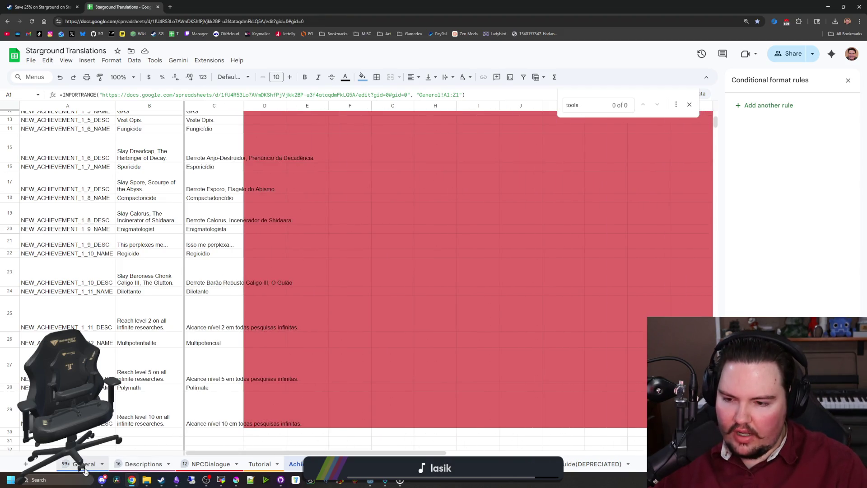
pyautogui.click(297, 449)
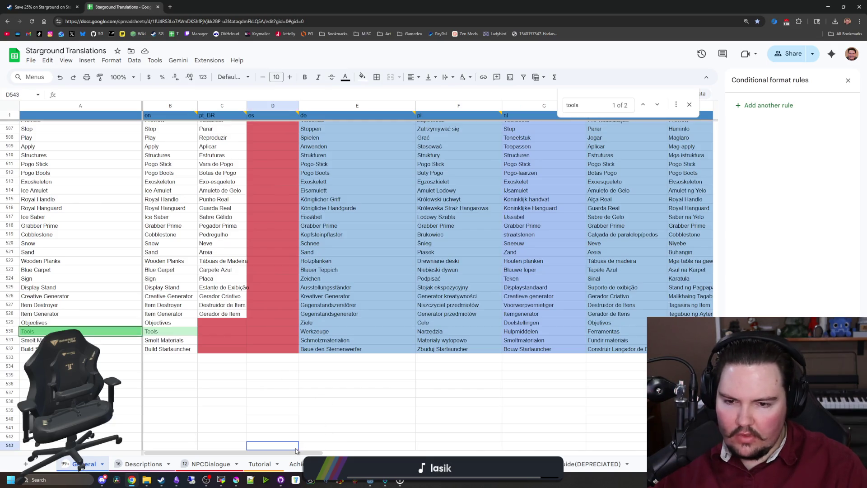
pyautogui.hscroll(10, 465, 445)
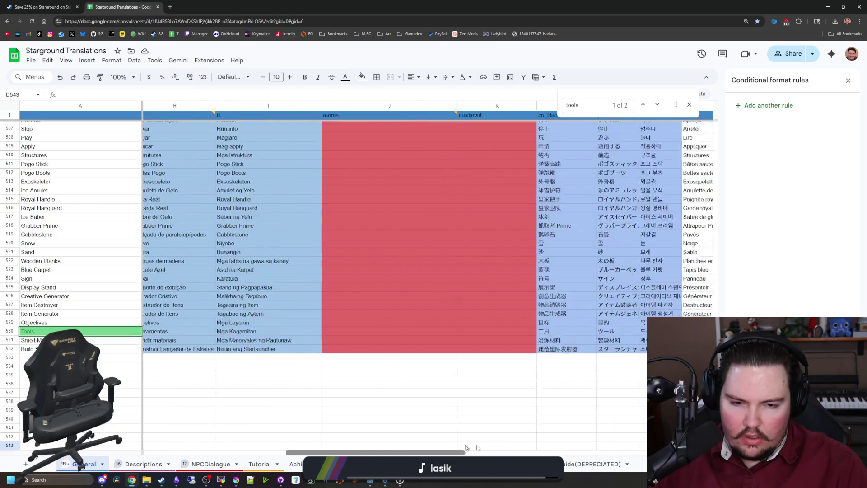
pyautogui.hscroll(-8, 465, 445)
pyautogui.click(148, 464)
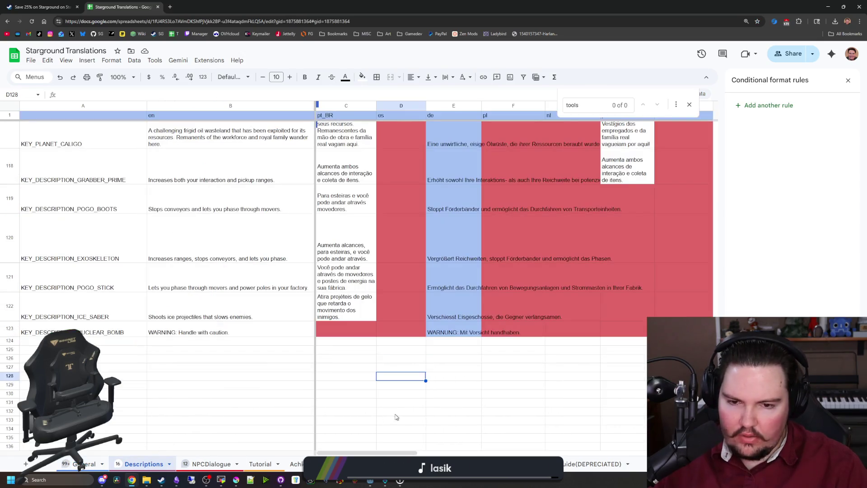
pyautogui.moveTo(407, 454)
pyautogui.mouseDown()
pyautogui.moveTo(636, 440)
pyautogui.moveTo(668, 397)
pyautogui.mouseUp()
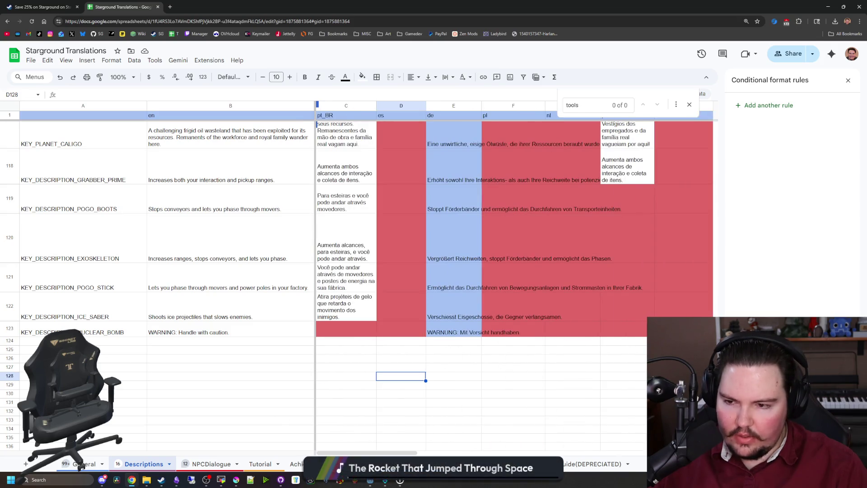
pyautogui.click(97, 330)
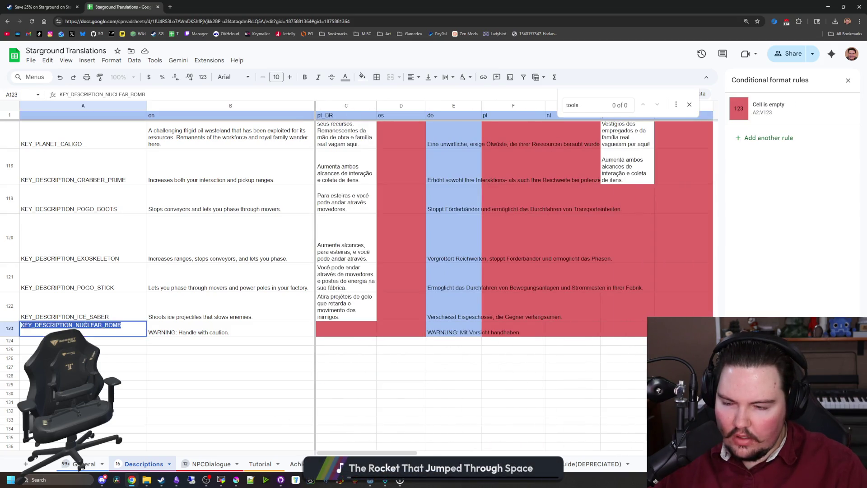
pyautogui.click(99, 350)
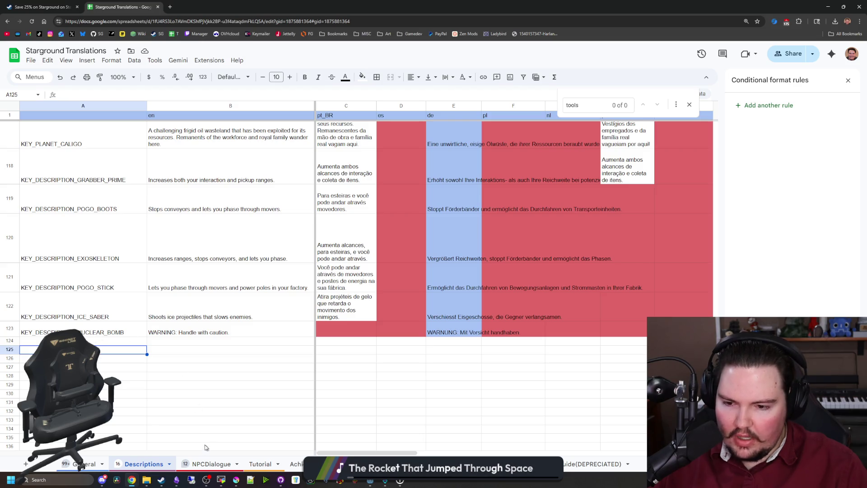
# - Skim the NPCDialogue, Tutorial and dialogue sheets, then return to items_table.gd in Godot
pyautogui.click(205, 463)
pyautogui.scroll(-10, 361, 434)
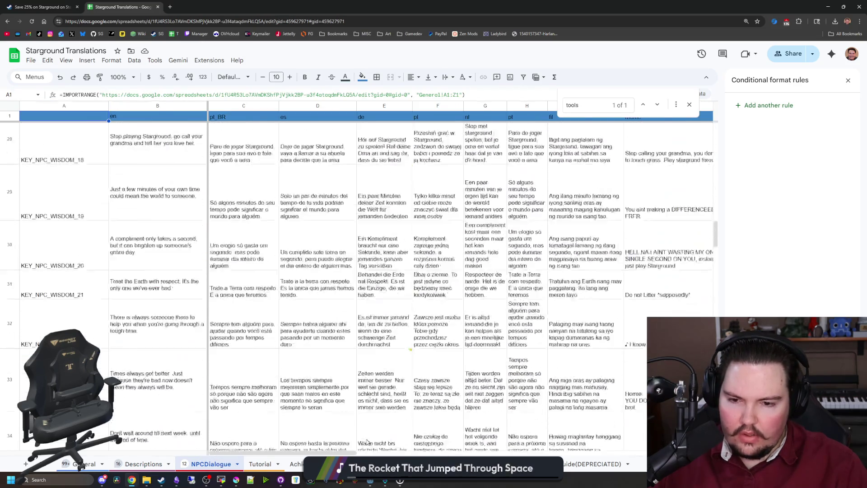
pyautogui.scroll(-5, 361, 435)
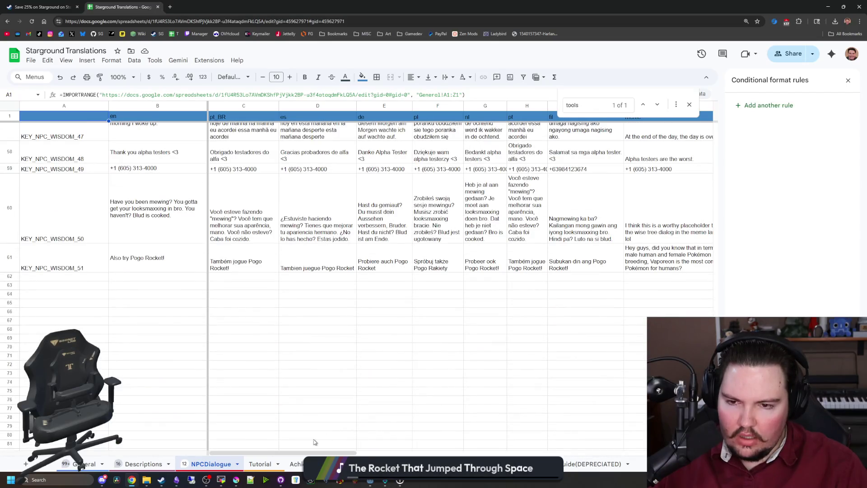
pyautogui.click(256, 464)
pyautogui.scroll(15, 311, 388)
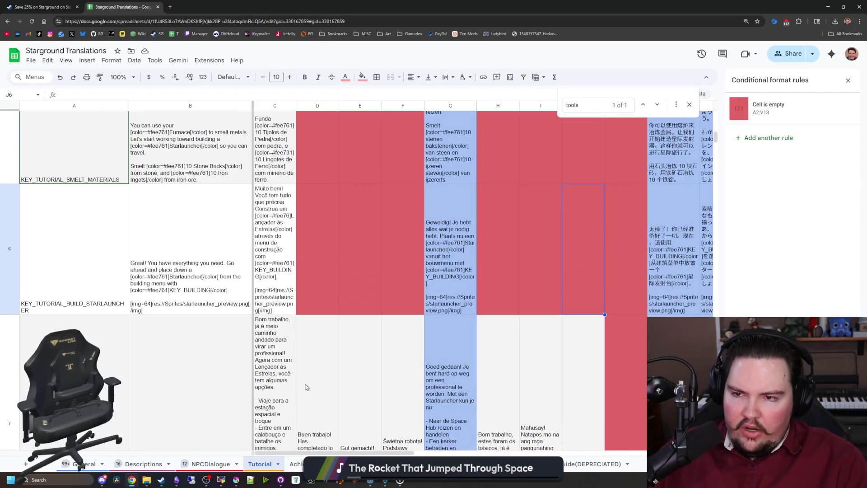
pyautogui.scroll(-5, 315, 369)
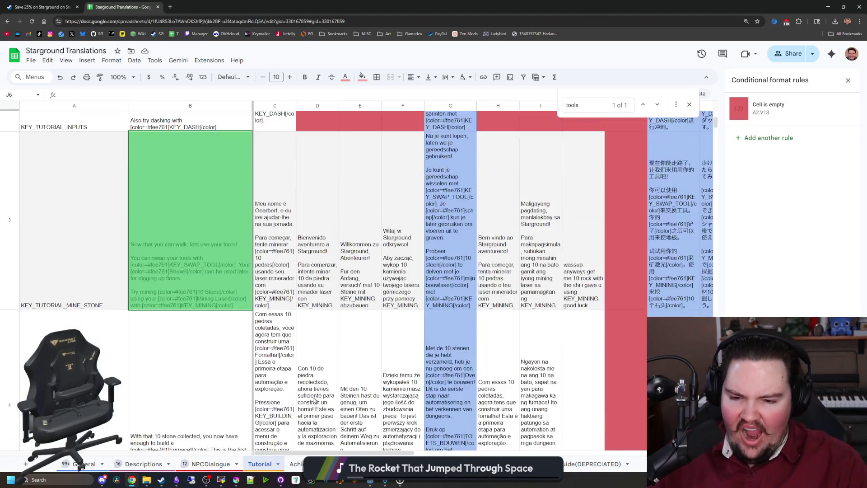
pyautogui.click(295, 463)
pyautogui.click(334, 464)
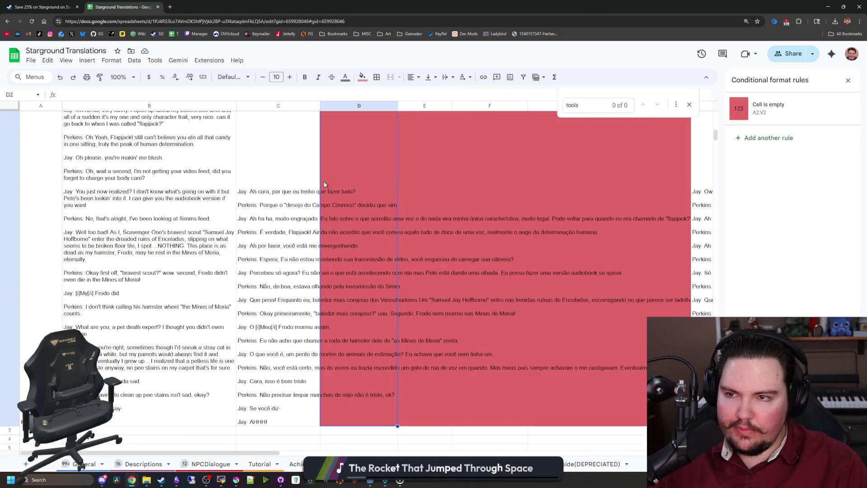
pyautogui.hotkey('alt', 'Tab')
pyautogui.click(479, 241)
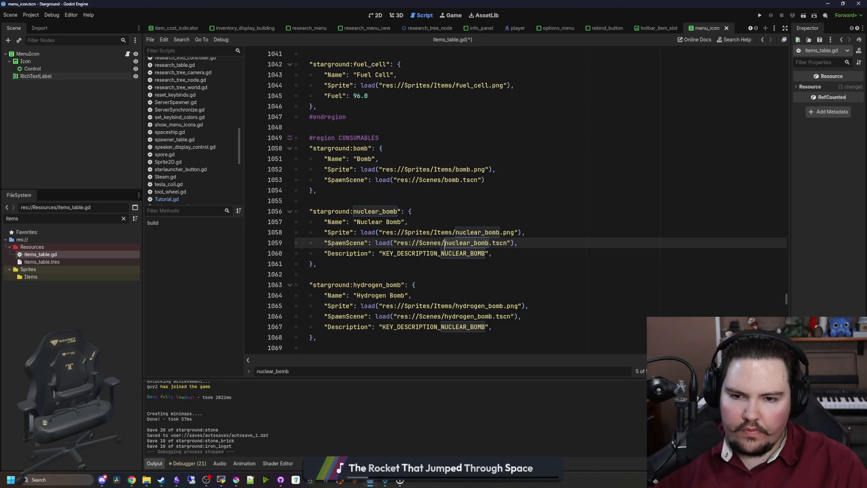
# - Recheck the nuclear_bomb entry and save items_table.gd
pyautogui.press('F3')
pyautogui.click(429, 264)
pyautogui.click(398, 200)
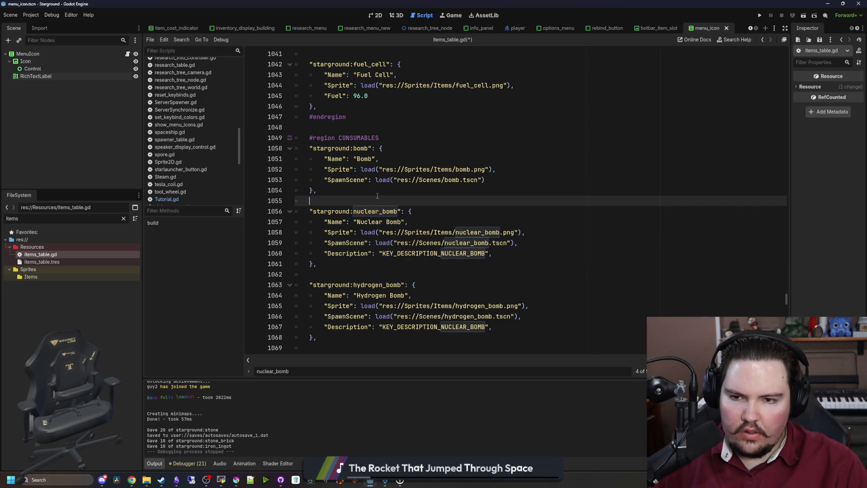
pyautogui.hotkey('ctrl', 's')
# - Add 'Added a description to nuclear and hydrogen bombs' under the Starground Changelog heading
pyautogui.click(176, 479)
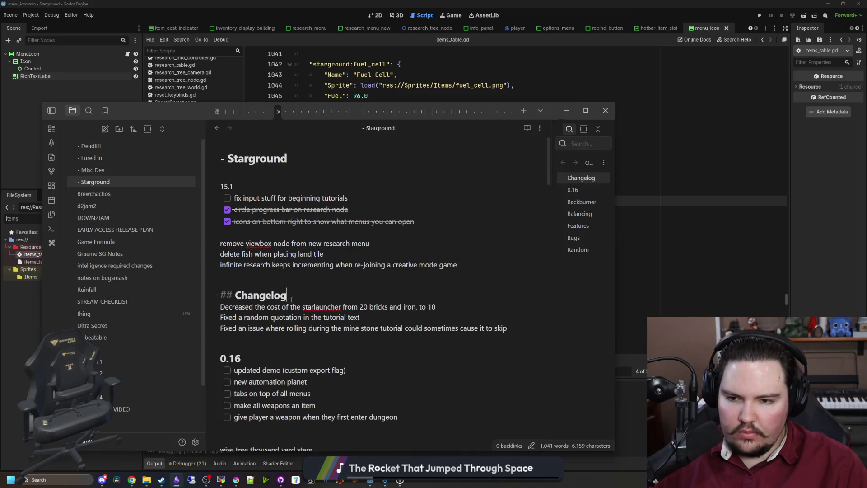
pyautogui.press('Return')
pyautogui.write('a')
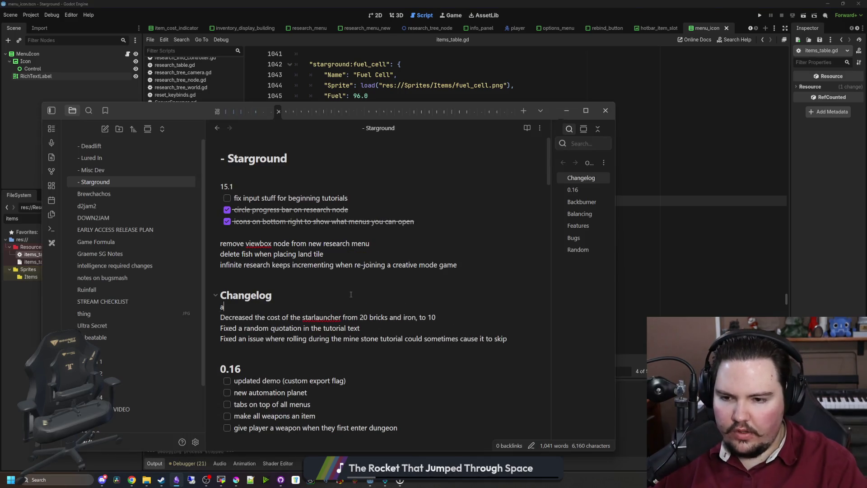
pyautogui.write('Added a d')
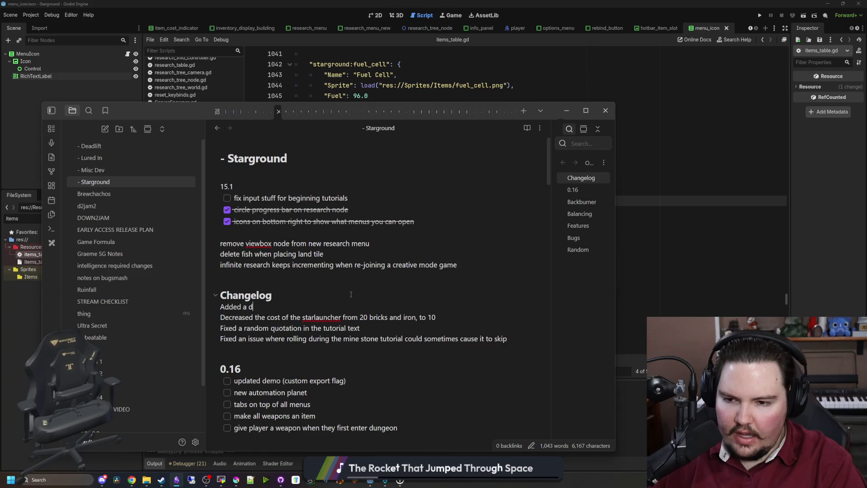
pyautogui.write('escription to nuclear')
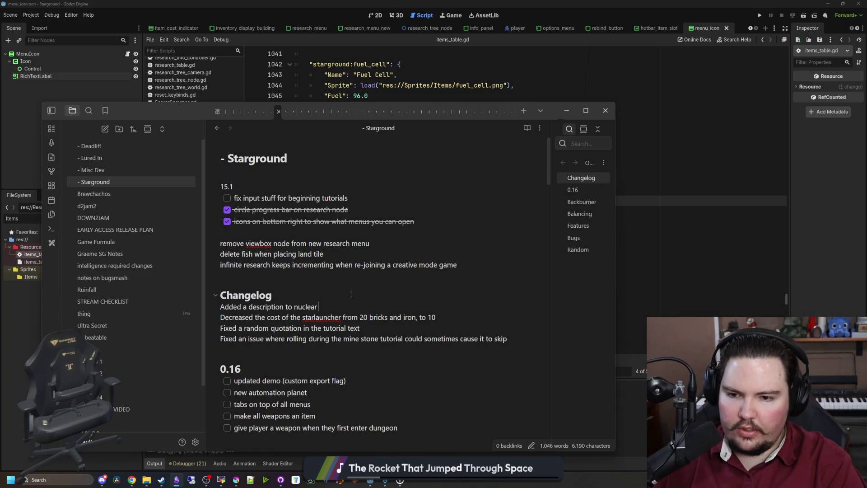
pyautogui.write(' and hydrogen bombs')
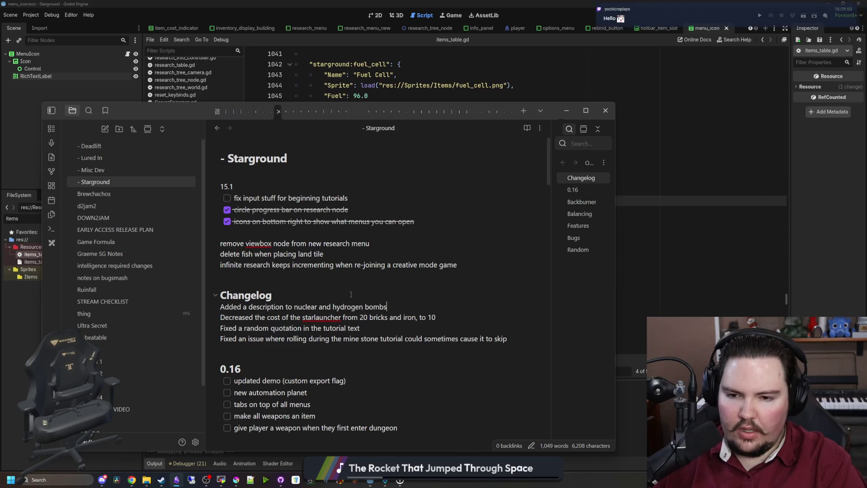
pyautogui.click(351, 294)
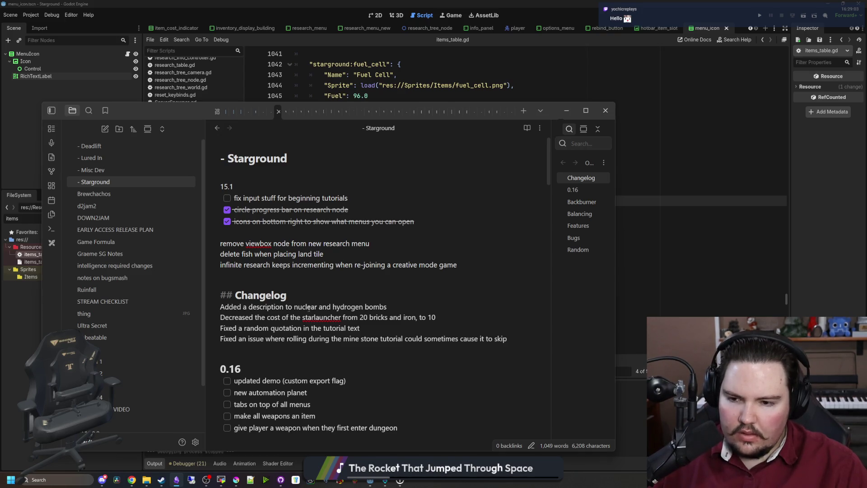
# - Look over the earlier tutorial-quotation and rolling-fix changelog entries
pyautogui.moveTo(238, 328); pyautogui.dragTo(382, 330)
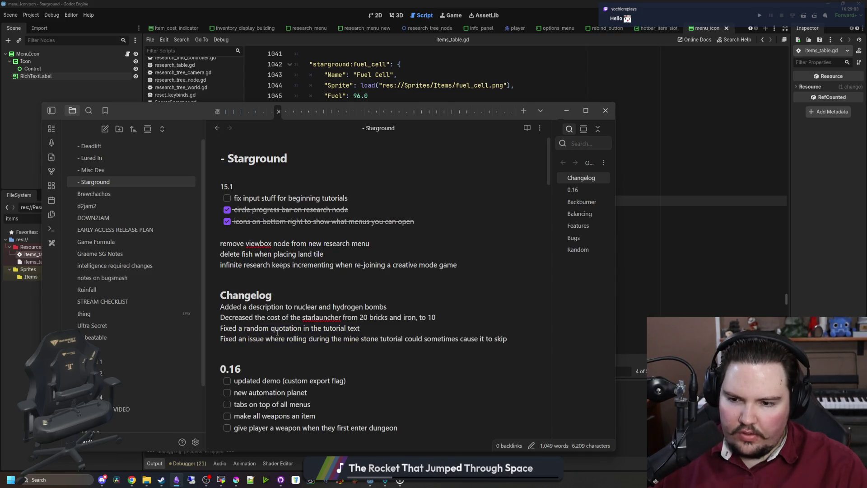
pyautogui.moveTo(233, 337)
pyautogui.mouseDown()
pyautogui.moveTo(271, 328)
pyautogui.moveTo(512, 343)
pyautogui.mouseUp()
pyautogui.click(512, 344)
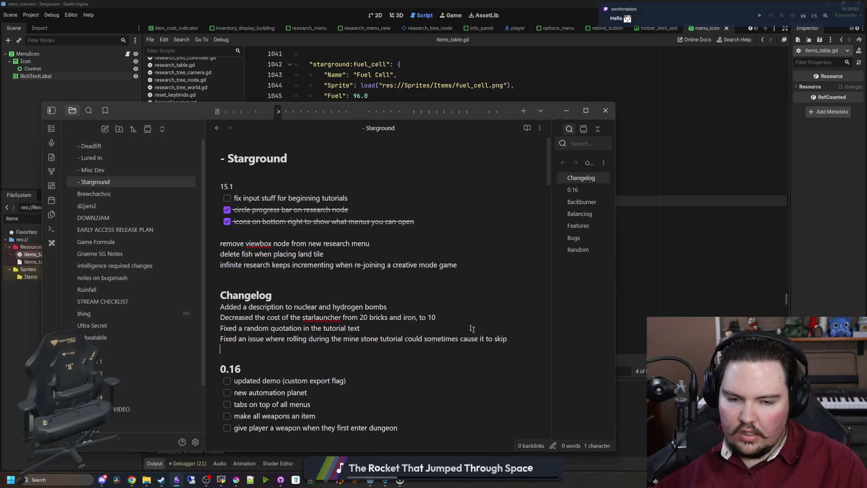
pyautogui.click(339, 286)
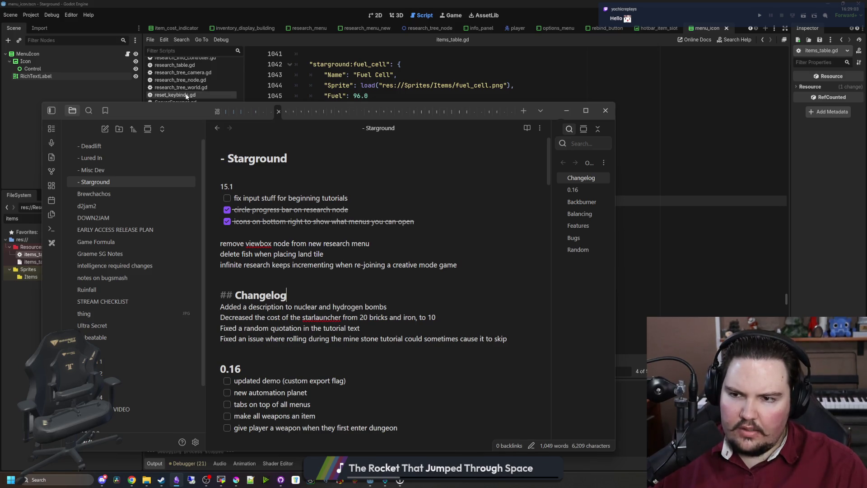
pyautogui.click(346, 90)
pyautogui.hotkey('alt', 'Tab')
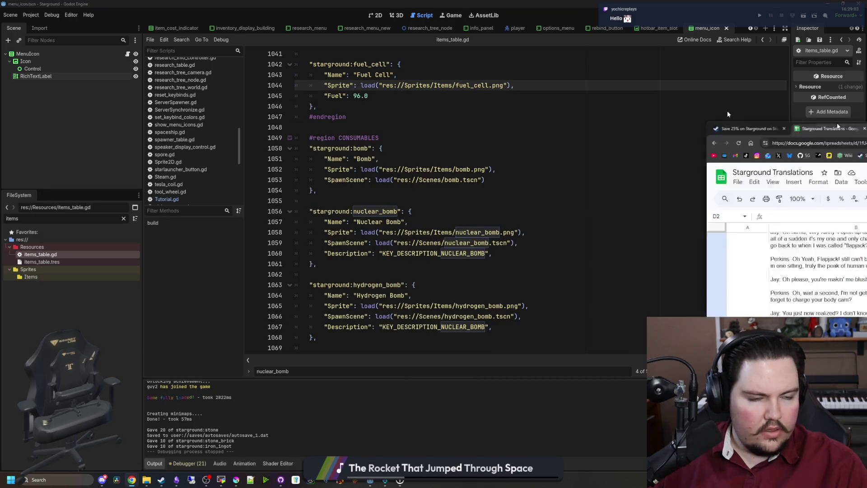
# - Download the Combined (read only) sheet as Comma Separated Values (.csv)
pyautogui.click(577, 361)
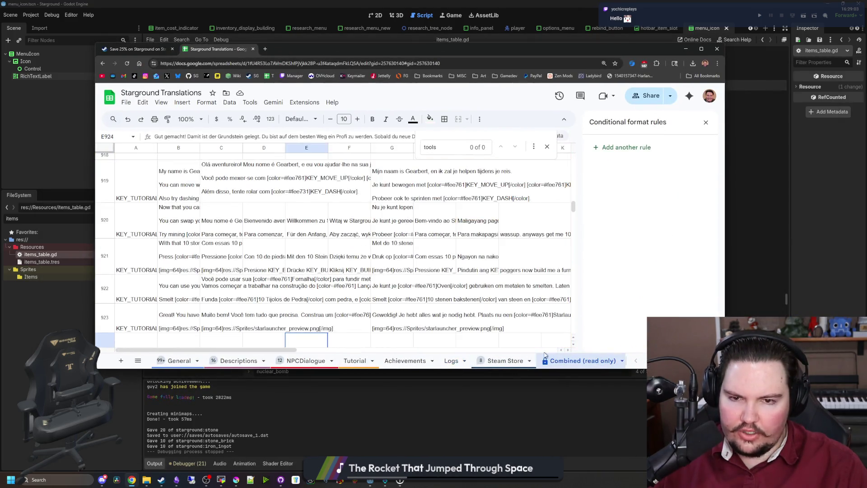
pyautogui.click(125, 103)
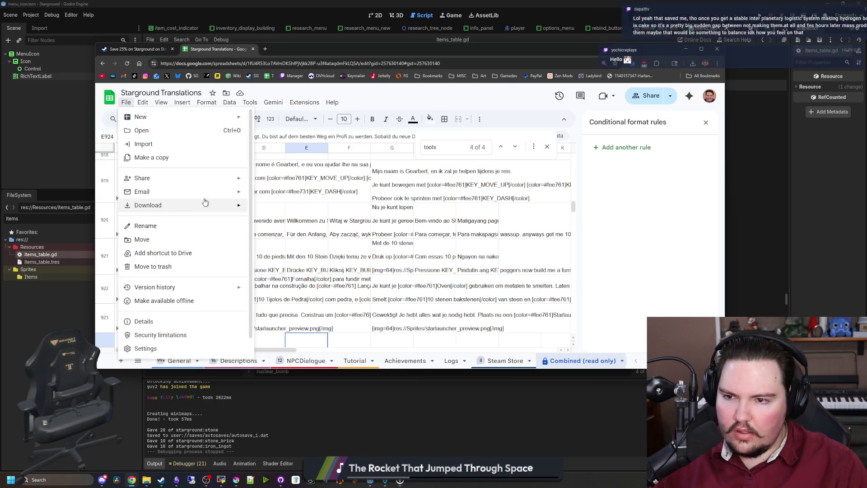
pyautogui.moveTo(210, 205)
pyautogui.click(307, 262)
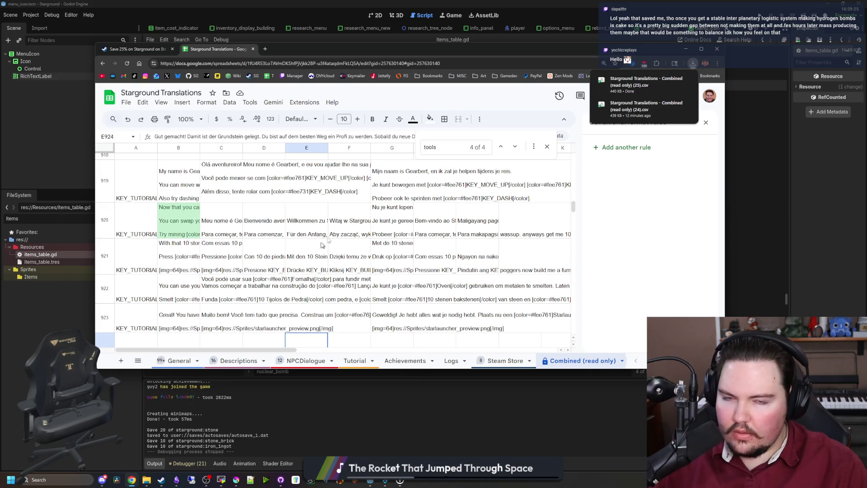
pyautogui.click(685, 49)
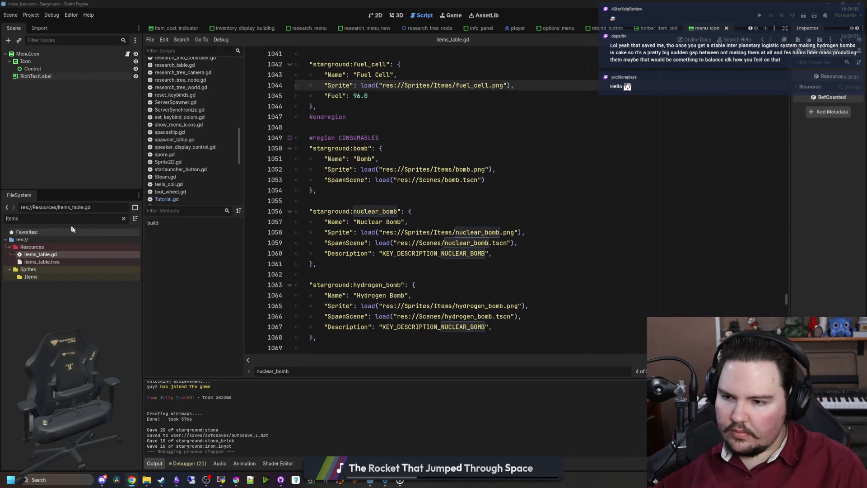
# - Filter the FileSystem dock for translation files and widen the panel to read names
pyautogui.click(123, 219)
pyautogui.write('translat')
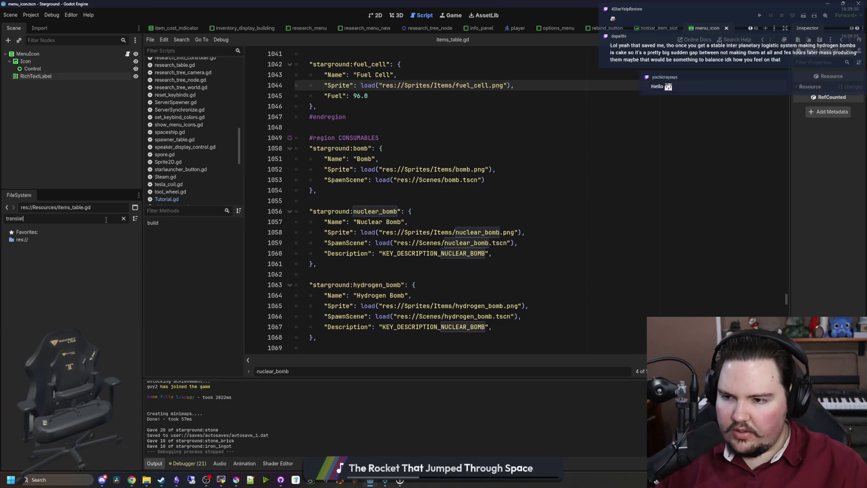
pyautogui.press('BackSpace')
pyautogui.press('BackSpace')
pyautogui.press('BackSpace')
pyautogui.write('sl')
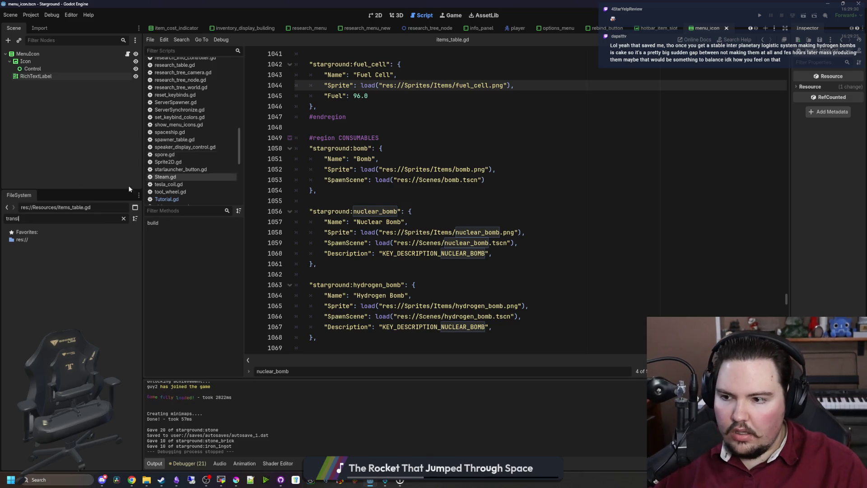
pyautogui.click(43, 241)
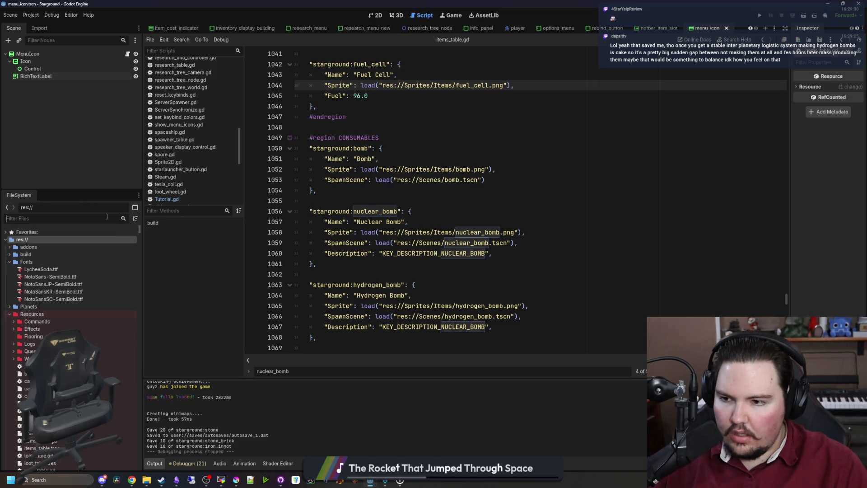
pyautogui.click(107, 218)
pyautogui.press('BackSpace')
pyautogui.write('trans')
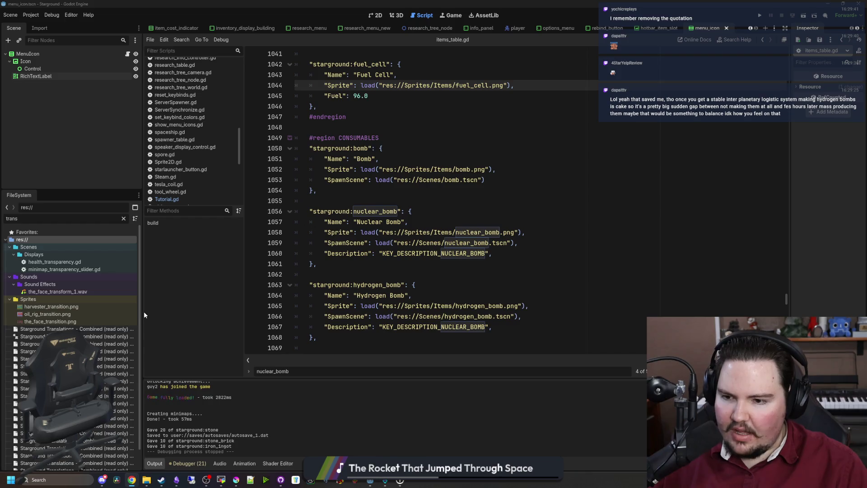
pyautogui.moveTo(143, 310); pyautogui.dragTo(193, 310)
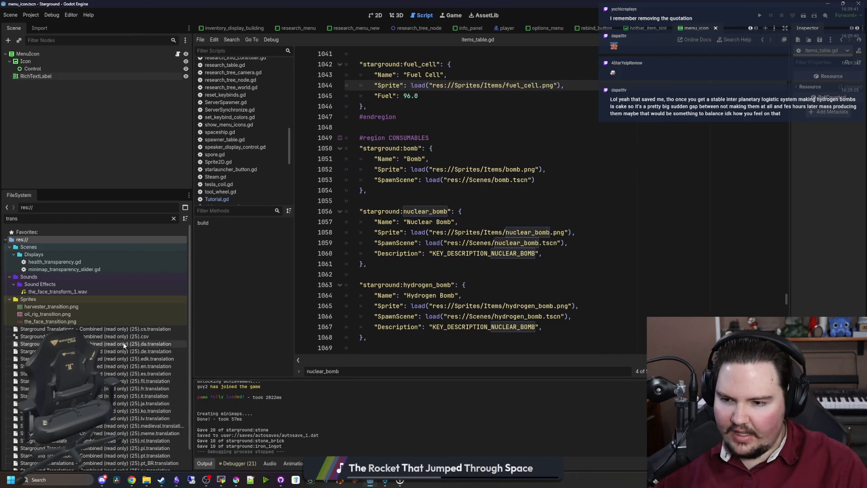
# - Start renaming translations.csv, then cancel to keep its original name
pyautogui.rightClick(137, 336)
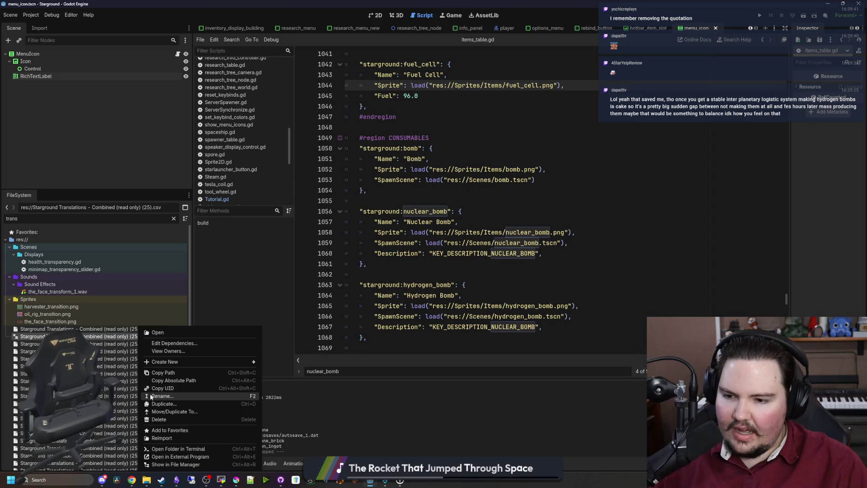
pyautogui.click(154, 396)
pyautogui.press('Right')
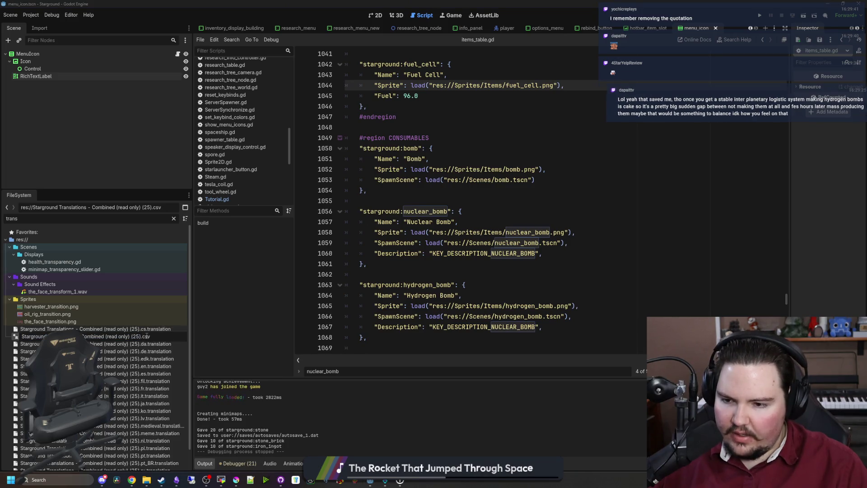
pyautogui.press('BackSpace')
pyautogui.press('BackSpace')
pyautogui.press('BackSpace')
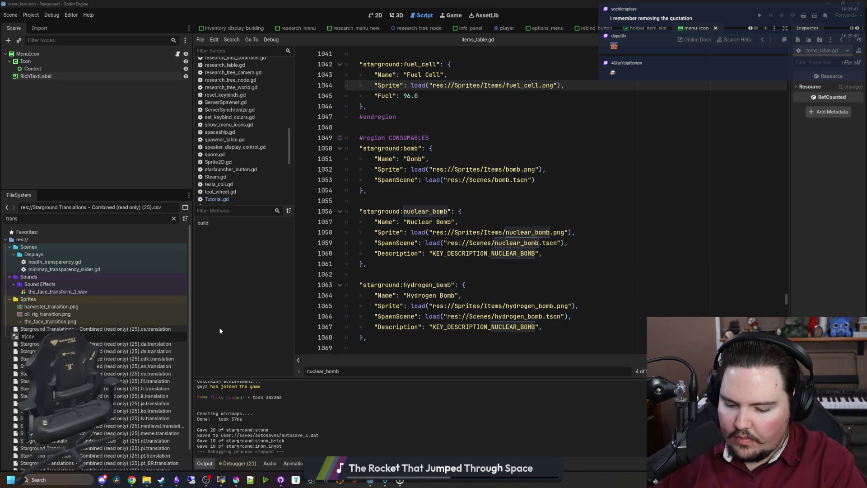
pyautogui.write('anslat')
pyautogui.press('Escape')
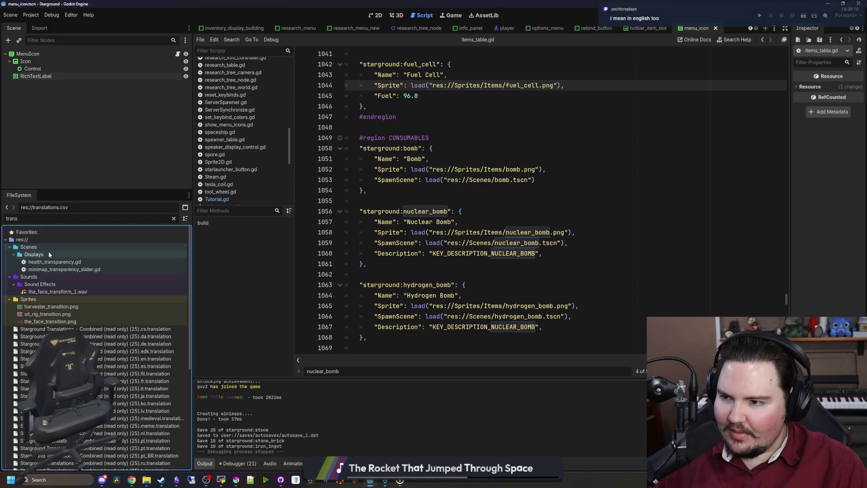
# - Select all old 'Starground Translations - Combined (read only) (25)' files and remove them
pyautogui.click(145, 329)
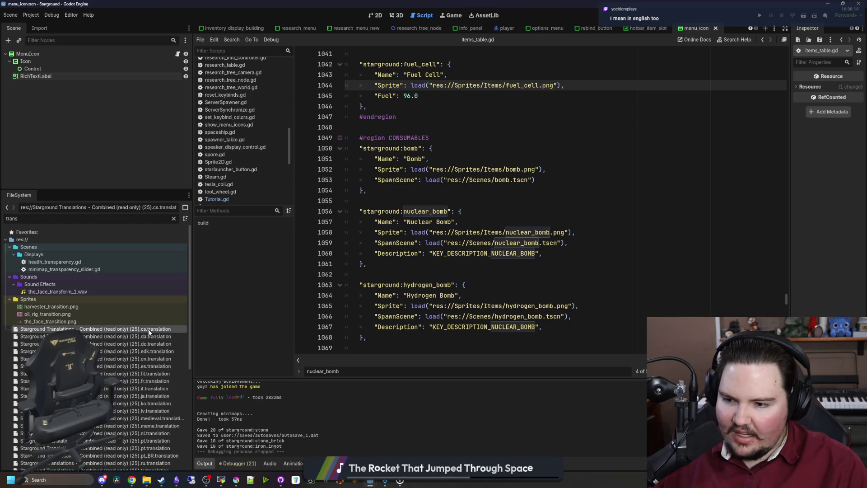
pyautogui.scroll(-3, 148, 345)
pyautogui.keyDown('shift'); pyautogui.click(147, 418); pyautogui.keyUp('shift')
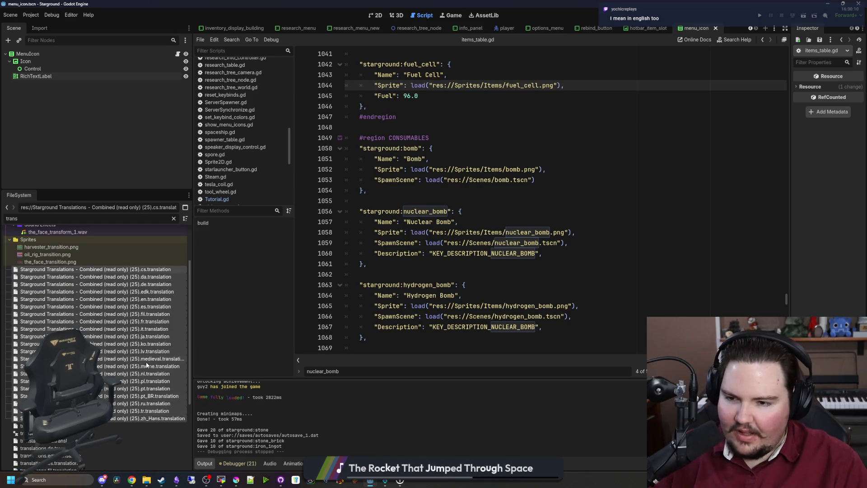
pyautogui.press('Delete')
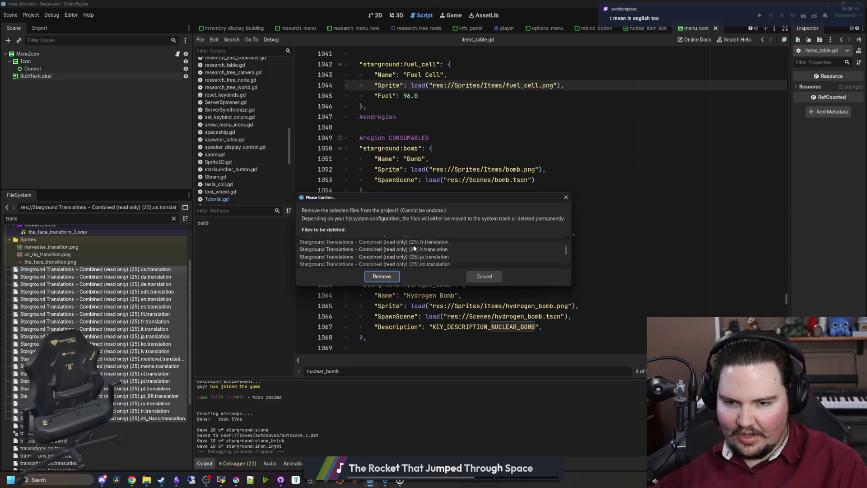
pyautogui.click(381, 277)
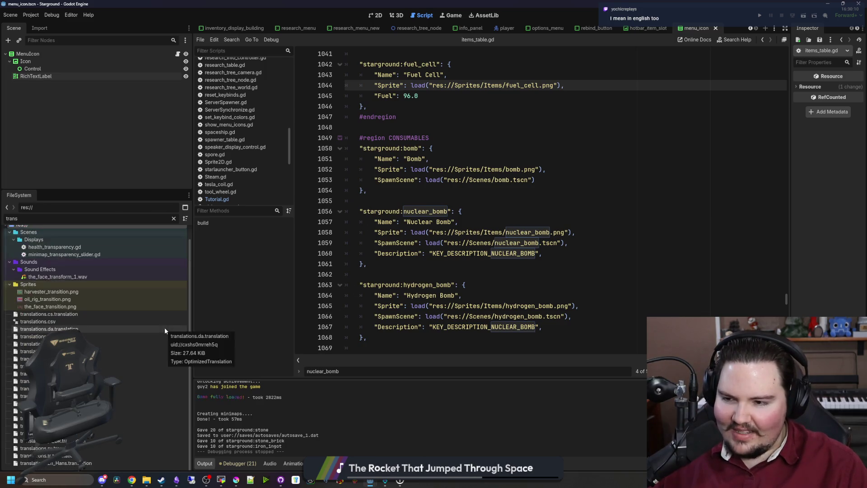
# - Reimport translations.csv with Compress set to Disabled
pyautogui.click(69, 321)
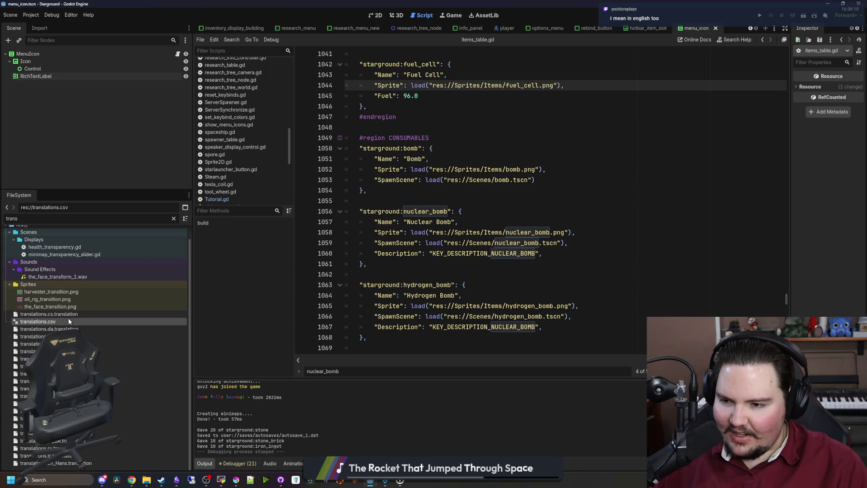
pyautogui.doubleClick(36, 322)
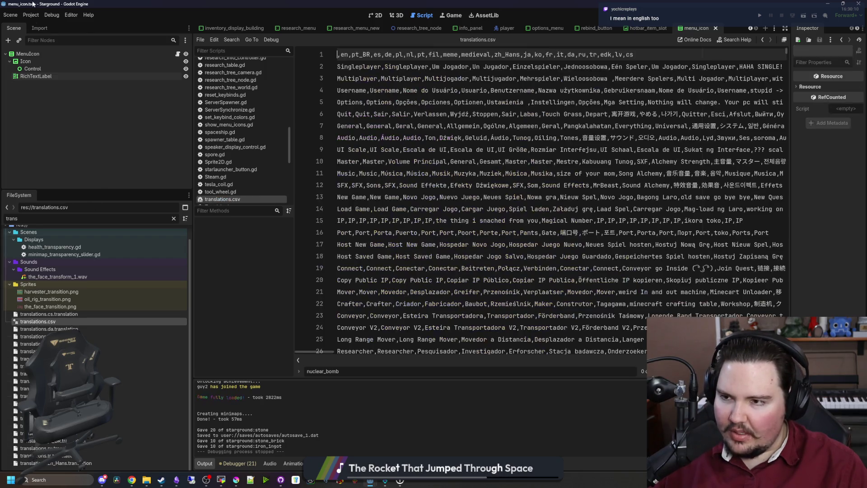
pyautogui.click(44, 28)
pyautogui.click(124, 77)
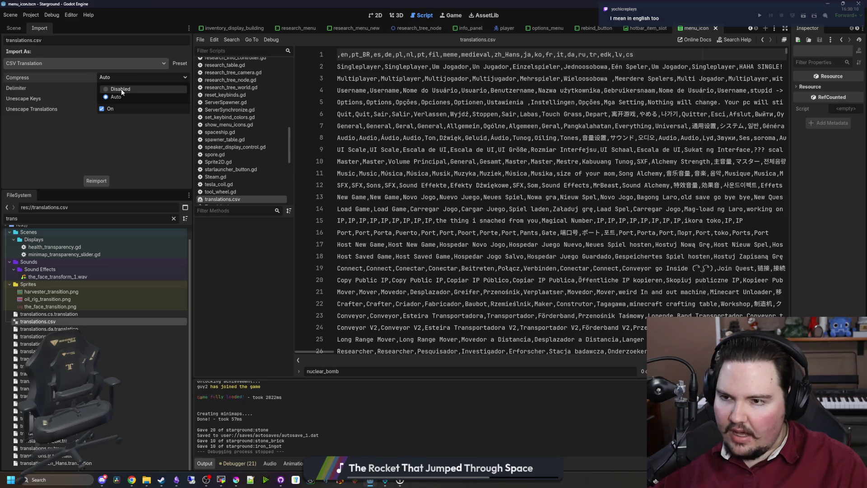
pyautogui.click(121, 89)
pyautogui.click(97, 181)
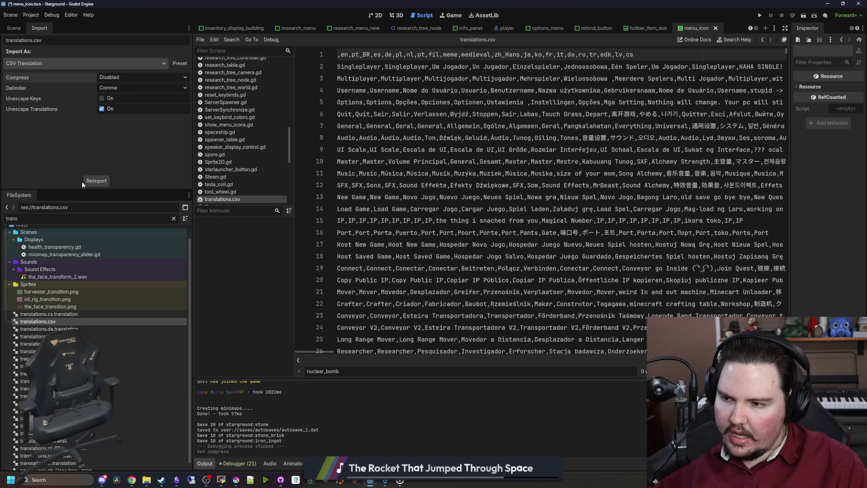
pyautogui.hotkey('alt', 'Tab')
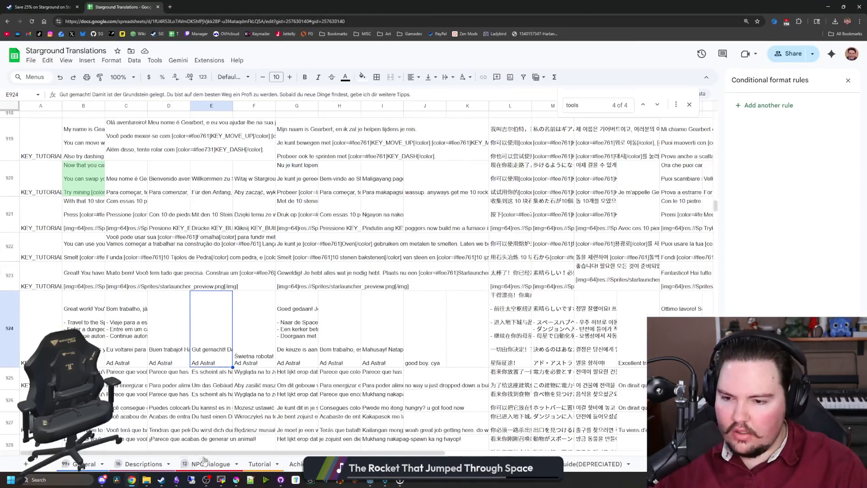
# - Scroll through the Tutorial sheet's translated rows, then switch back to Godot
pyautogui.click(256, 468)
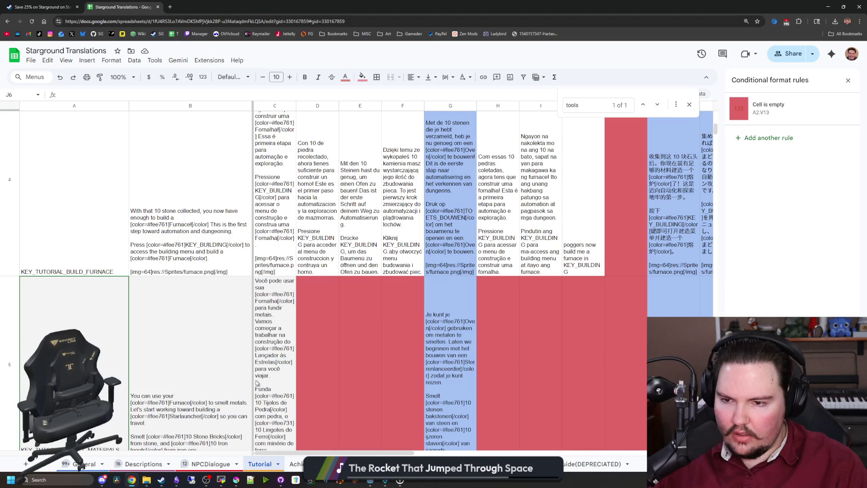
pyautogui.scroll(-3, 213, 341)
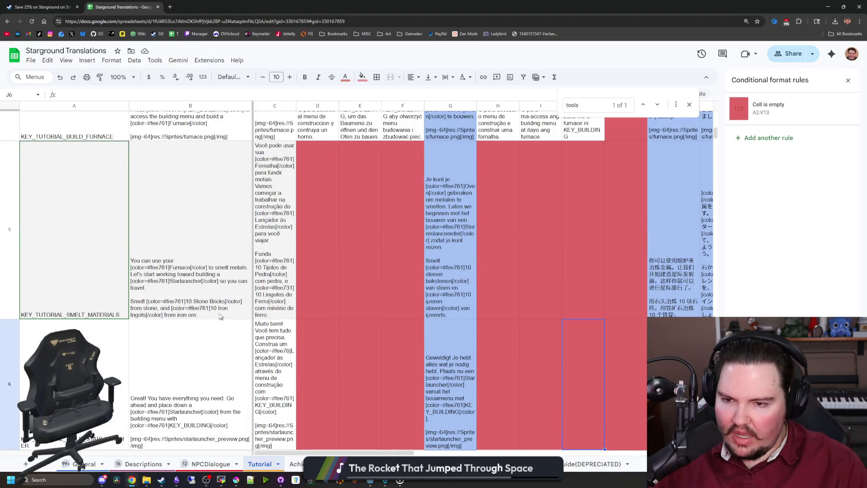
pyautogui.scroll(-10, 220, 316)
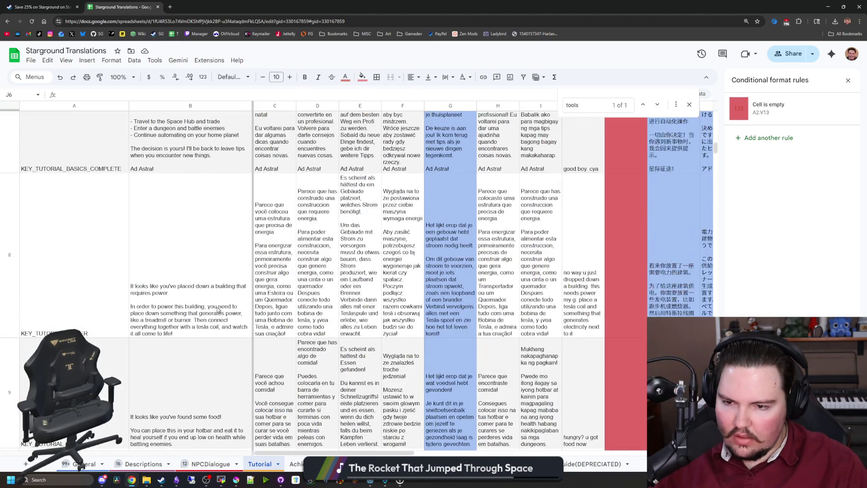
pyautogui.scroll(15, 217, 310)
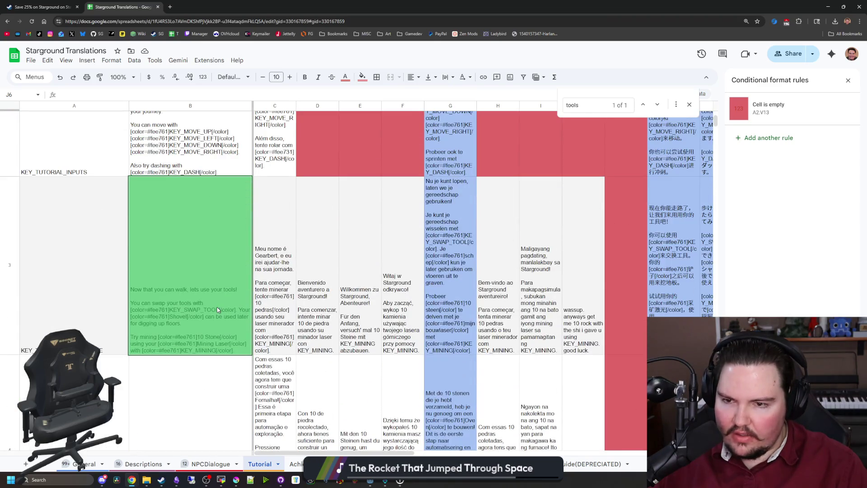
pyautogui.scroll(2, 217, 309)
pyautogui.scroll(-2, 218, 310)
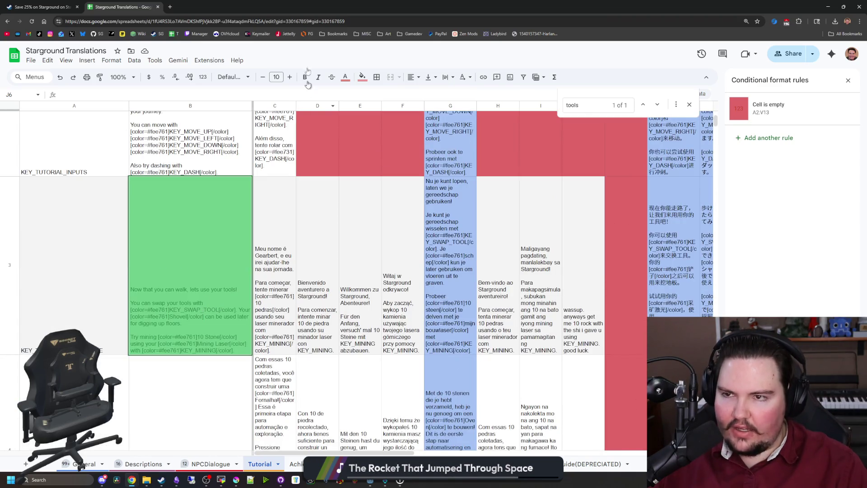
pyautogui.hotkey('alt', 'Tab')
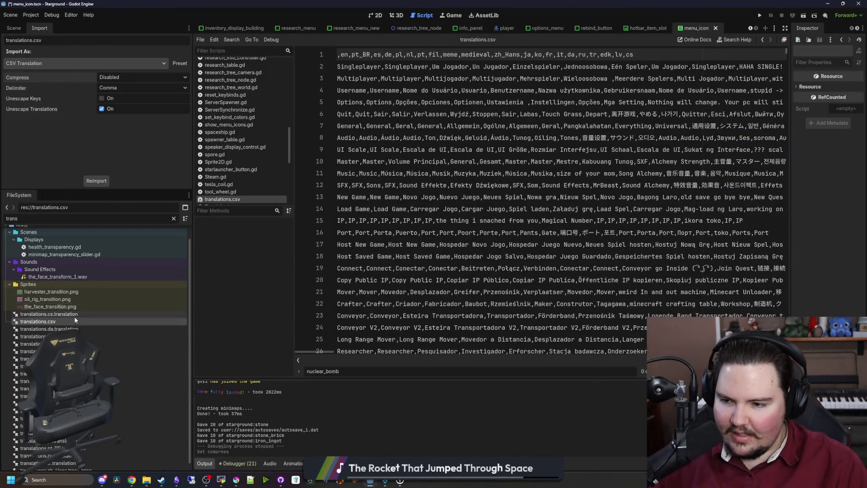
# - Select translations.csv and run the Starground project with the play button
pyautogui.click(47, 328)
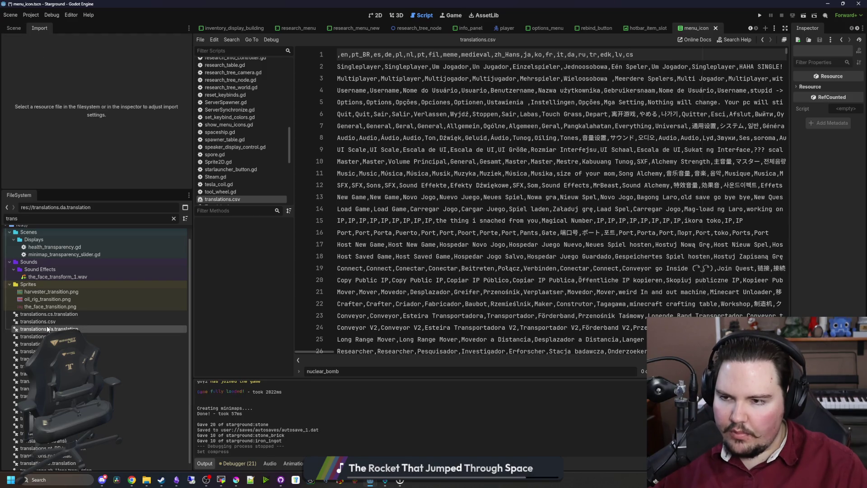
pyautogui.click(53, 322)
pyautogui.click(560, 185)
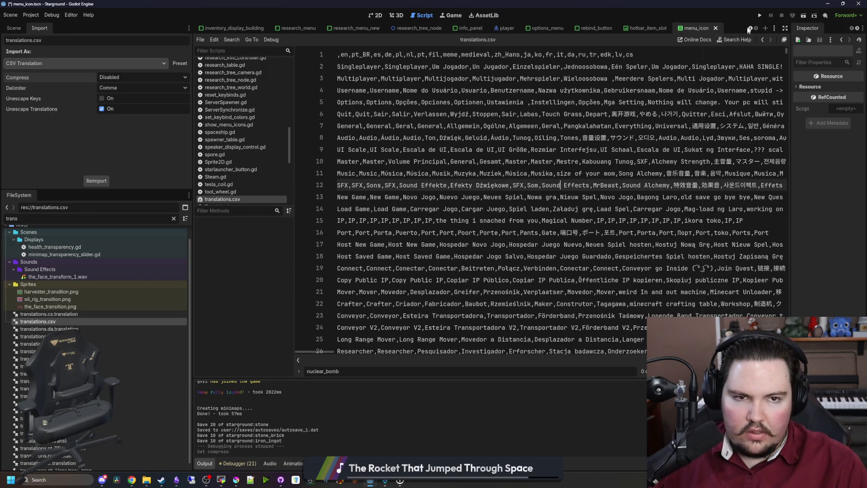
pyautogui.click(764, 16)
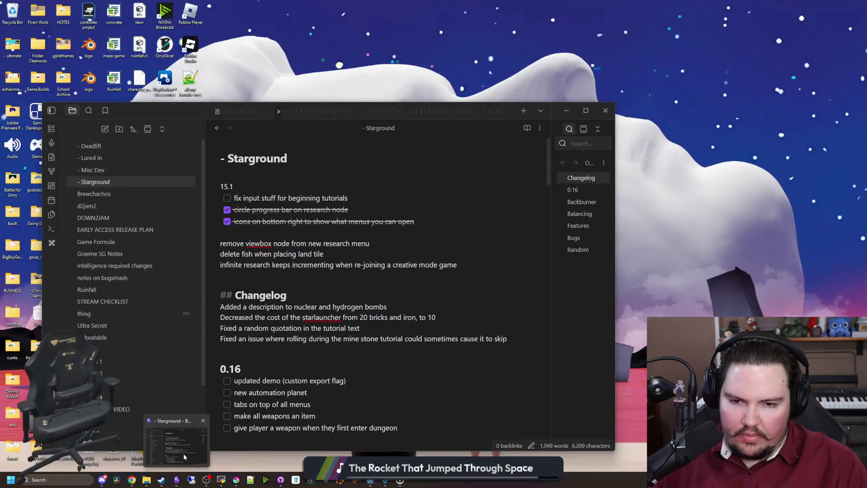
pyautogui.click(184, 453)
# - Add 'make hydrogen bombs harder to craft' as a new to-do under Balancing
pyautogui.scroll(-10, 293, 265)
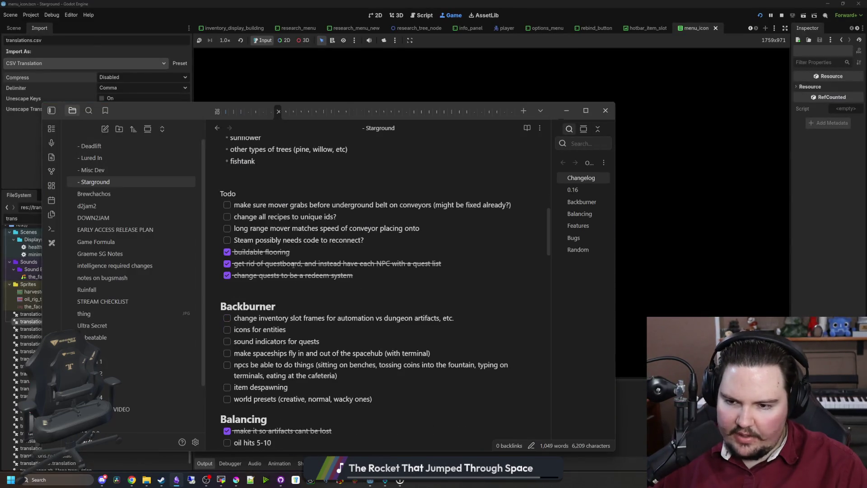
pyautogui.scroll(-4, 293, 265)
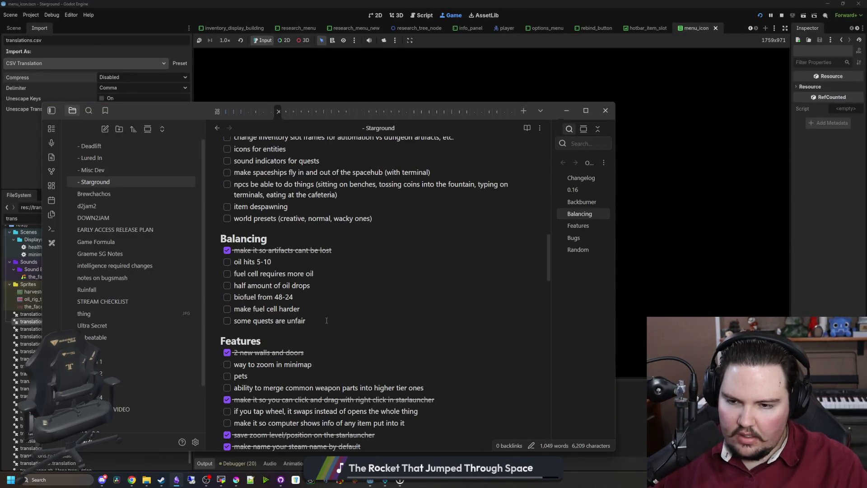
pyautogui.click(326, 320)
pyautogui.press('Return')
pyautogui.write('make hydrogen bom')
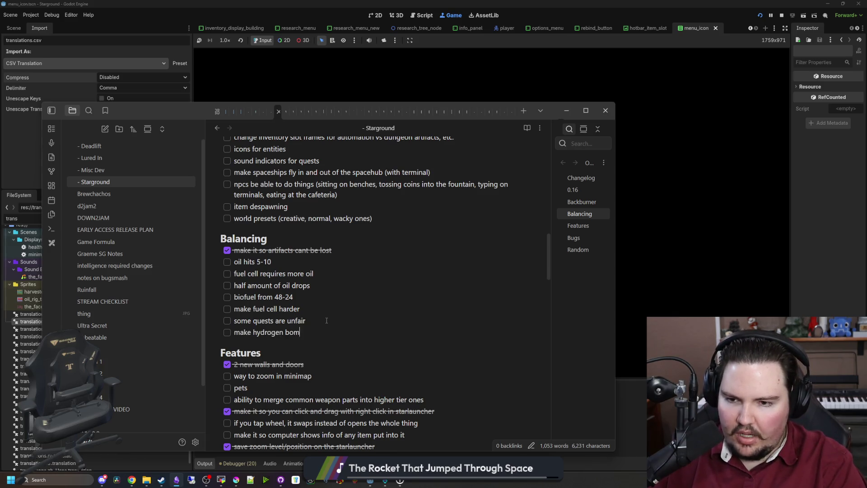
pyautogui.write('bs harder to craft')
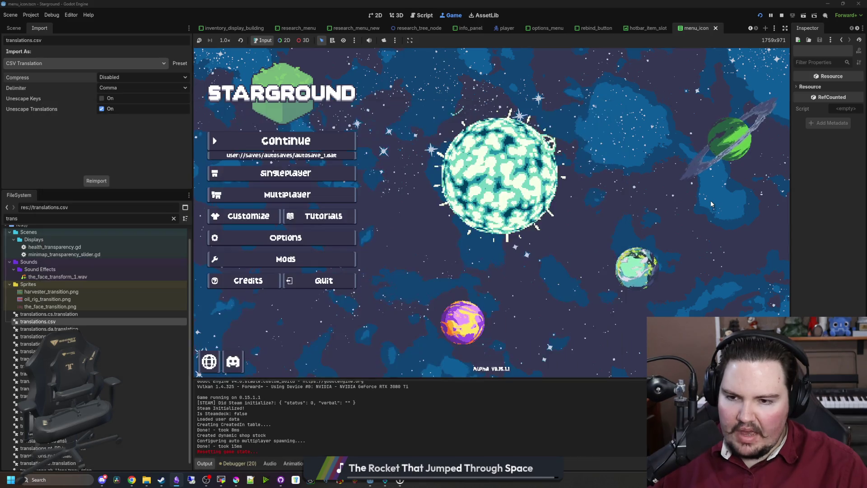
pyautogui.click(711, 199)
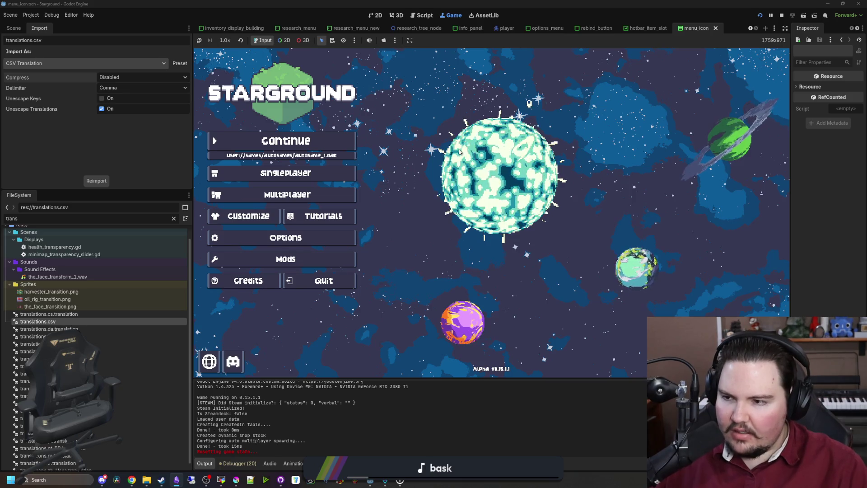
# - Switch the game language to Chinese and back to English, then check the project version
pyautogui.click(209, 361)
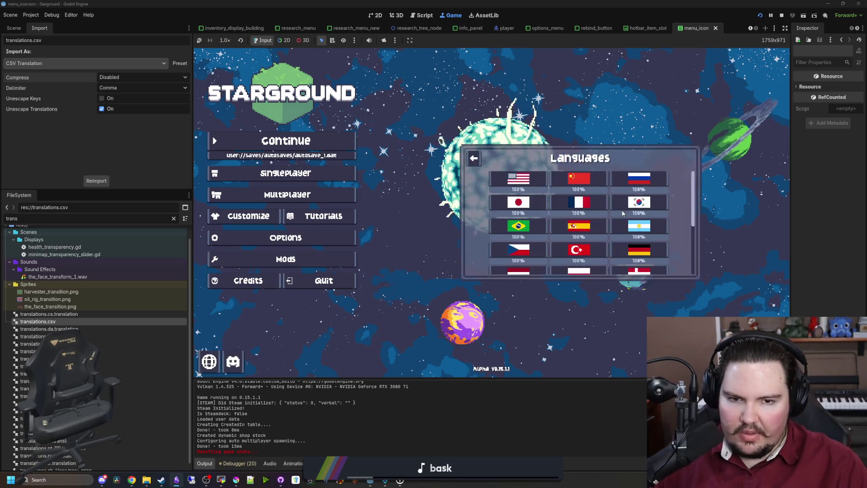
pyautogui.click(594, 183)
pyautogui.click(538, 189)
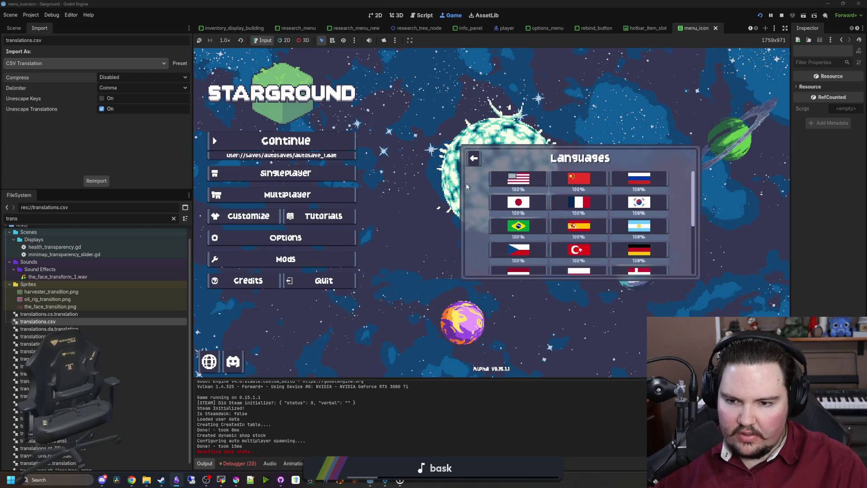
pyautogui.click(469, 162)
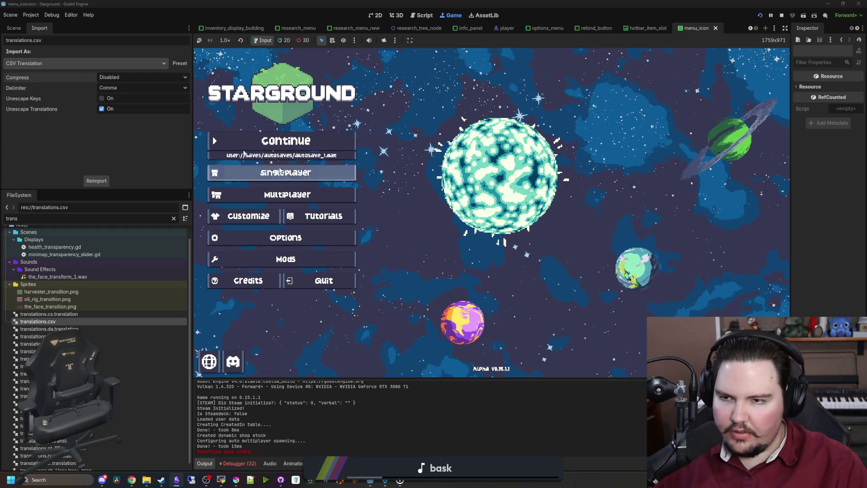
pyautogui.click(31, 15)
pyautogui.click(42, 24)
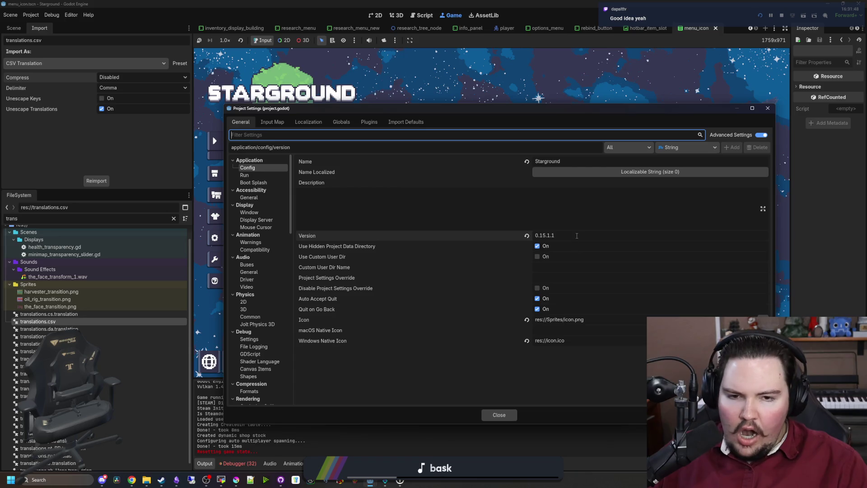
pyautogui.click(499, 414)
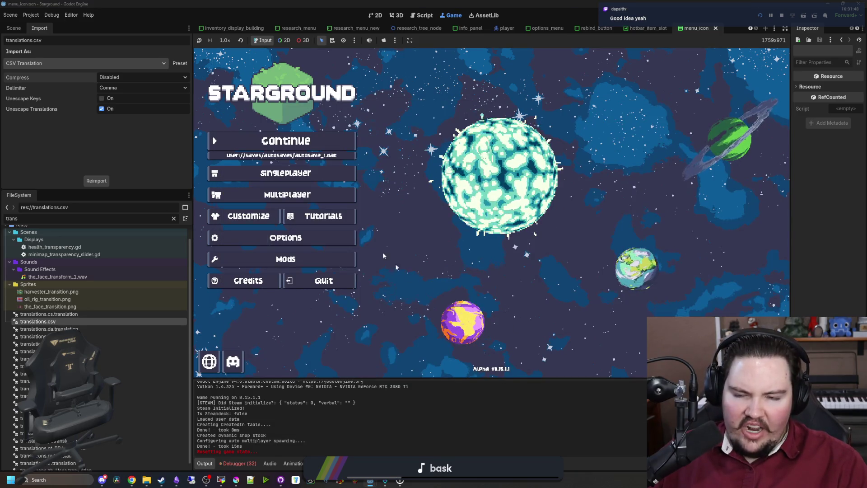
# - Reset the tutorials in Options, then load the saved singleplayer game
pyautogui.click(296, 173)
pyautogui.click(298, 235)
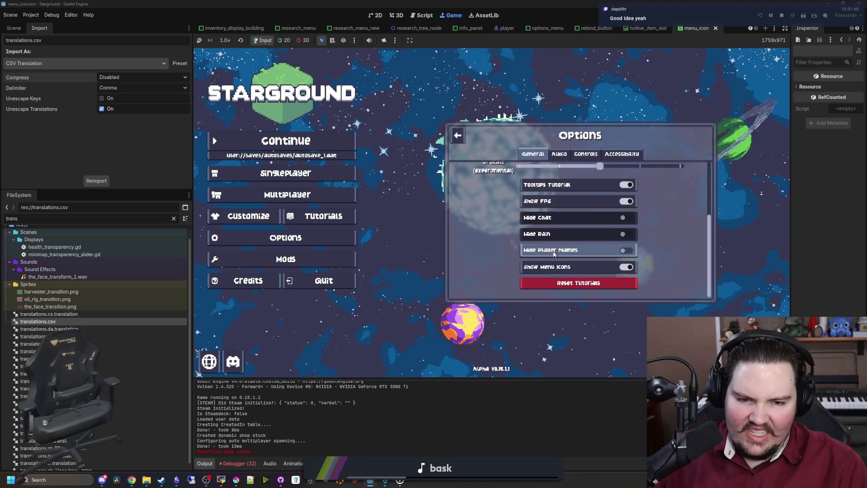
pyautogui.click(566, 286)
pyautogui.click(286, 172)
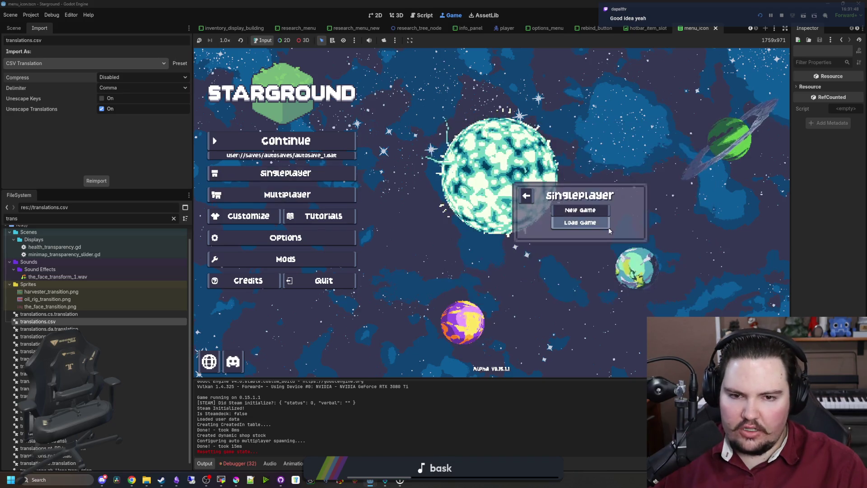
pyautogui.click(587, 212)
pyautogui.click(589, 269)
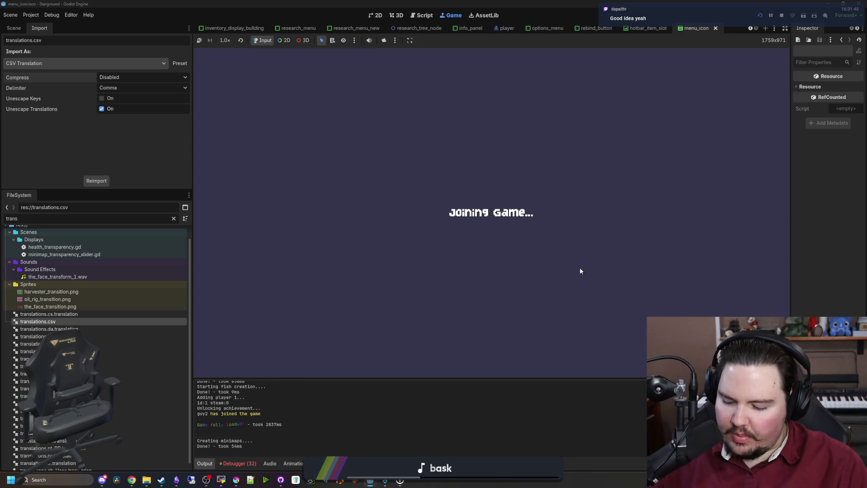
# - Walk the character around, then enable cheats in Options > World
pyautogui.press('s')
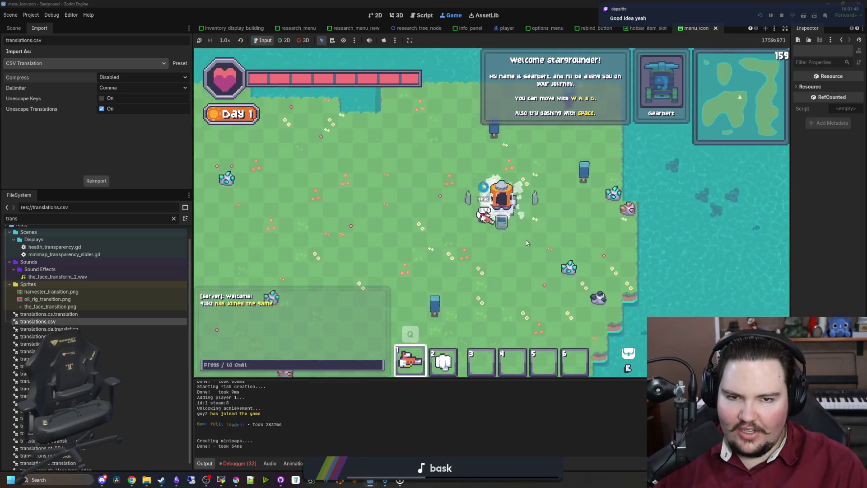
pyautogui.press('a')
pyautogui.press('w')
pyautogui.press('d')
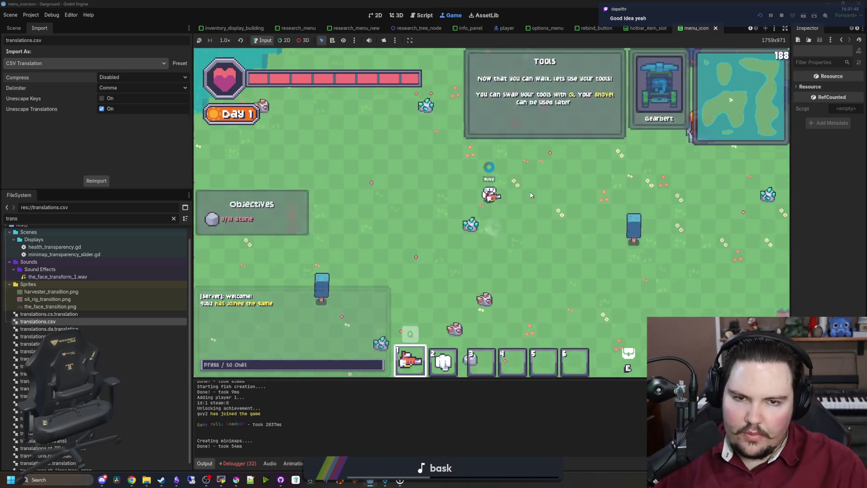
pyautogui.press('Escape')
pyautogui.click(491, 221)
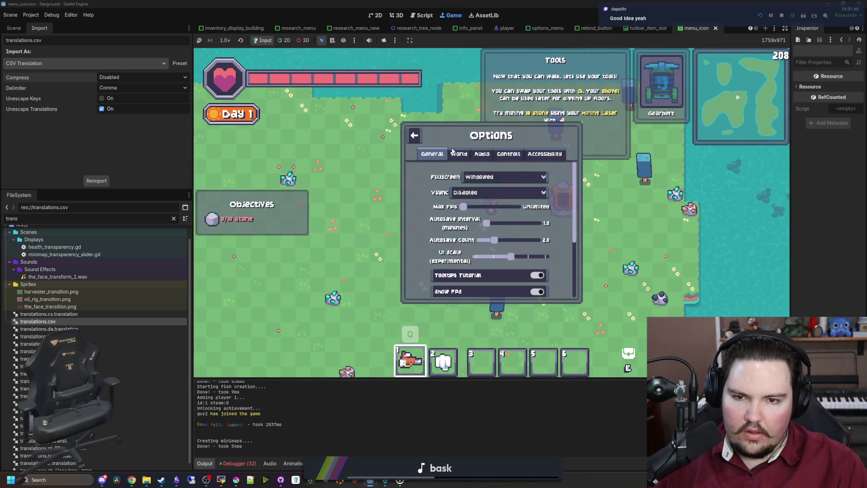
pyautogui.click(459, 154)
pyautogui.click(458, 210)
pyautogui.press('Escape')
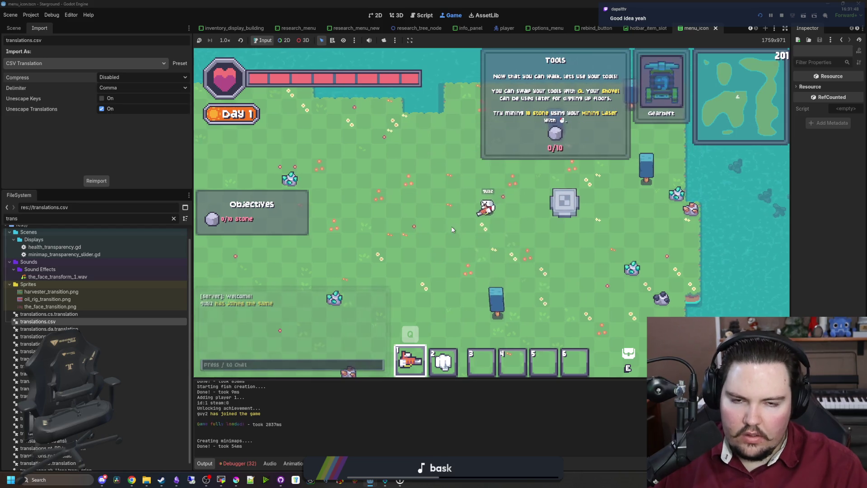
# - Give 20 stone via chat command and place a Furnace
pyautogui.press('a')
pyautogui.write('/give stone')
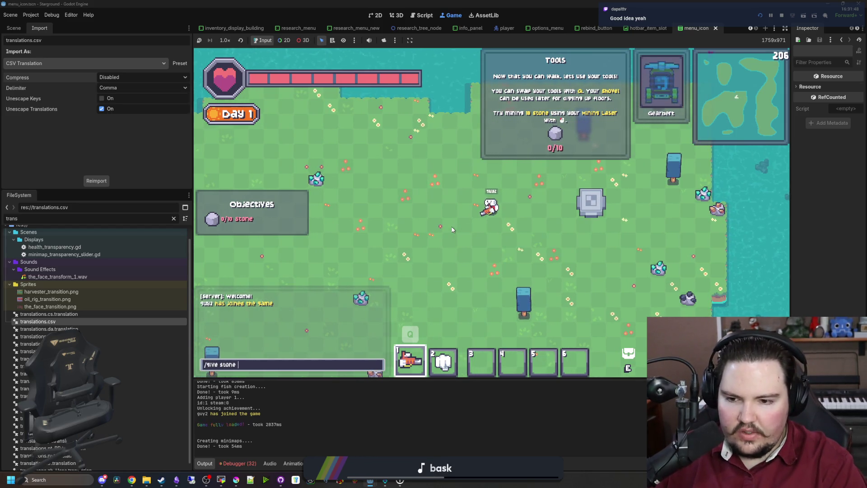
pyautogui.write('20')
pyautogui.press('Return')
pyautogui.press('s')
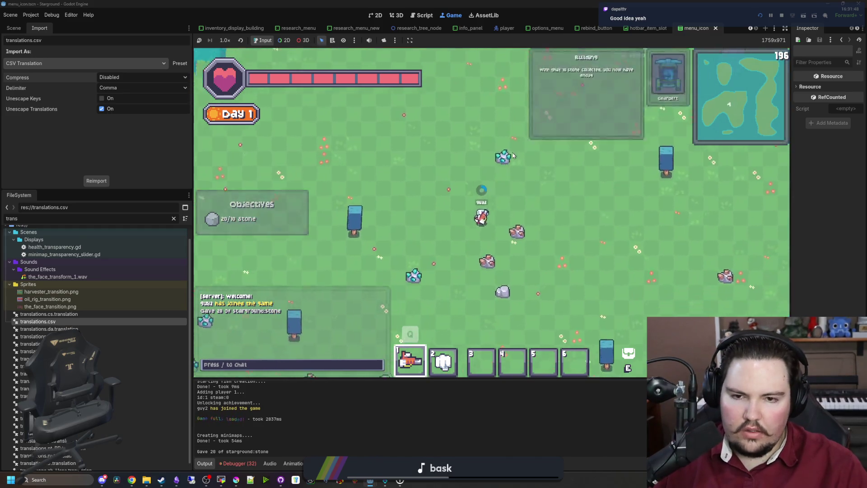
pyautogui.press('d')
pyautogui.press('b')
pyautogui.click(447, 157)
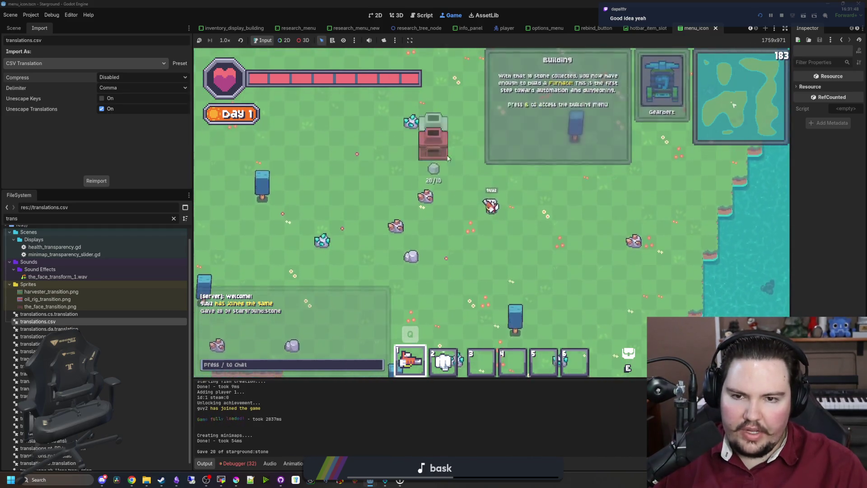
pyautogui.click(447, 157)
# - Use /give to get 20 stone bricks and 20 iron ingots
pyautogui.press('w')
pyautogui.press('a')
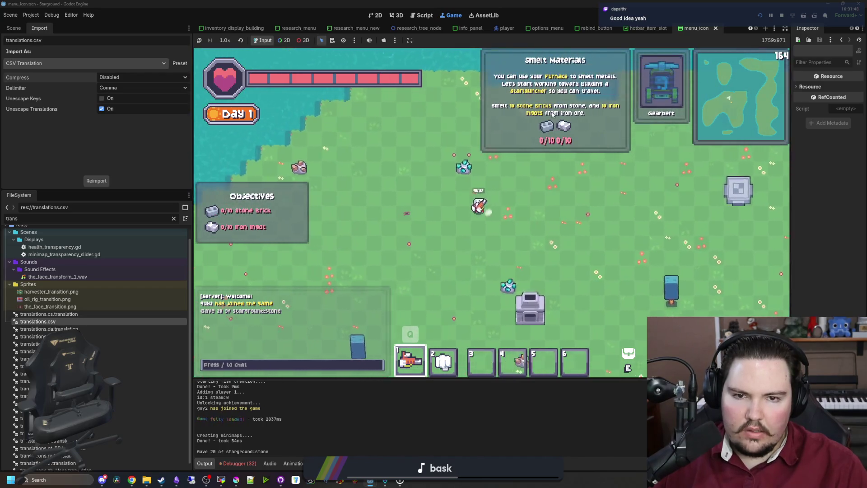
pyautogui.press('s')
pyautogui.press('d')
pyautogui.write('a')
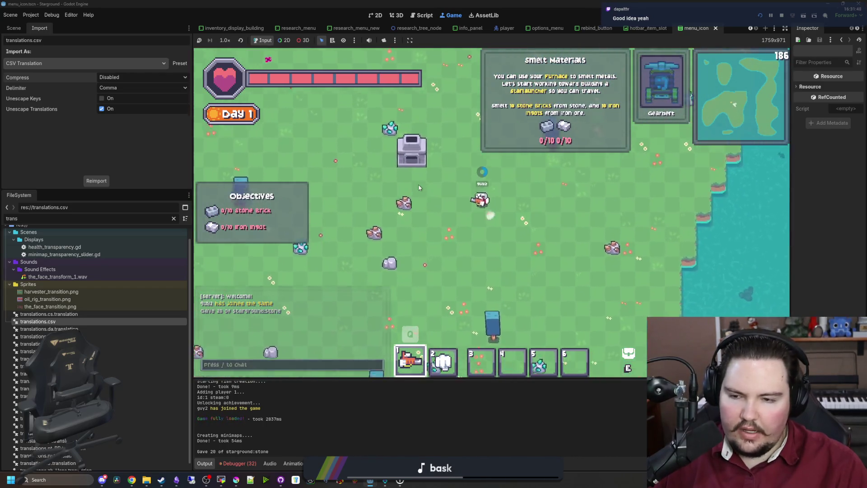
pyautogui.write('/give 10 stone_bri')
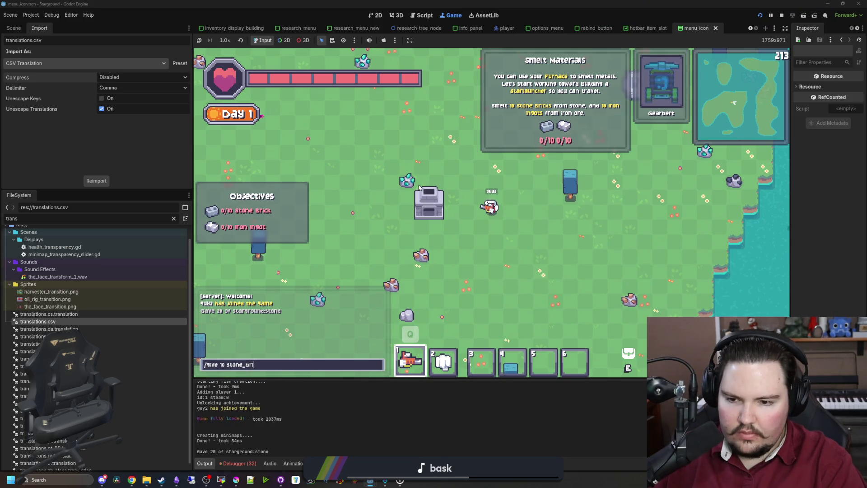
pyautogui.press('Return')
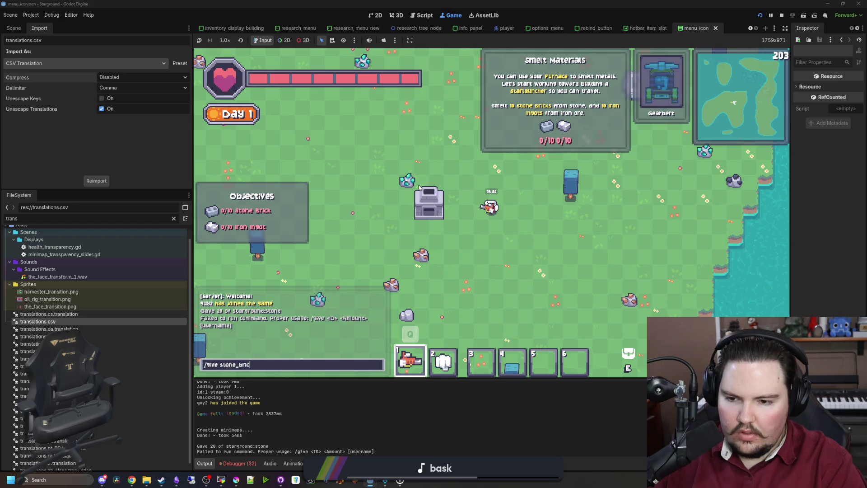
pyautogui.press('Return')
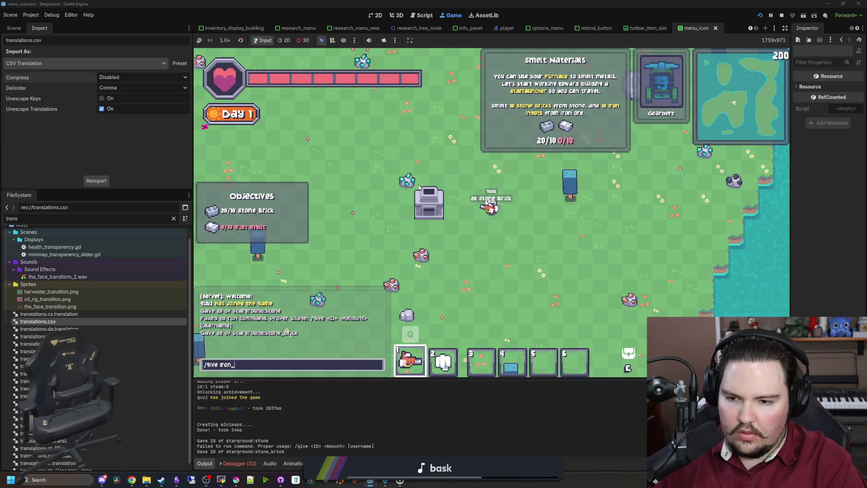
pyautogui.write('20')
pyautogui.press('Return')
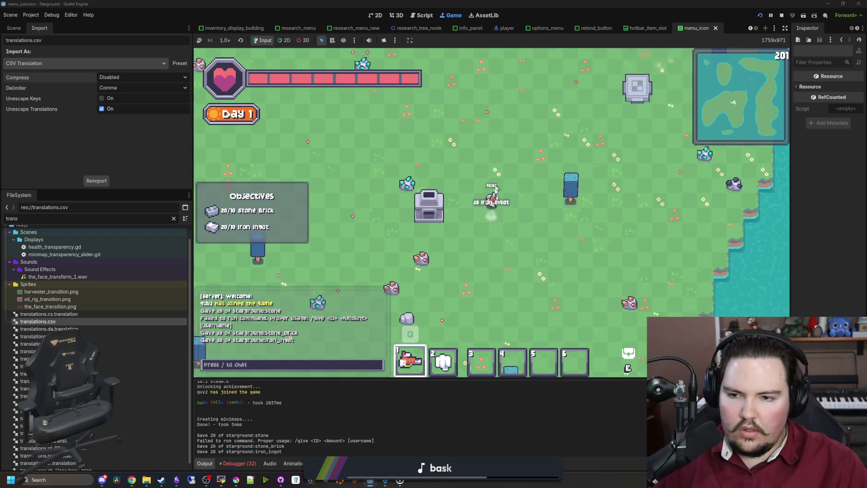
# - Build a Starlauncher near the furnace and dismiss the Basics Complete message
pyautogui.press('b')
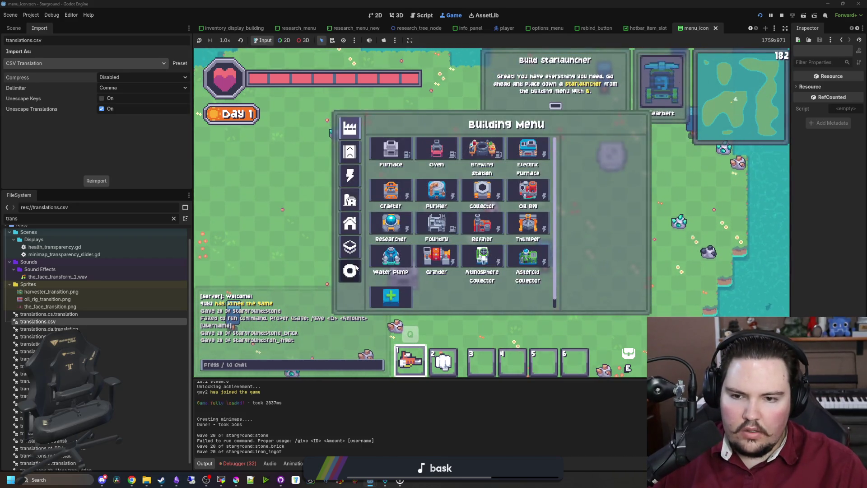
pyautogui.click(528, 149)
pyautogui.click(436, 185)
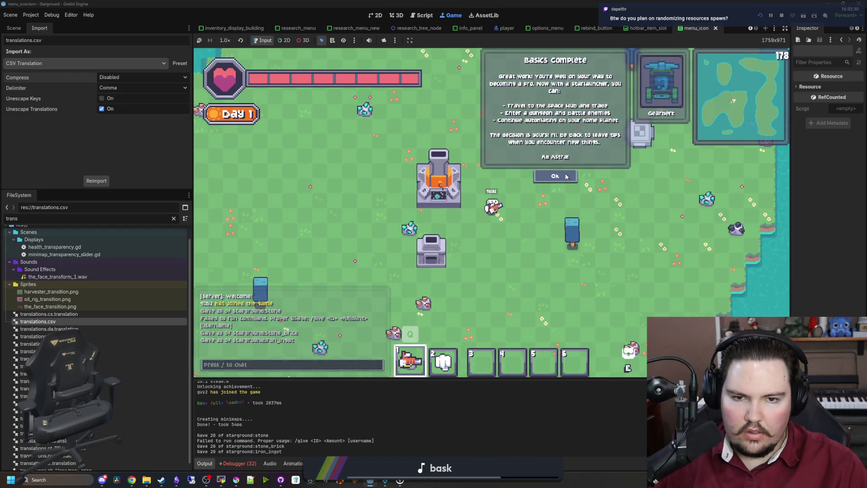
pyautogui.click(565, 176)
# - Walk the character around the island in all directions with WASD, then check the 32 logged errors
pyautogui.press('w')
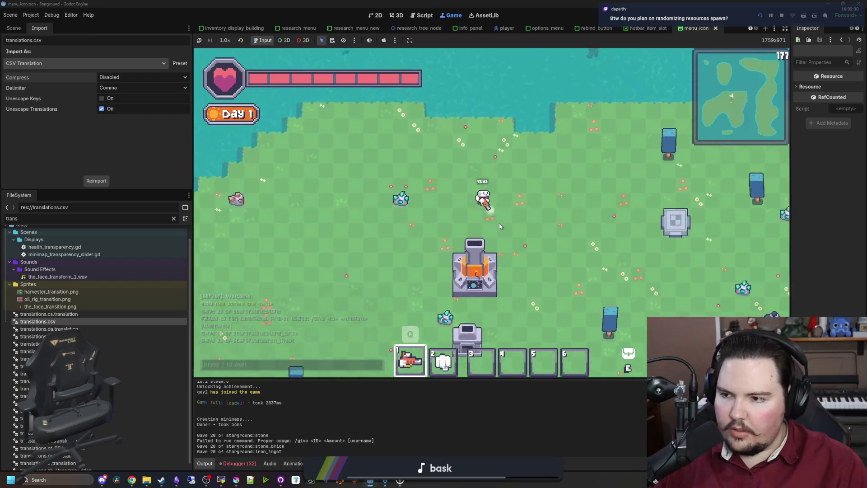
pyautogui.press('a')
pyautogui.press('s')
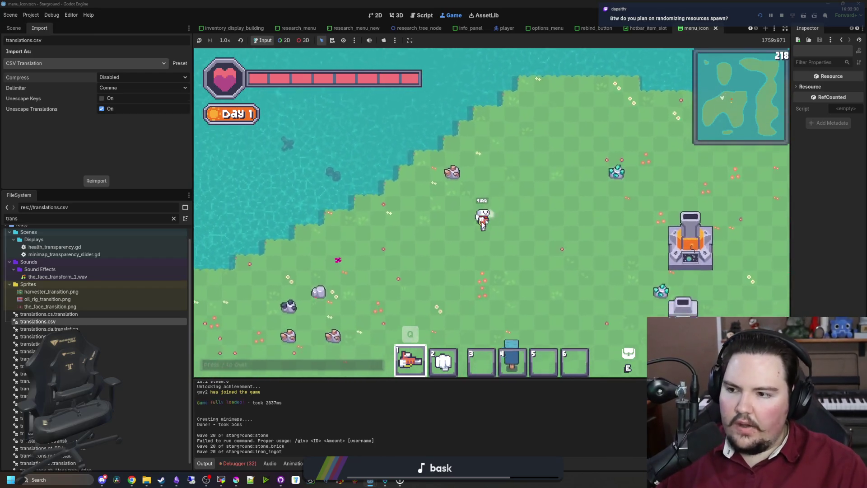
pyautogui.press('s')
pyautogui.press('a')
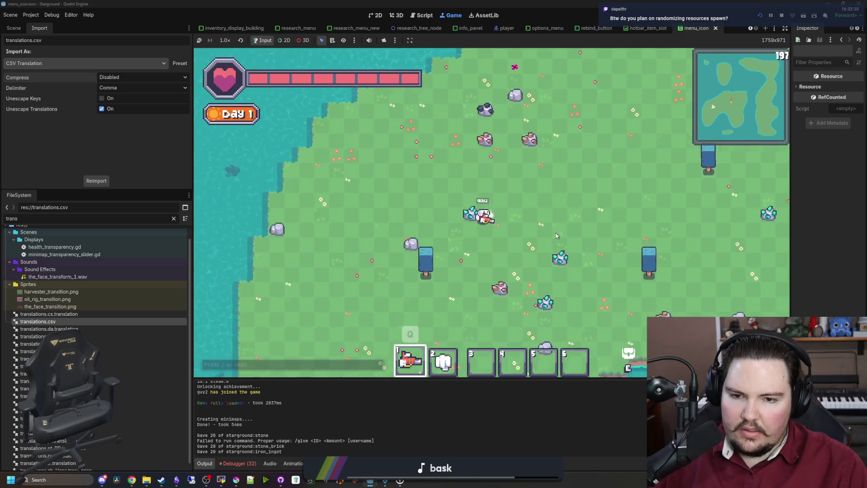
pyautogui.press('s')
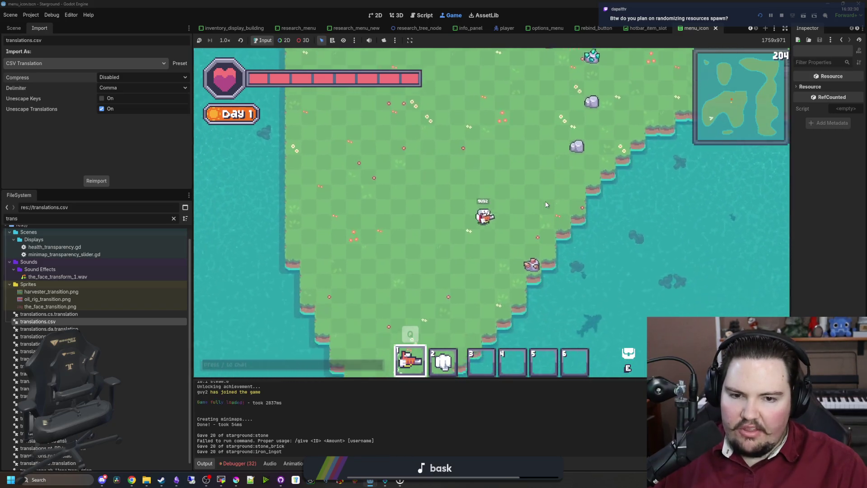
pyautogui.press('w')
pyautogui.press('d')
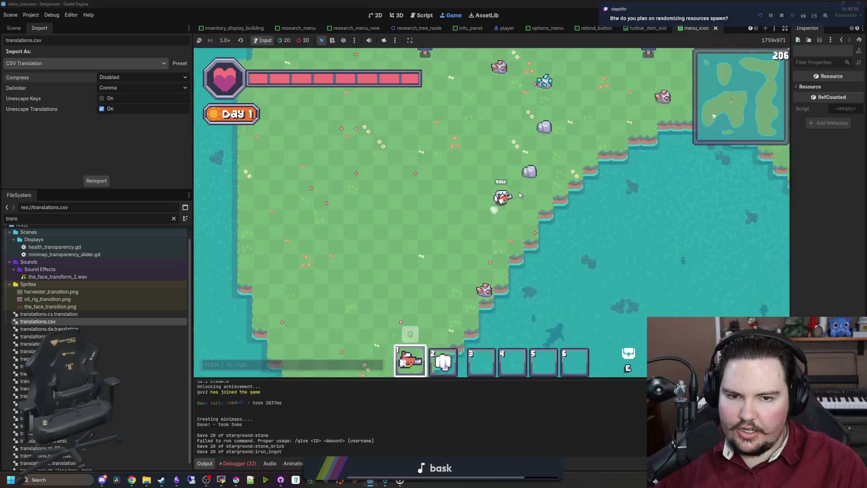
pyautogui.press('w')
pyautogui.press('d')
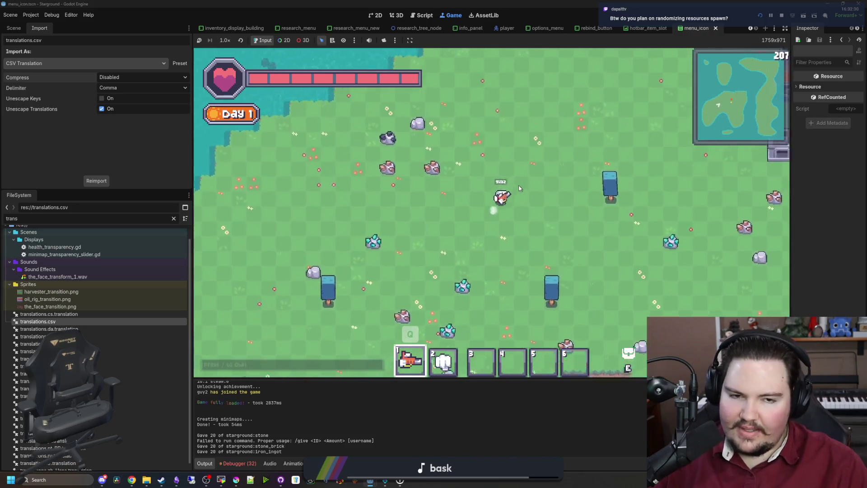
pyautogui.press('d')
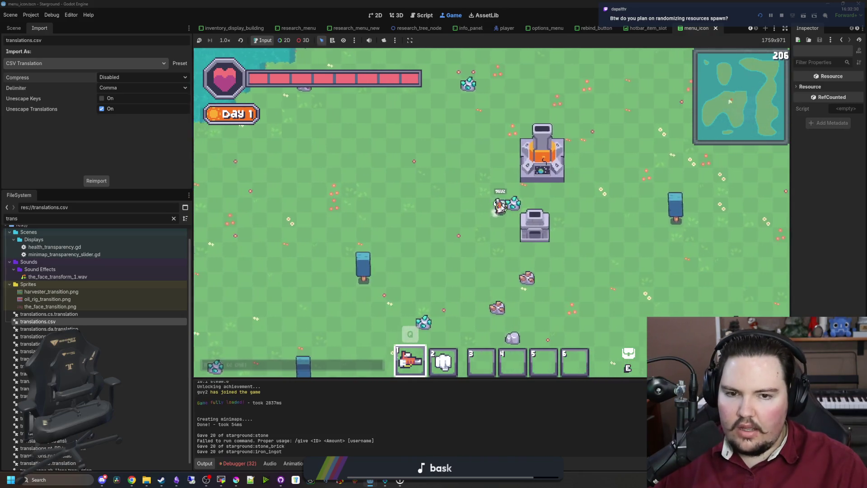
pyautogui.press('w')
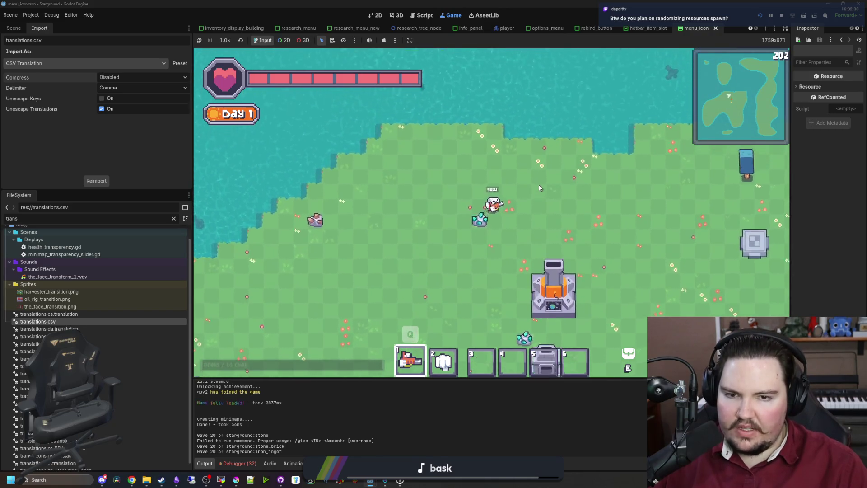
pyautogui.press('d')
pyautogui.press('s')
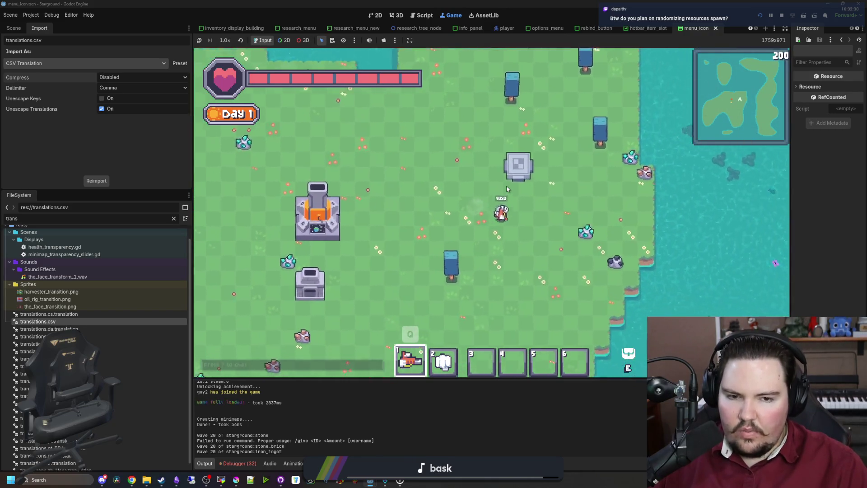
pyautogui.press('s')
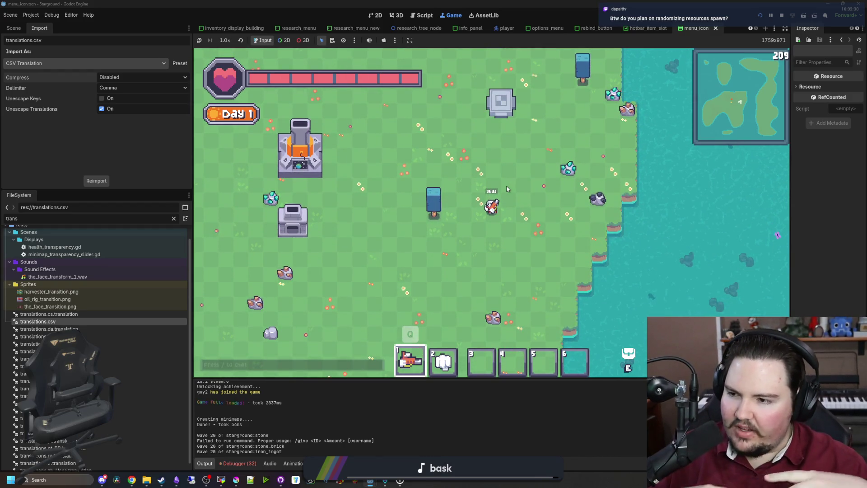
pyautogui.press('a')
pyautogui.press('s')
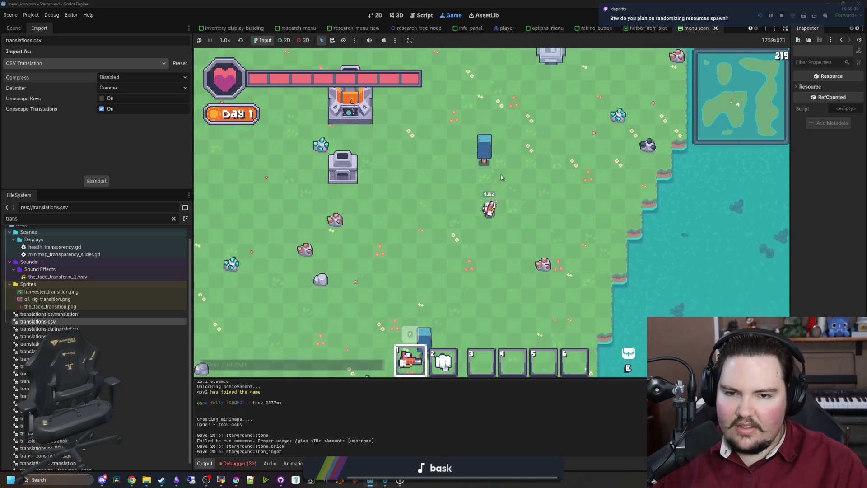
pyautogui.press('a')
pyautogui.press('s')
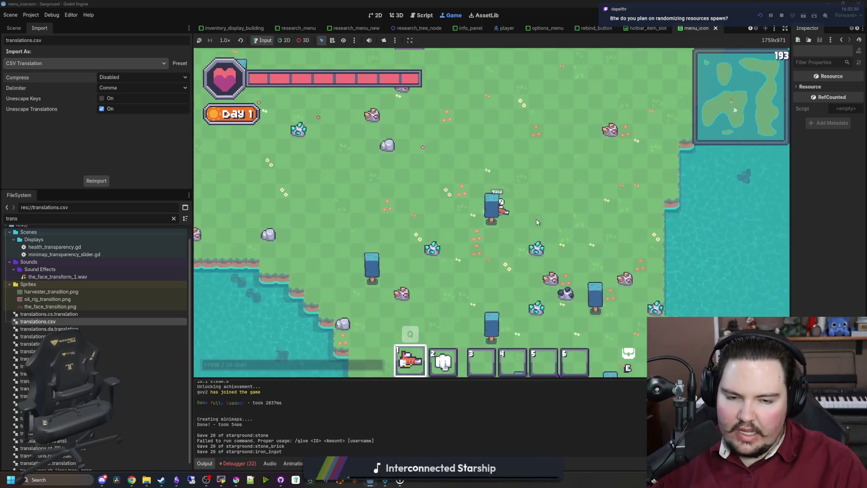
pyautogui.press('s')
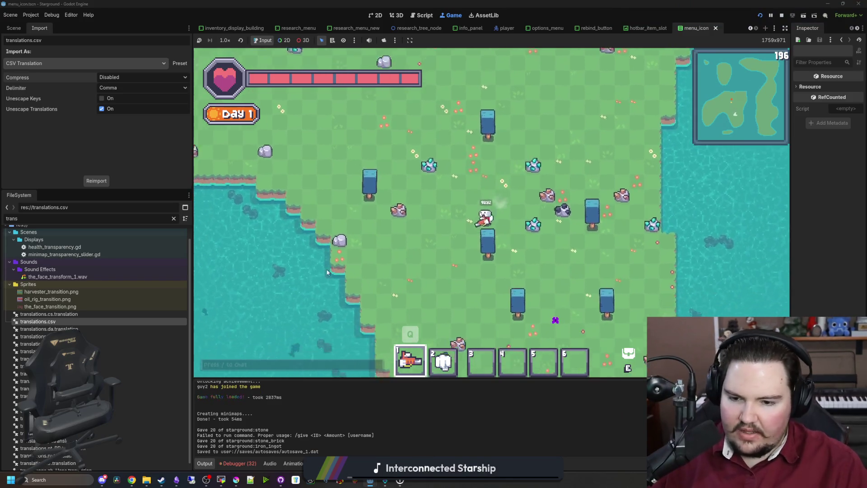
pyautogui.click(238, 463)
# - Scroll through the debugger's error list, then shrink the dock to enlarge the game view
pyautogui.click(251, 332)
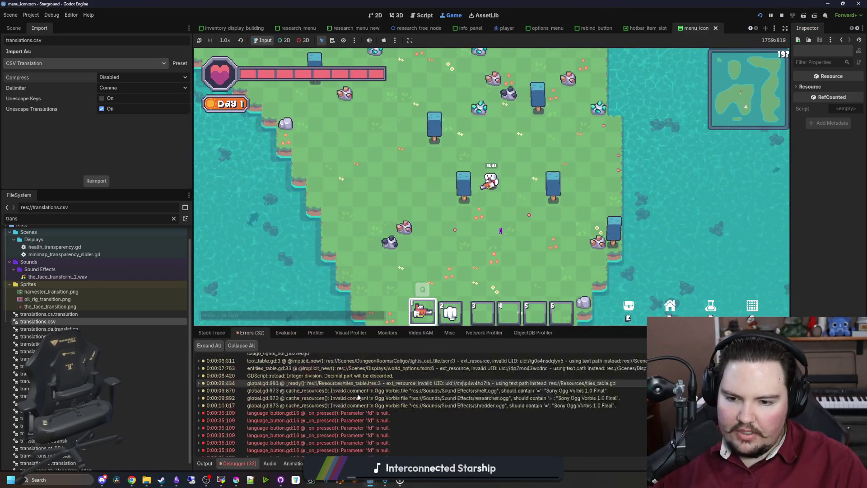
pyautogui.scroll(3, 358, 397)
pyautogui.scroll(3, 359, 404)
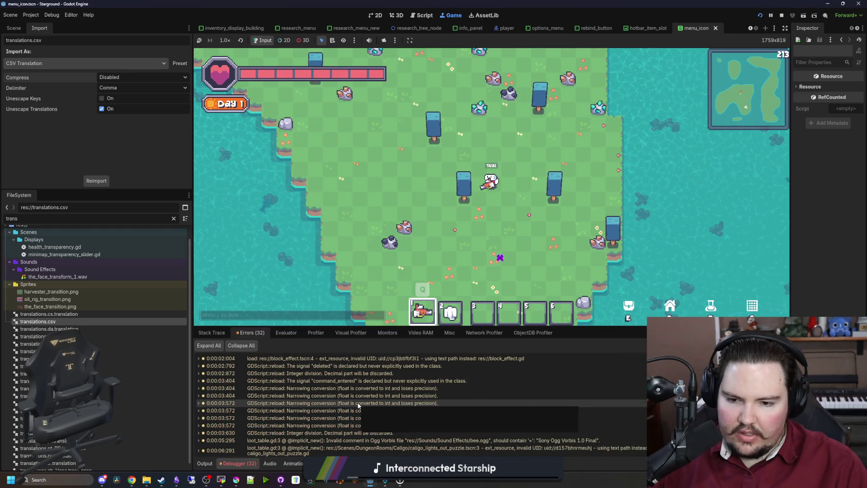
pyautogui.scroll(-3, 358, 405)
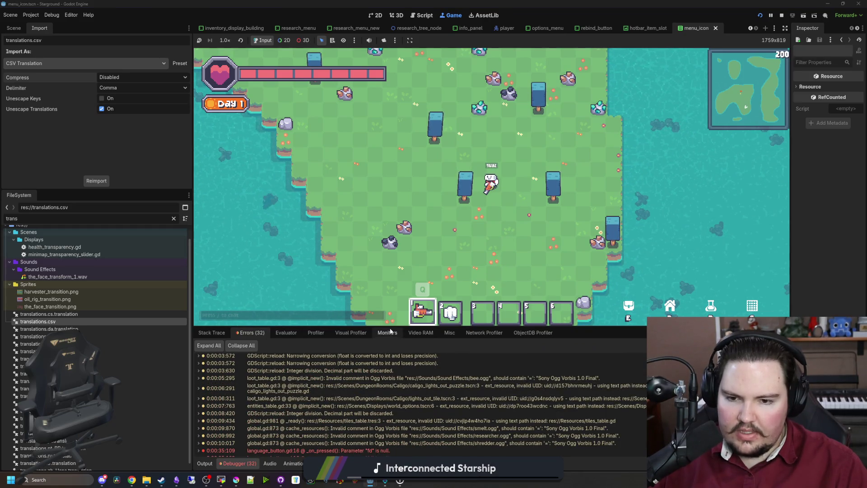
pyautogui.moveTo(390, 329); pyautogui.dragTo(390, 374)
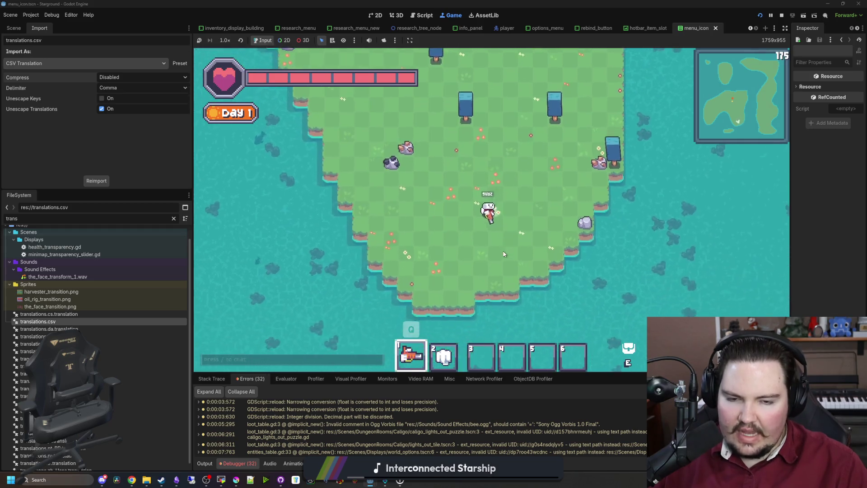
# - Playtest by walking the character along the island's coast and across to the east side
pyautogui.press('a')
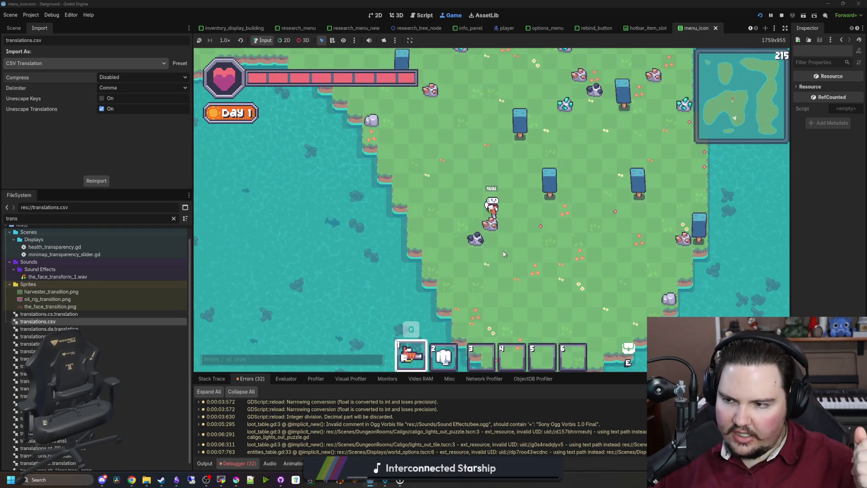
pyautogui.press('w')
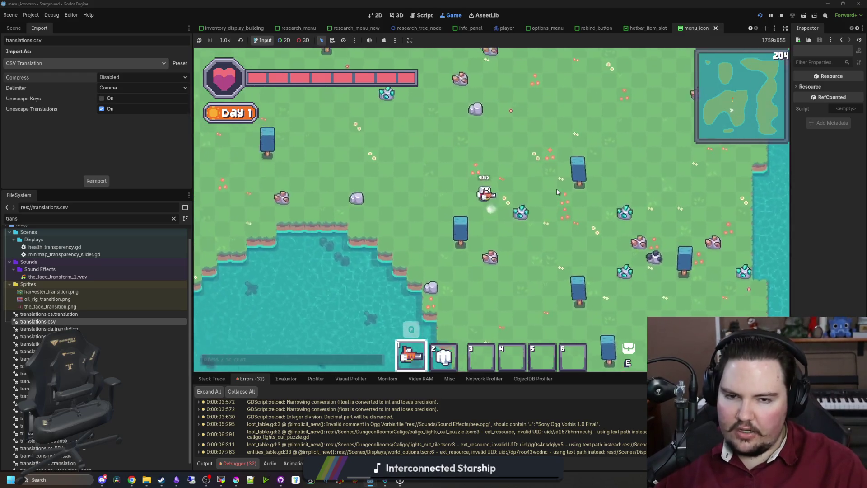
pyautogui.press('a')
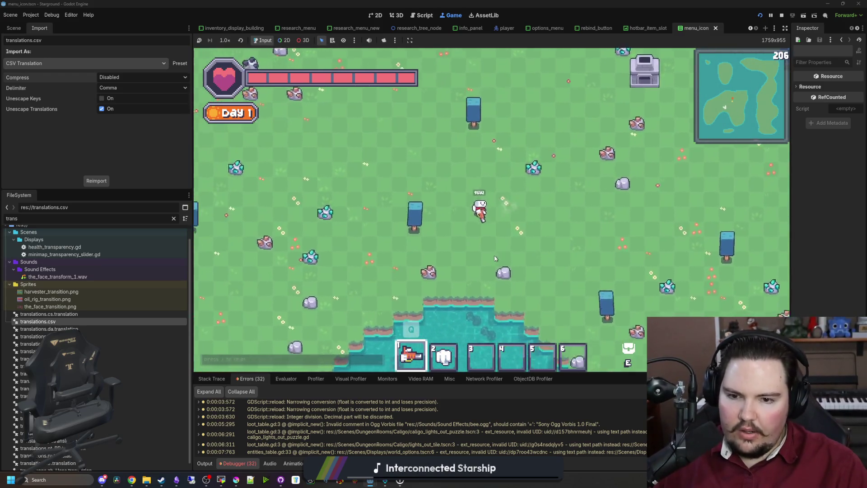
pyautogui.press('s')
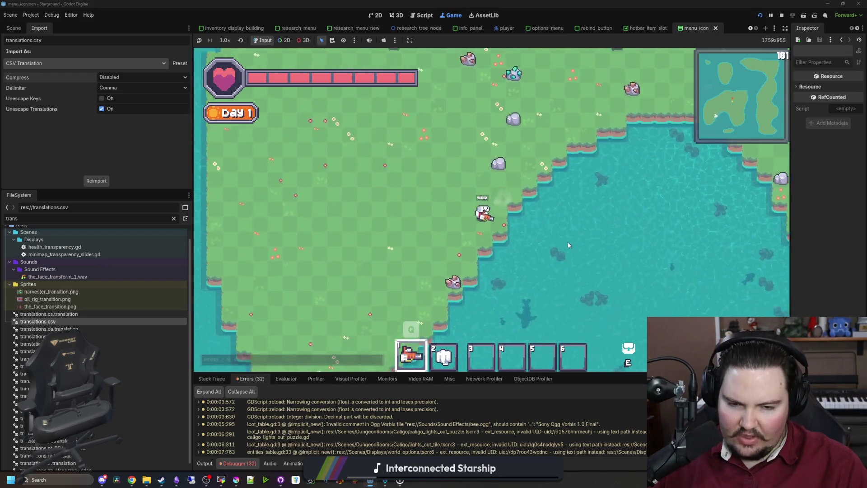
pyautogui.press('s')
pyautogui.press('a')
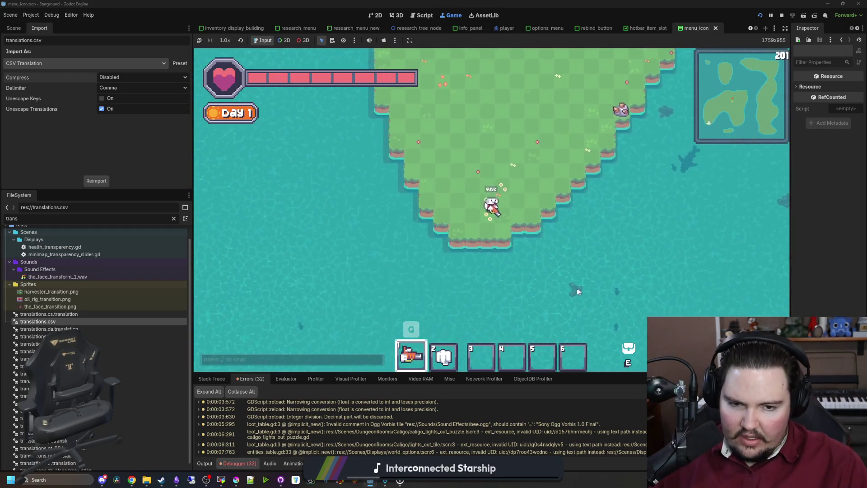
pyautogui.press('w')
pyautogui.press('d')
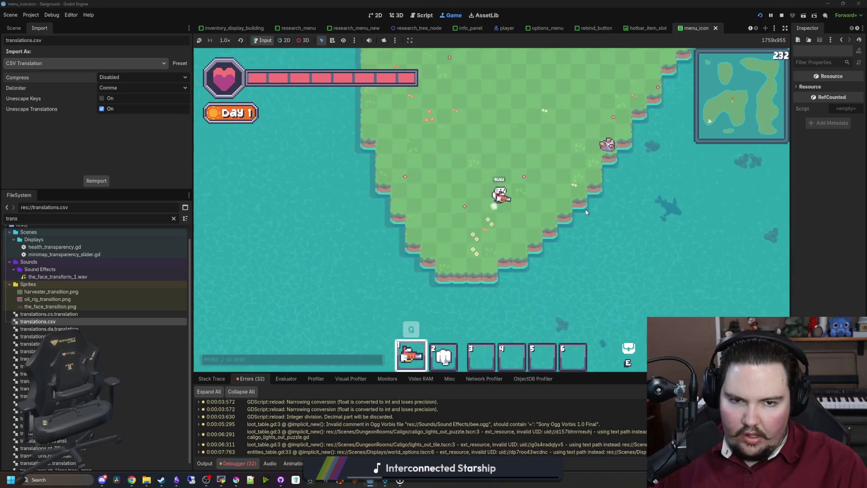
pyautogui.press('w')
pyautogui.press('a')
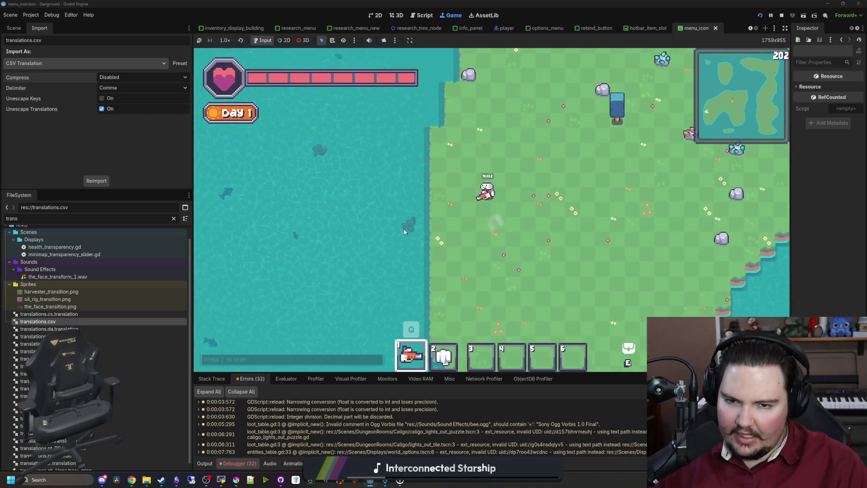
pyautogui.press('w')
pyautogui.press('d')
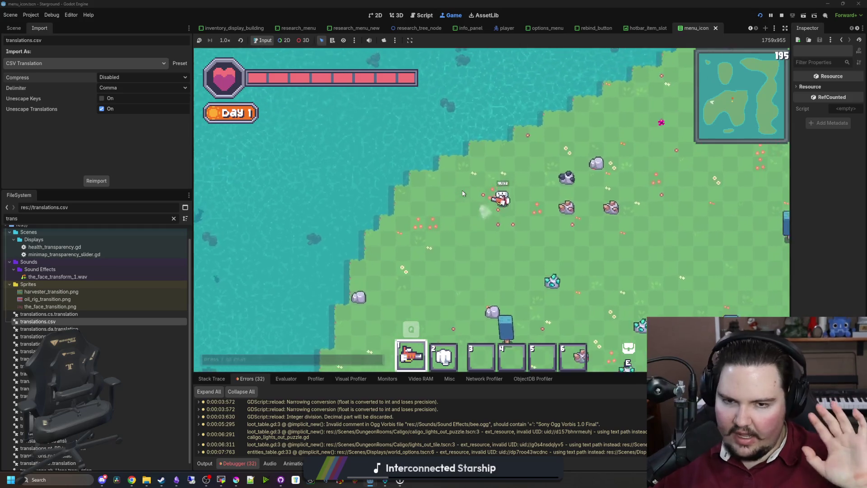
pyautogui.press('w')
pyautogui.press('d')
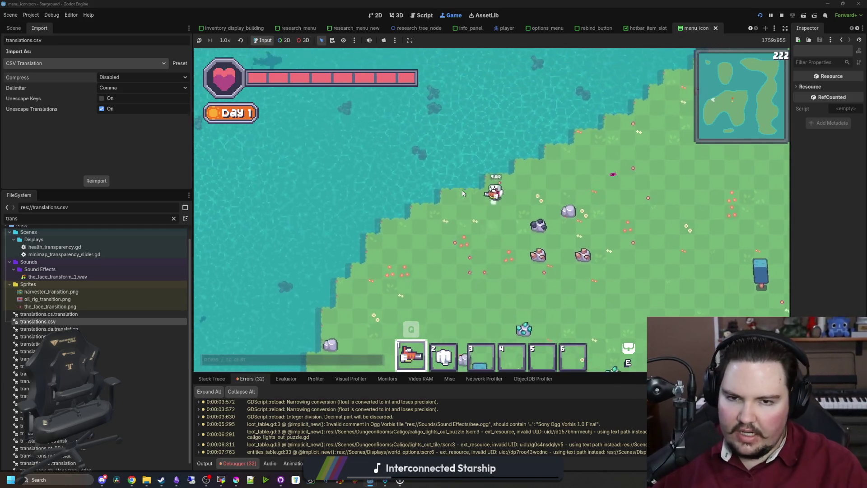
pyautogui.press('d')
pyautogui.press('w')
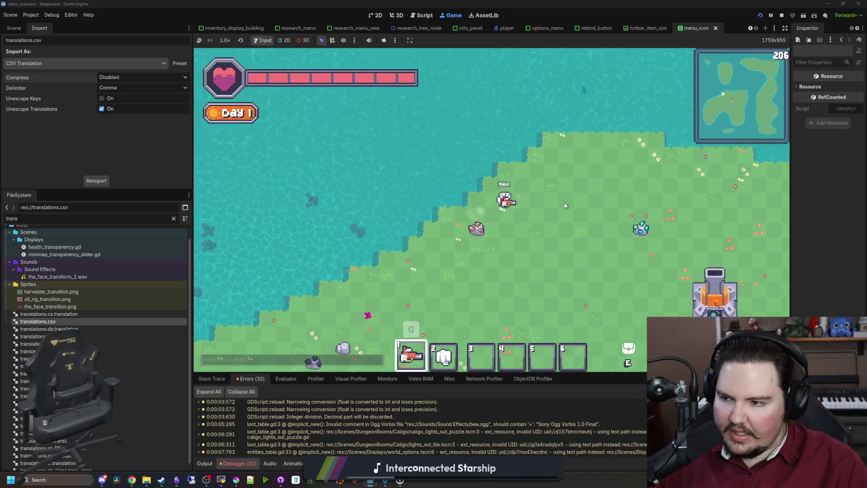
pyautogui.press('d')
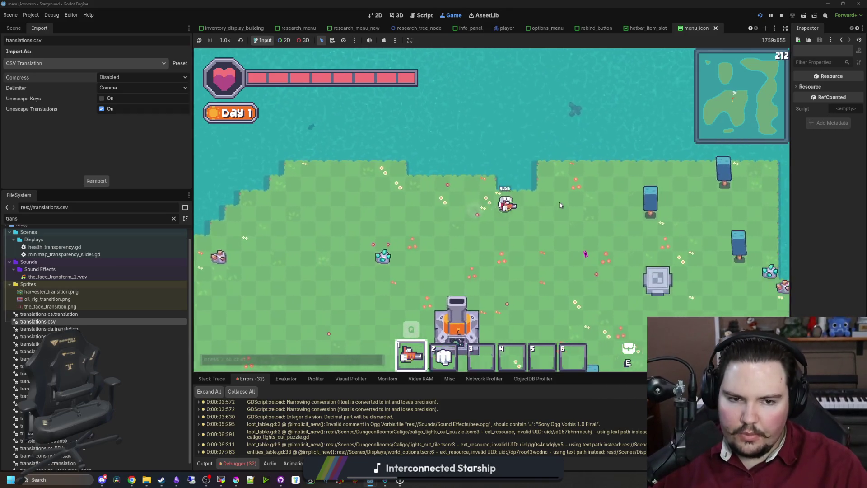
pyautogui.press('s')
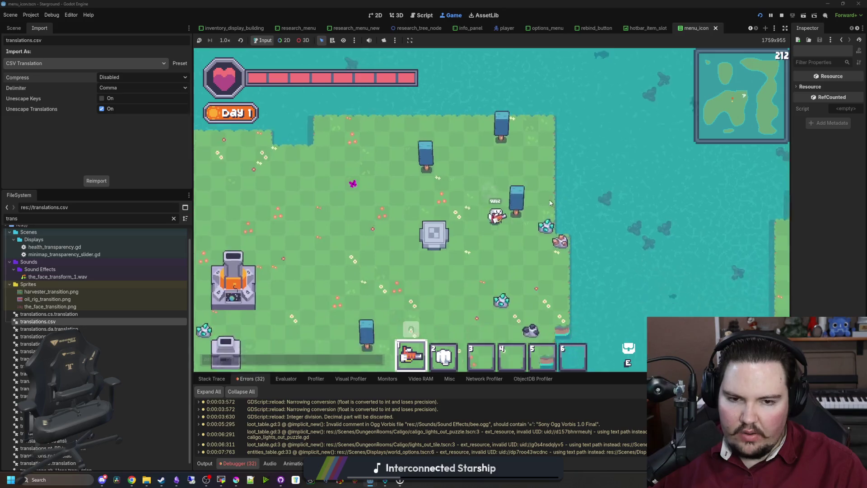
pyautogui.press('s')
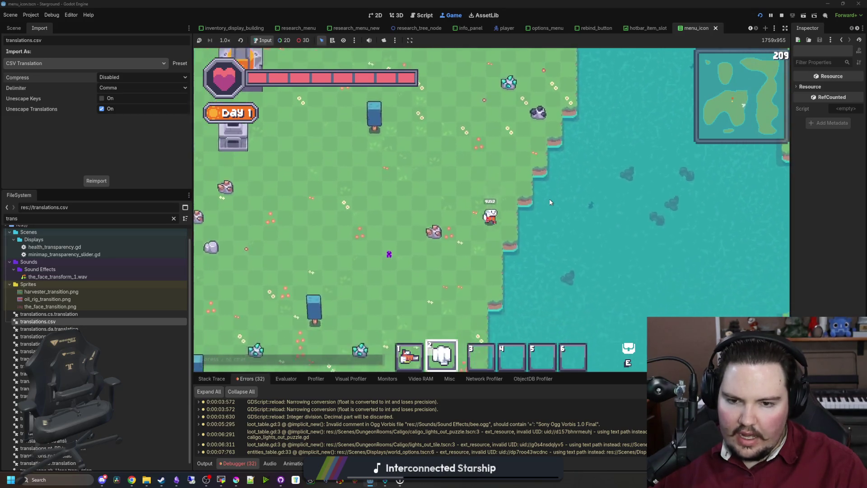
pyautogui.press('s')
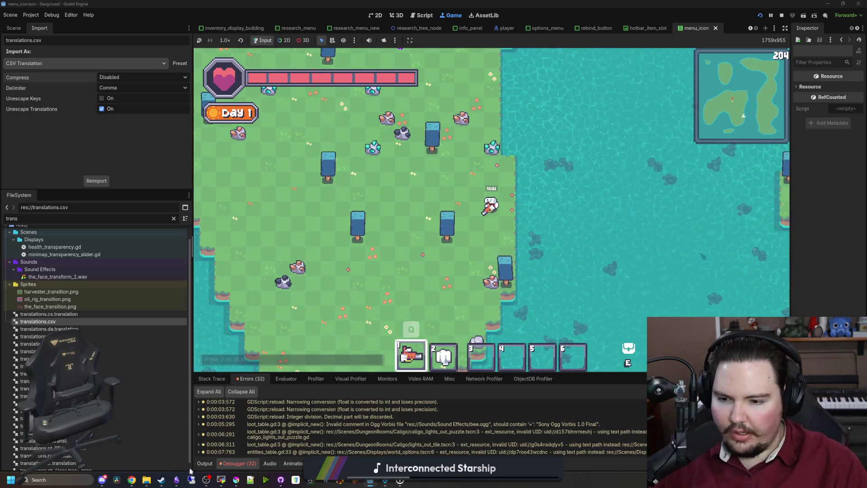
pyautogui.click(176, 479)
# - Add 'ability to randomize resource spawns (make all resources one scene)' above the april fool entry
pyautogui.scroll(6, 330, 333)
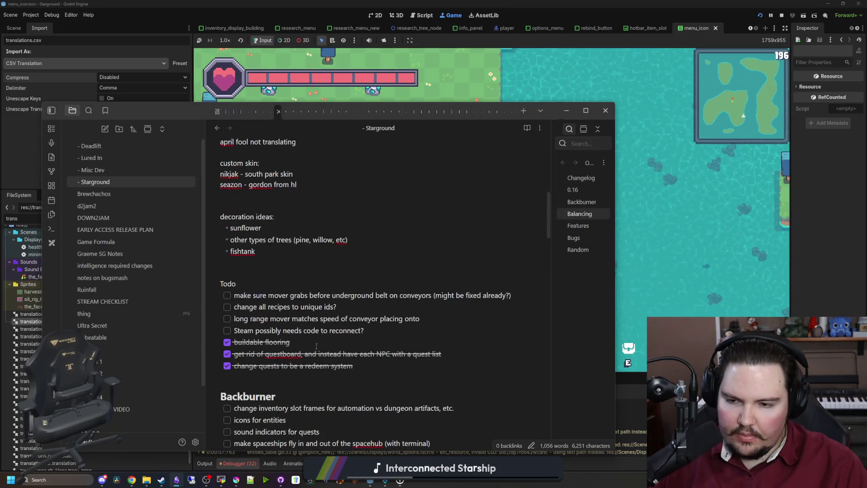
pyautogui.scroll(-4, 288, 298)
pyautogui.scroll(7, 242, 267)
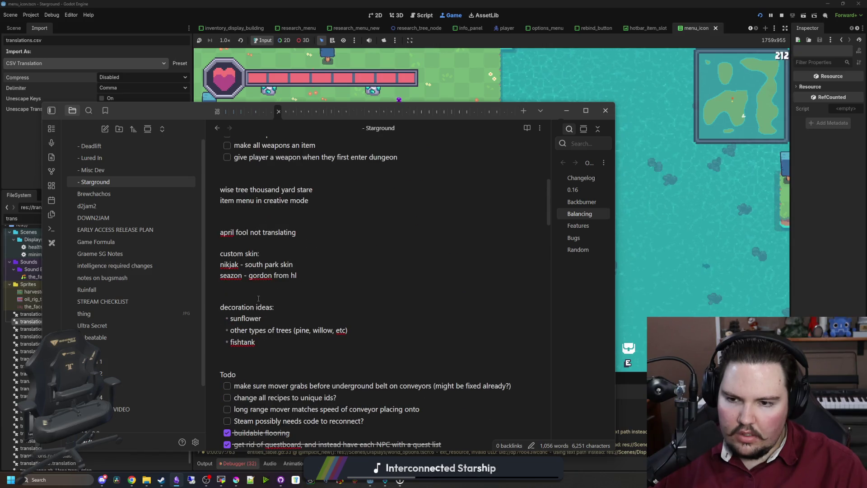
pyautogui.scroll(4, 258, 298)
pyautogui.scroll(-4, 269, 317)
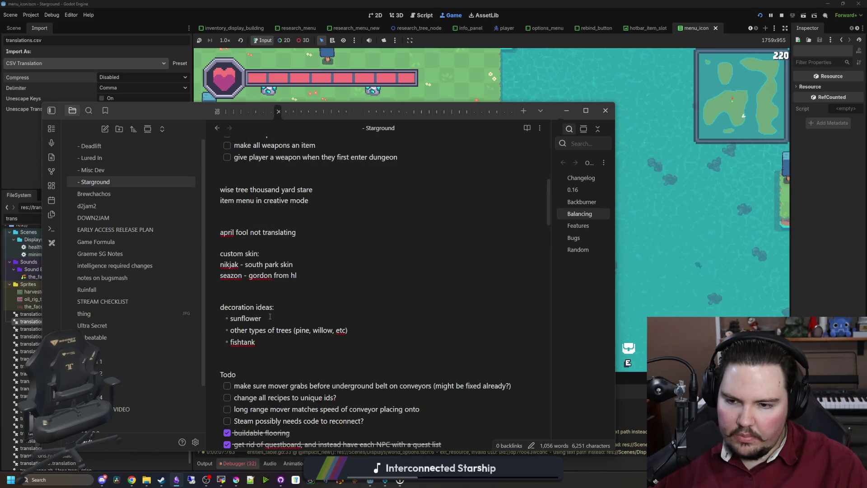
pyautogui.click(252, 220)
pyautogui.press('Return')
pyautogui.press('Return')
pyautogui.write('ability to randomize resource spawns (make all resources one scene)')
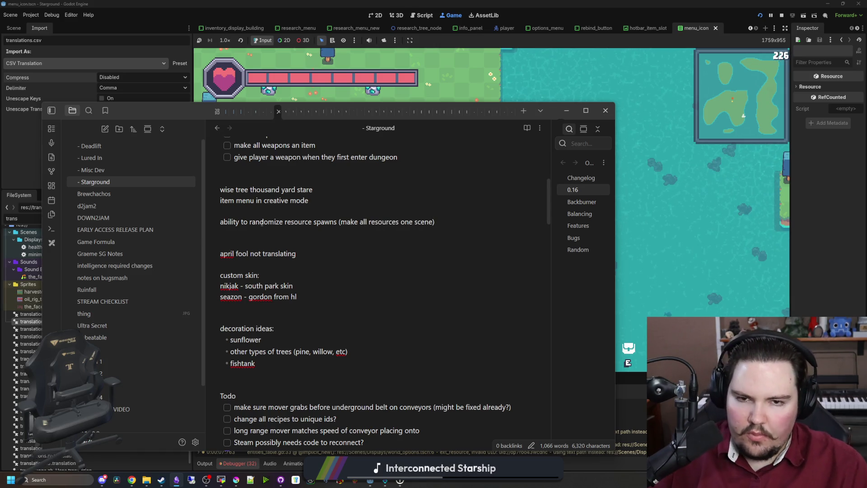
pyautogui.click(650, 249)
# - Walk around briefly, open and close the Building Menu, then stop the game and return to translations.csv
pyautogui.press('a')
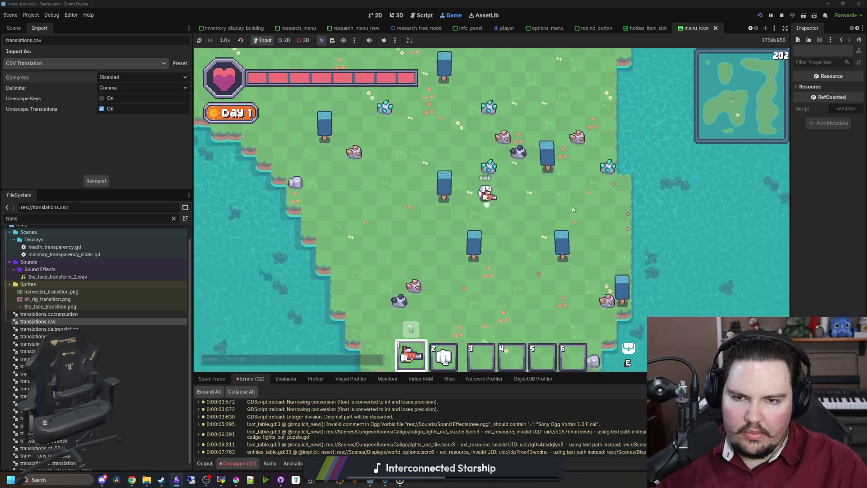
pyautogui.press('d')
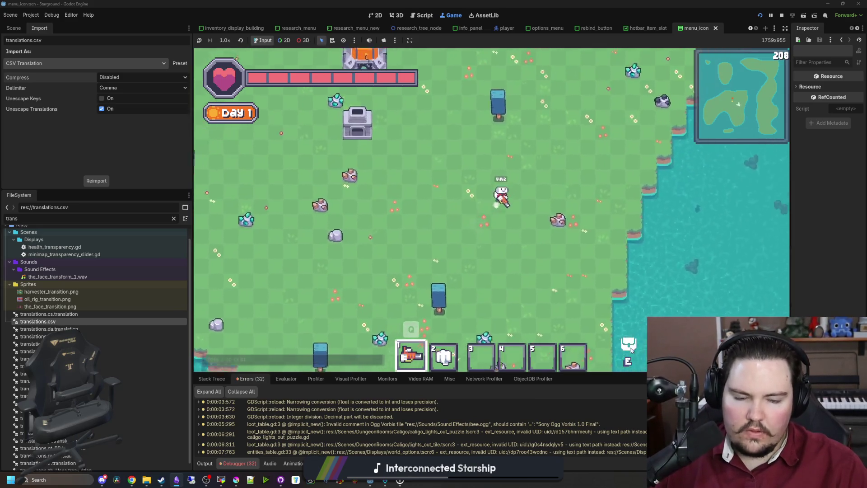
pyautogui.press('b')
pyautogui.press('Escape')
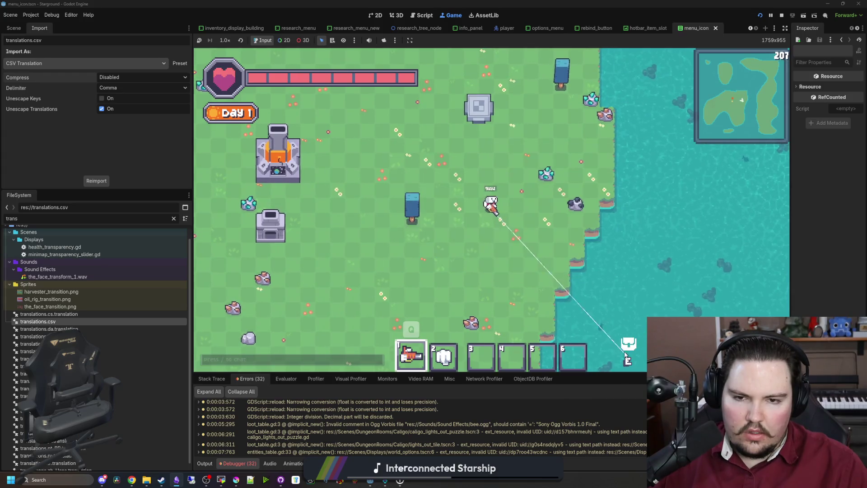
pyautogui.press('a')
pyautogui.press('w')
pyautogui.press('a')
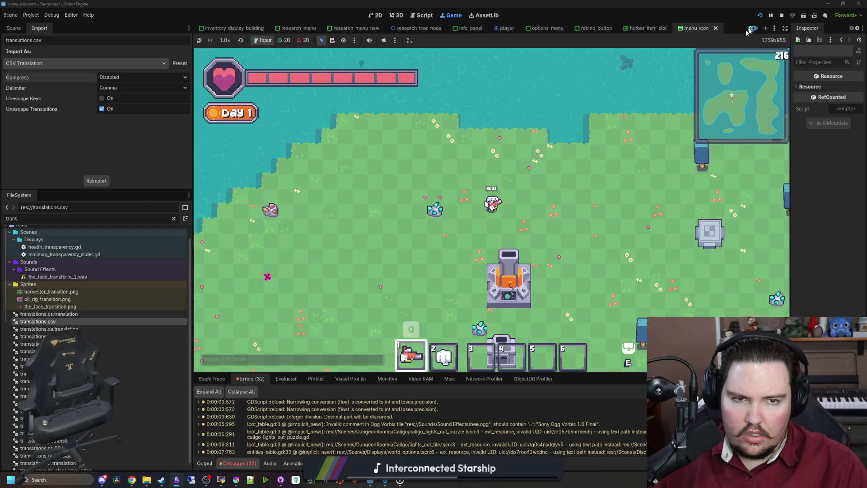
pyautogui.click(781, 15)
pyautogui.click(388, 209)
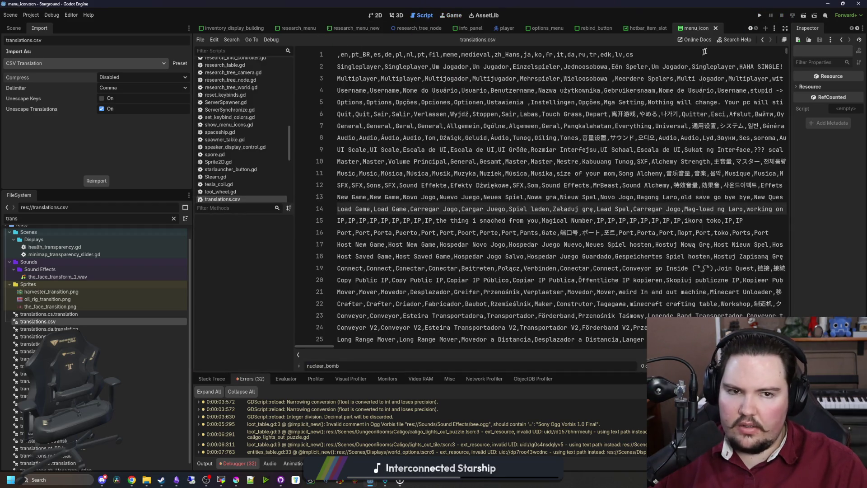
# - Close the other scene tabs and every script except tool_wheel.gd
pyautogui.rightClick(702, 28)
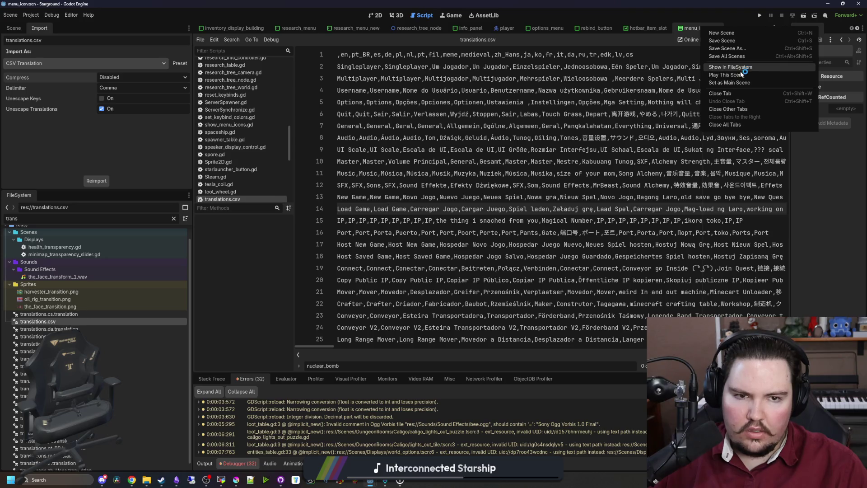
pyautogui.click(710, 118)
pyautogui.rightClick(231, 183)
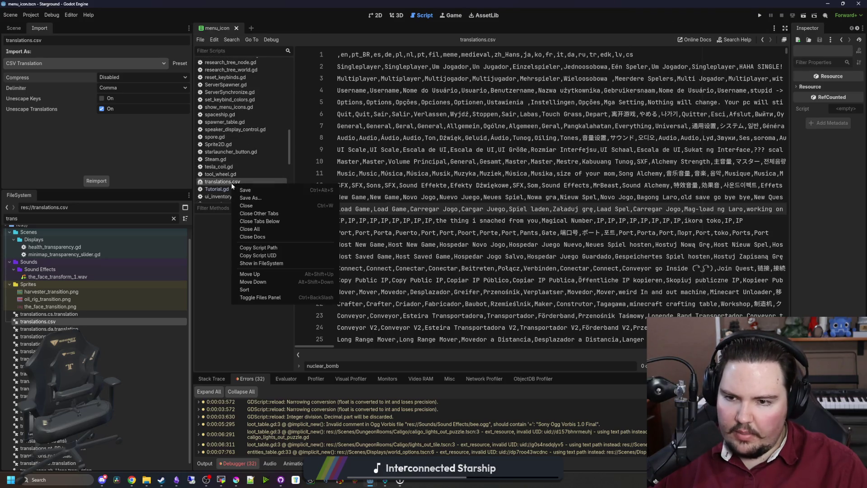
pyautogui.click(238, 172)
pyautogui.rightClick(238, 172)
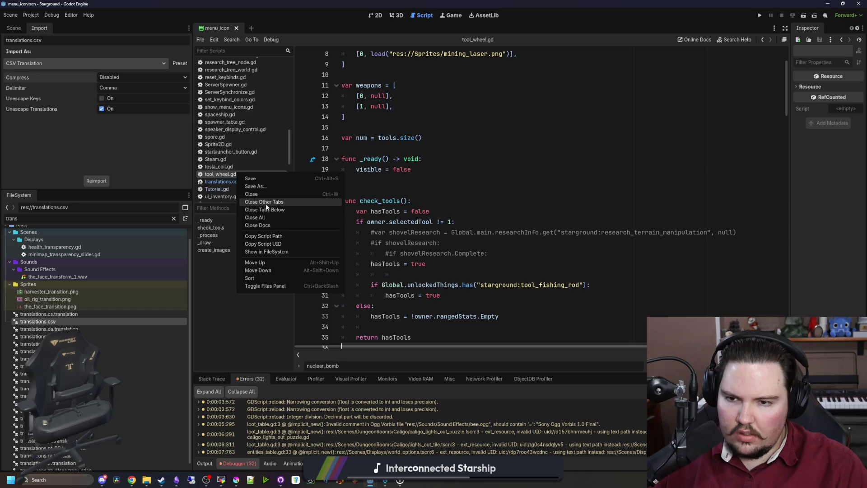
pyautogui.click(316, 193)
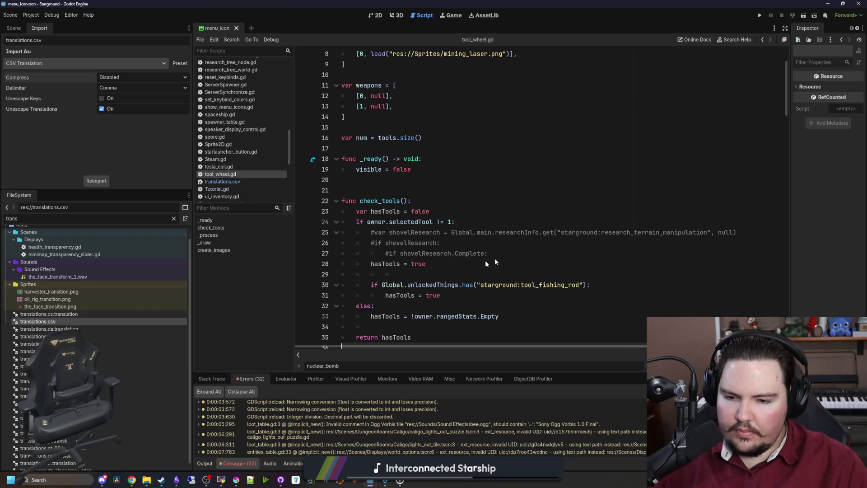
# - Place the cursor at line 20 of tool_wheel.gd and choose Project > Export
pyautogui.moveTo(235, 478)
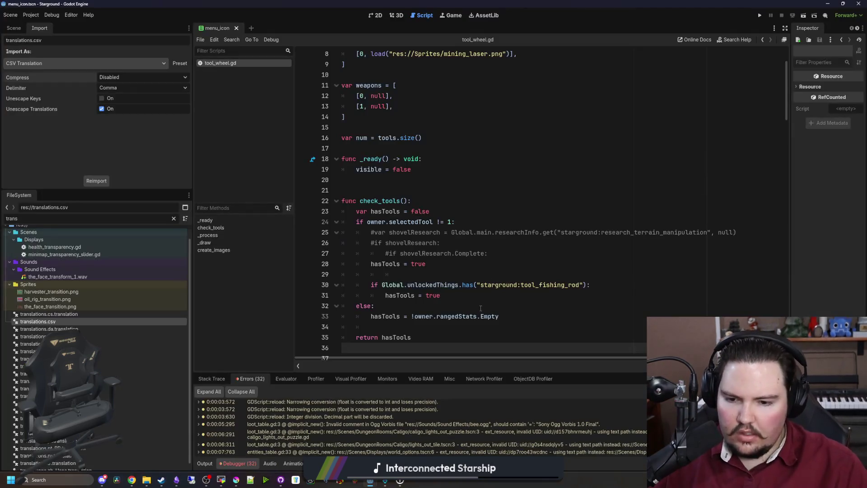
pyautogui.click(434, 212)
pyautogui.click(407, 179)
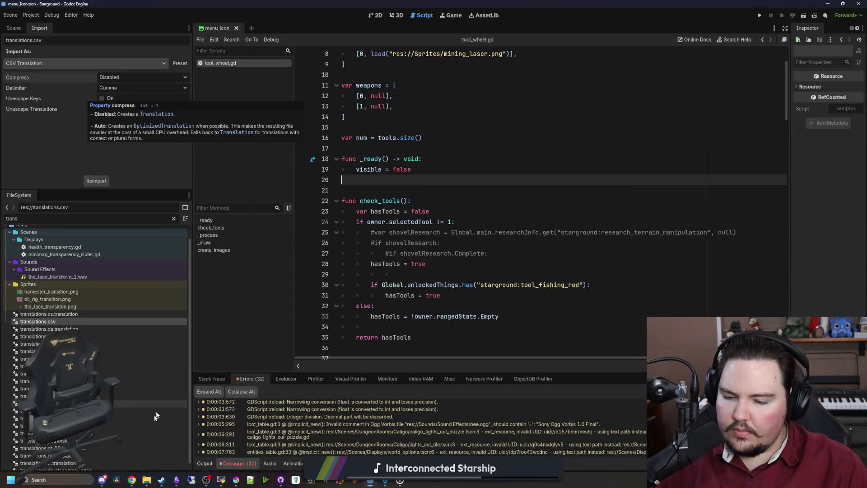
pyautogui.click(38, 17)
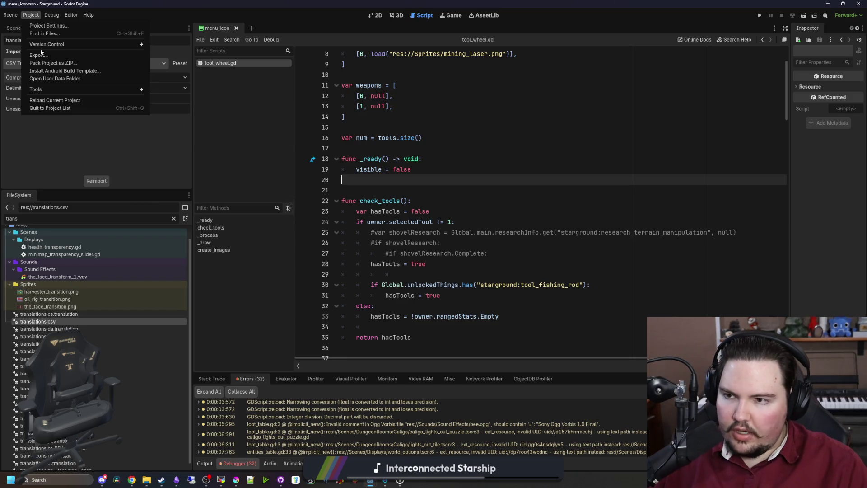
pyautogui.click(41, 54)
# - Export all four presets with Export All, confirm, and dismiss the results report
pyautogui.click(144, 93)
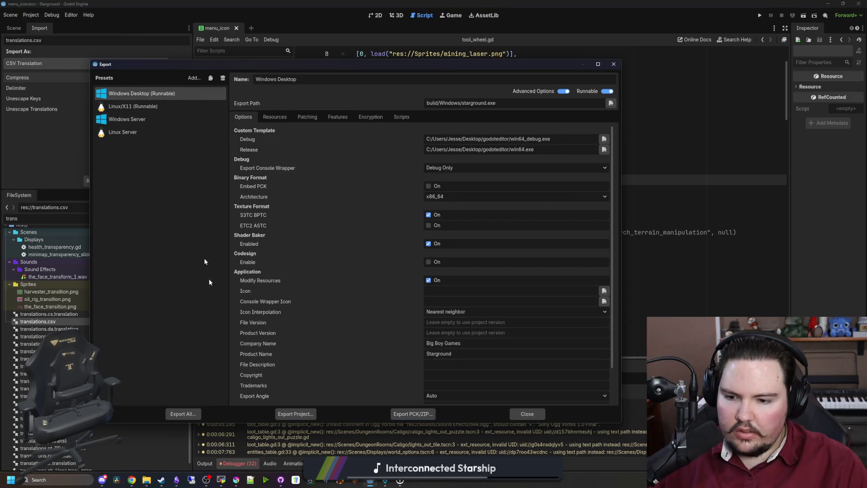
pyautogui.click(197, 410)
pyautogui.click(482, 253)
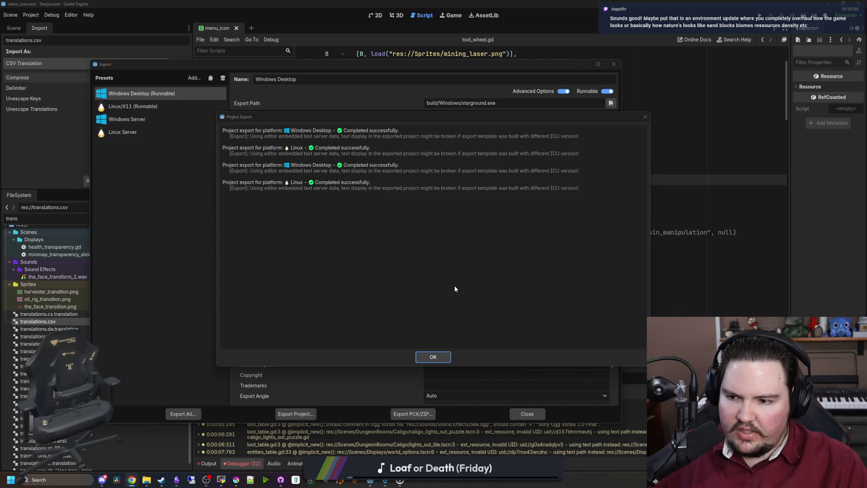
pyautogui.click(434, 356)
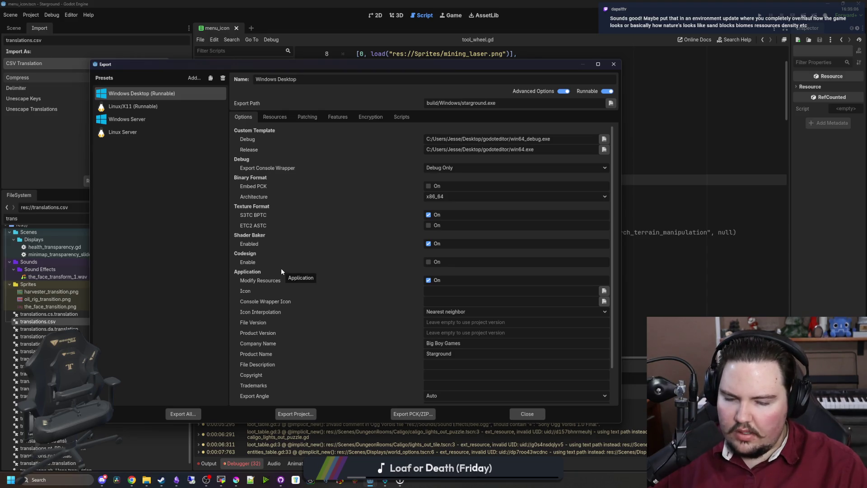
# - Review the Windows Server, Linux Server and Windows Desktop presets, then close the Export dialog
pyautogui.click(131, 119)
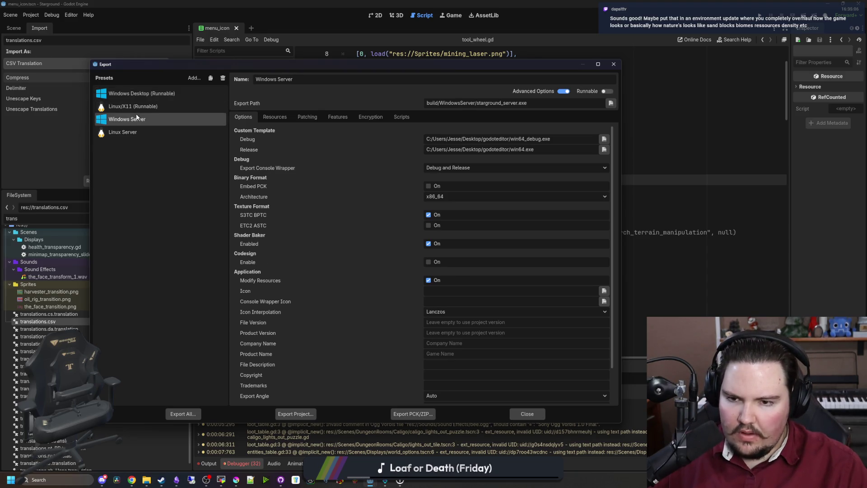
pyautogui.click(129, 133)
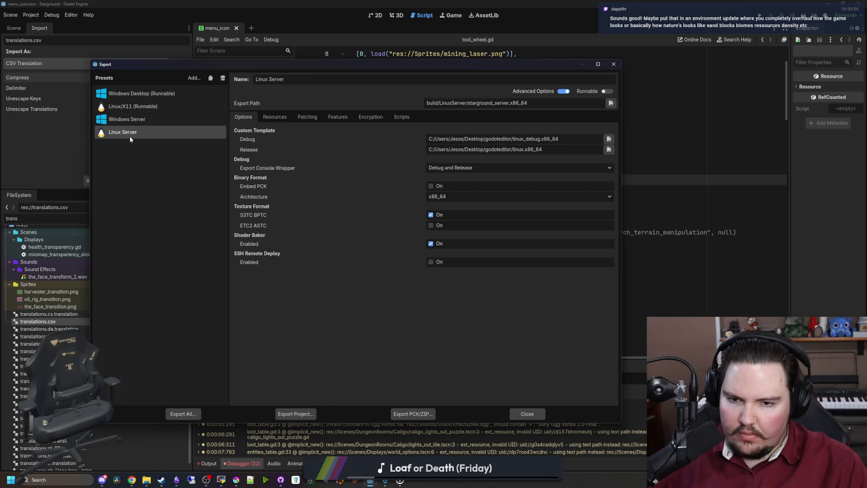
pyautogui.click(155, 95)
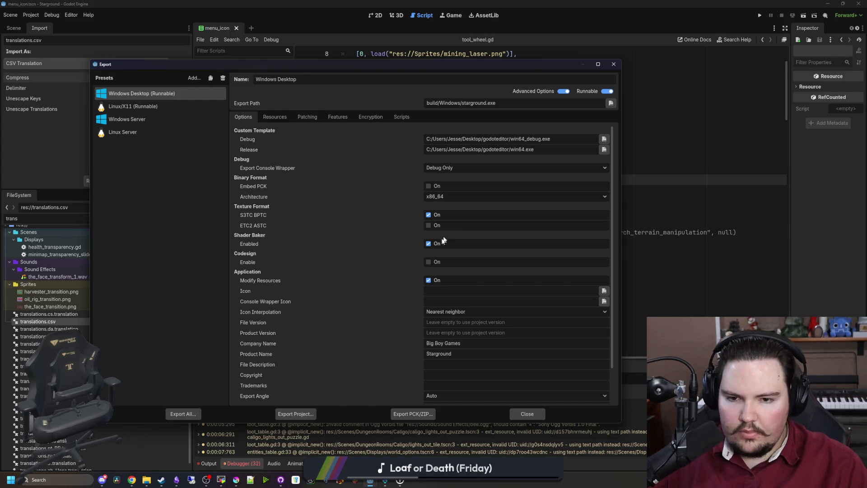
pyautogui.click(527, 414)
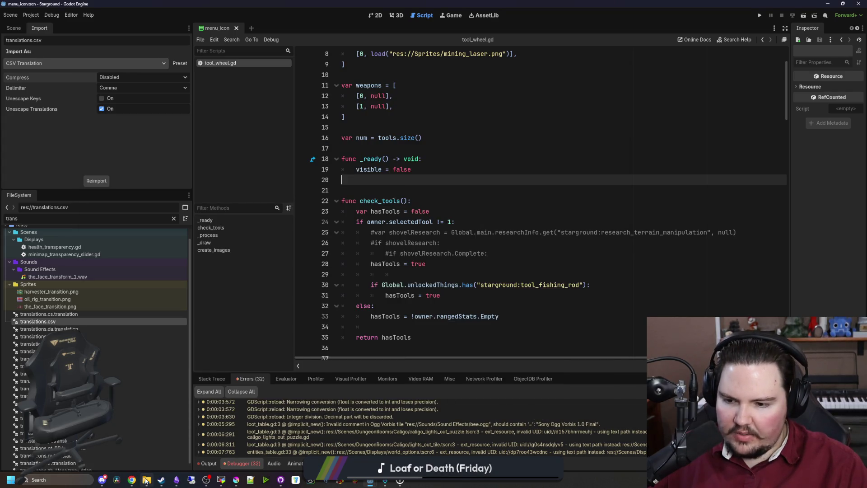
# - Check the new build folder output, including the LinuxServer build, in File Explorer
pyautogui.click(146, 479)
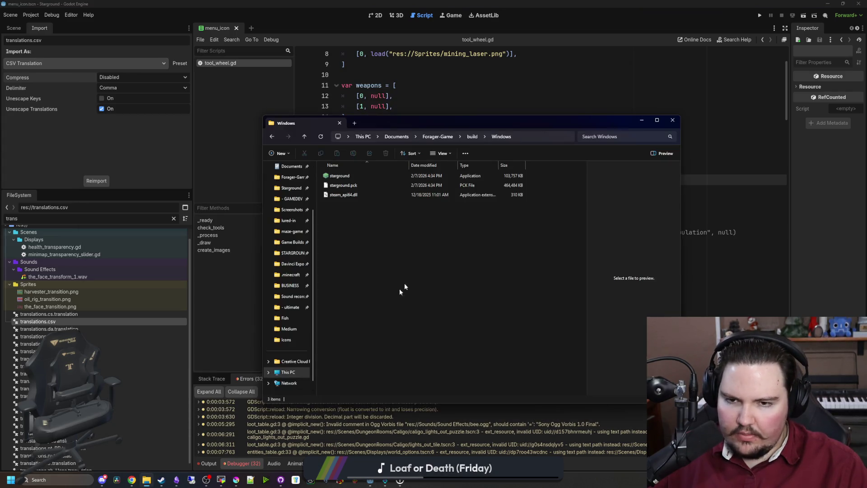
pyautogui.click(472, 137)
pyautogui.doubleClick(340, 186)
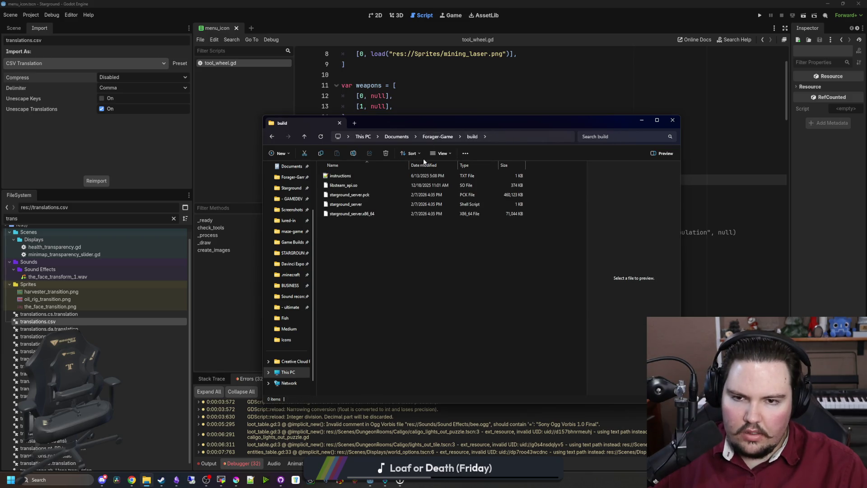
pyautogui.click(471, 137)
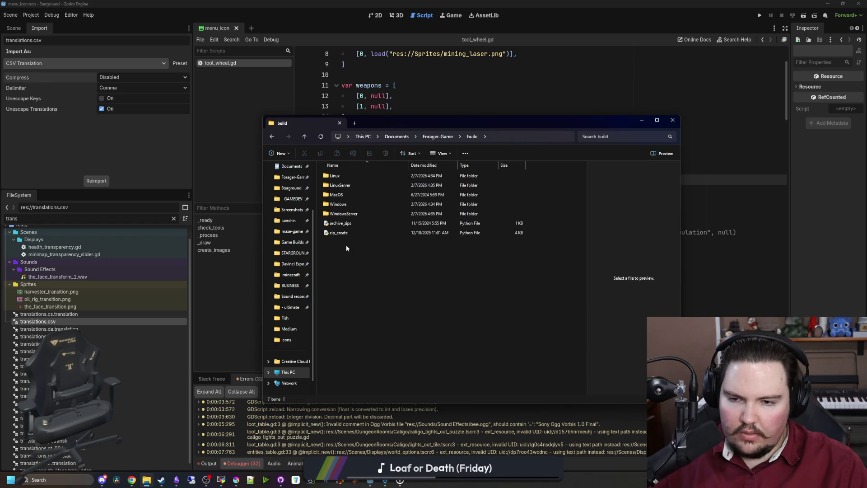
# - Open the Desktop's godoteditor folder and select the SteamPipeGUI application
pyautogui.scroll(2, 293, 215)
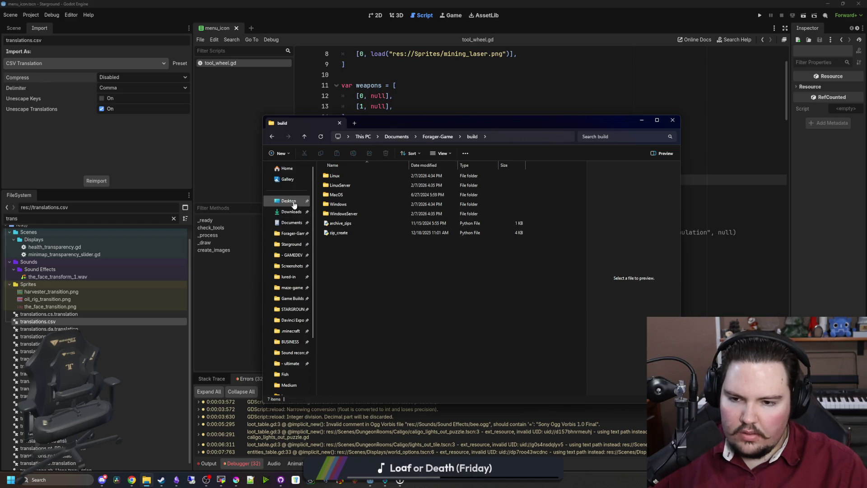
pyautogui.click(288, 201)
pyautogui.scroll(-3, 452, 280)
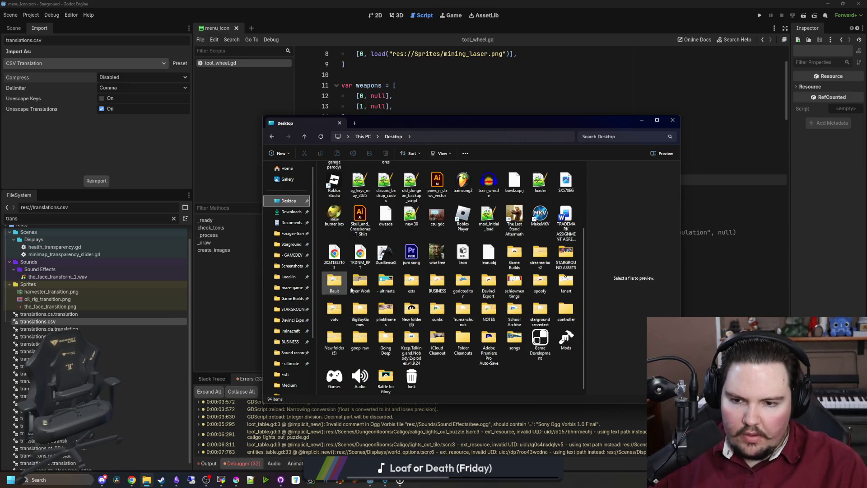
pyautogui.doubleClick(465, 284)
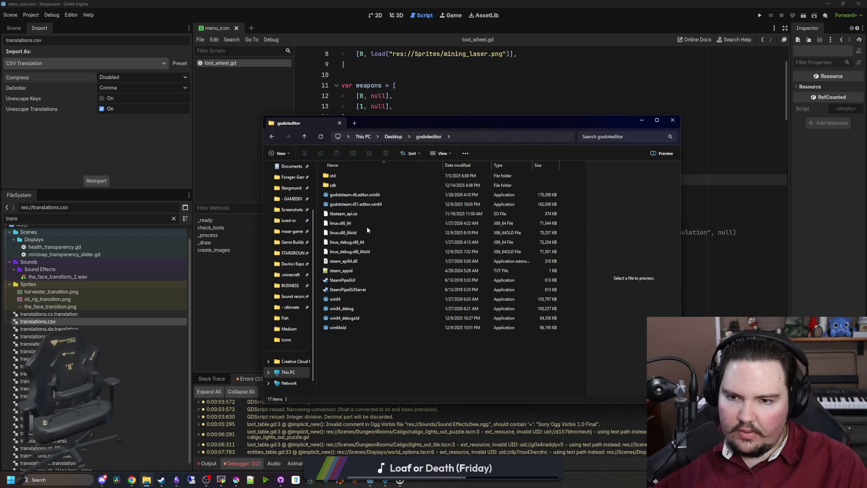
pyautogui.click(360, 279)
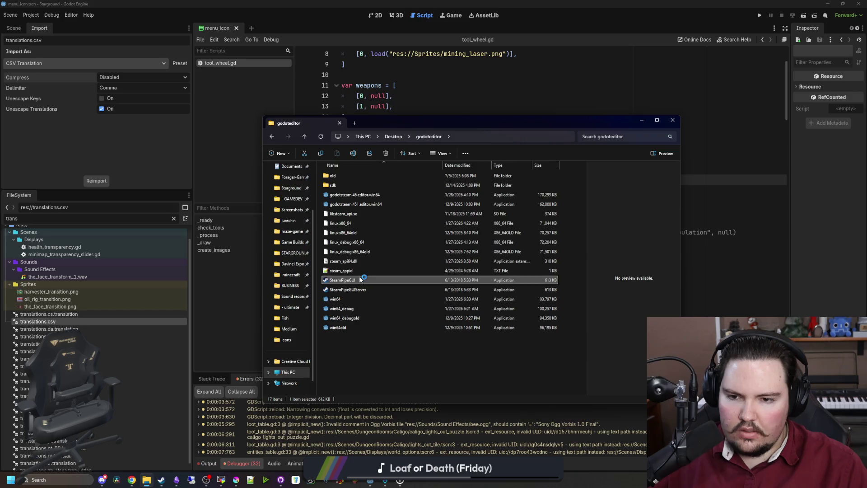
# - Change the Build Description to 0.15.1.1 and verify the Linux depot build path
pyautogui.click(380, 118)
pyautogui.press('BackSpace')
pyautogui.write('15.1.1')
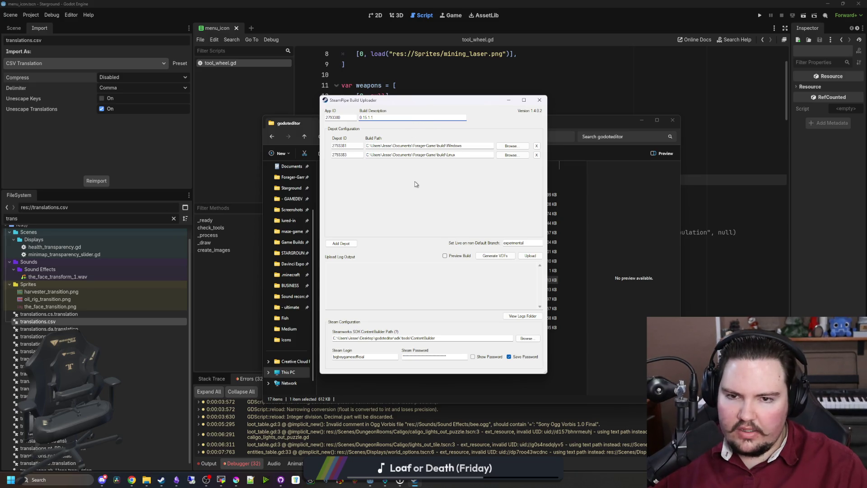
pyautogui.click(440, 154)
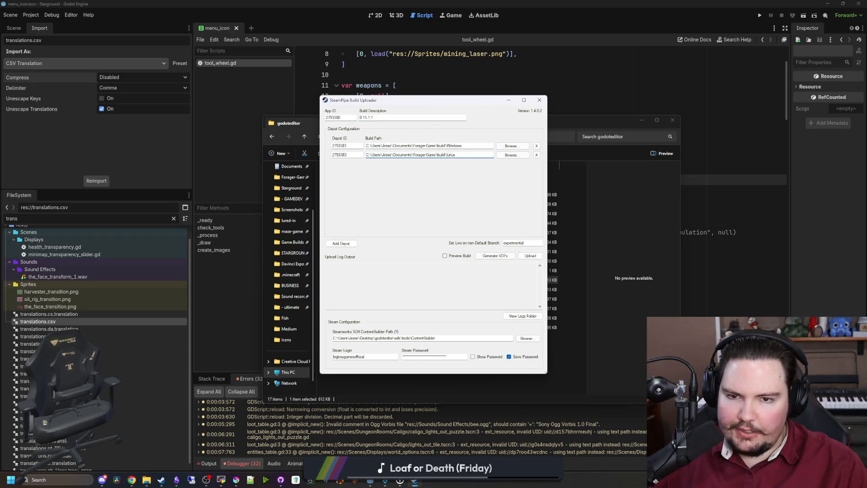
pyautogui.click(388, 117)
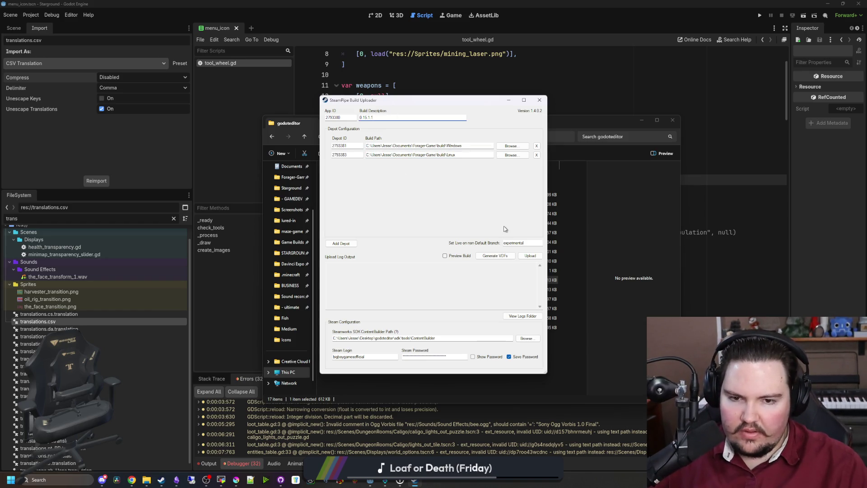
# - Upload the Windows and Linux builds, closing the uploader once it finishes
pyautogui.click(530, 256)
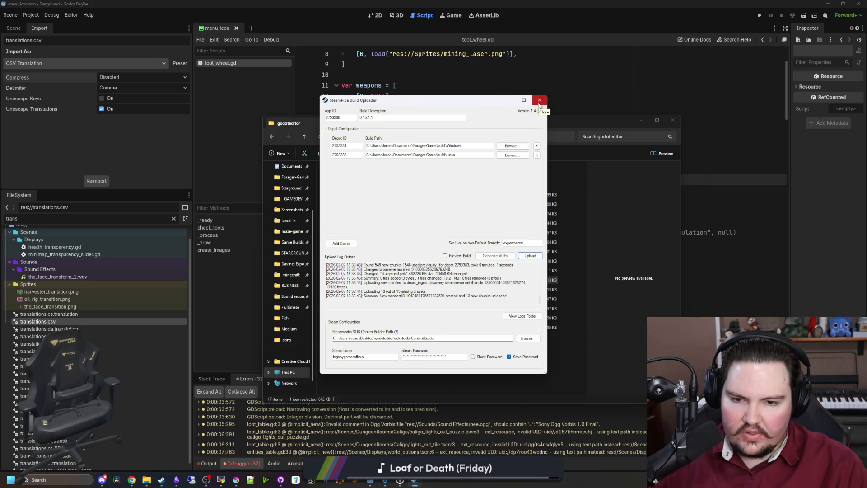
pyautogui.click(538, 103)
pyautogui.doubleClick(339, 289)
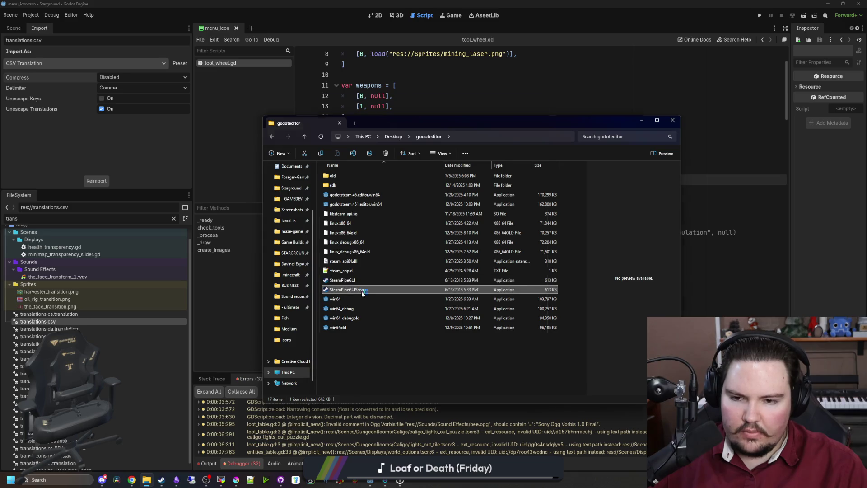
# - Set the server Build Description to 0.15.1.1, upload, and move the steamcmd console into view
pyautogui.click(387, 118)
pyautogui.press('BackSpace')
pyautogui.write('15.1.1')
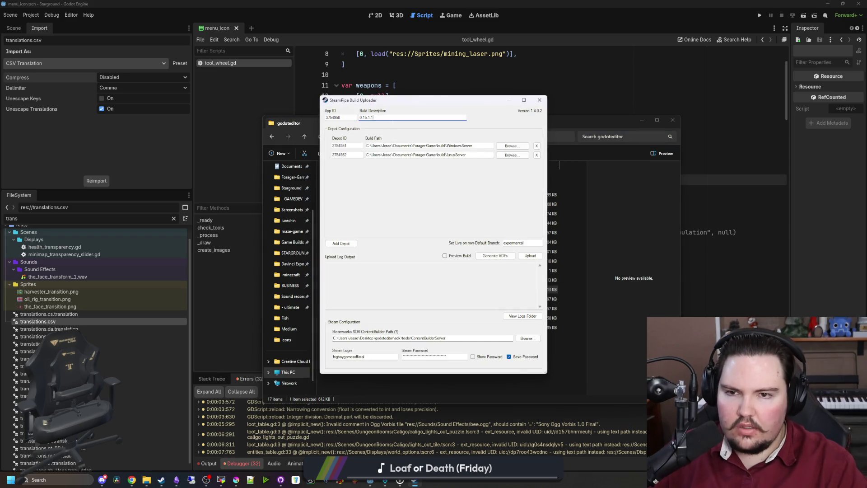
pyautogui.click(530, 256)
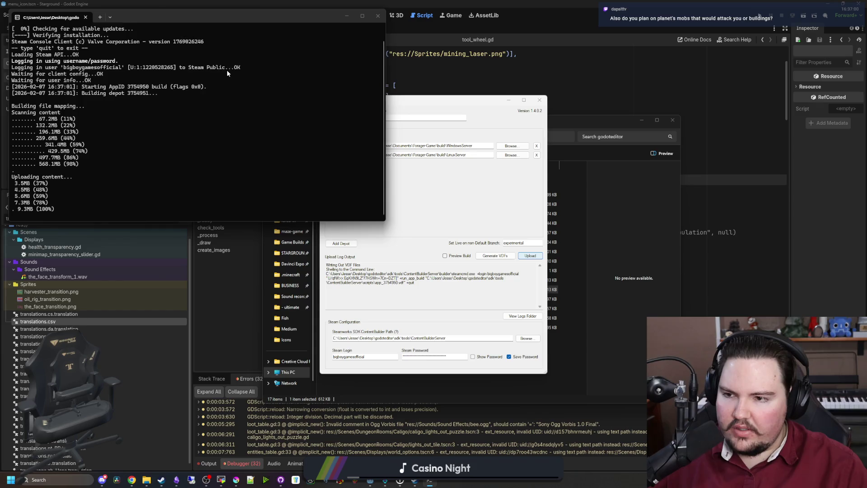
pyautogui.moveTo(214, 15); pyautogui.dragTo(358, 123)
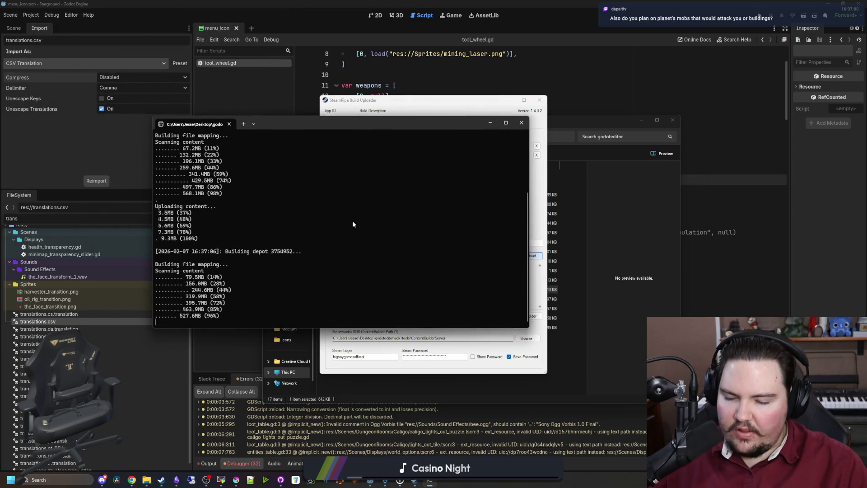
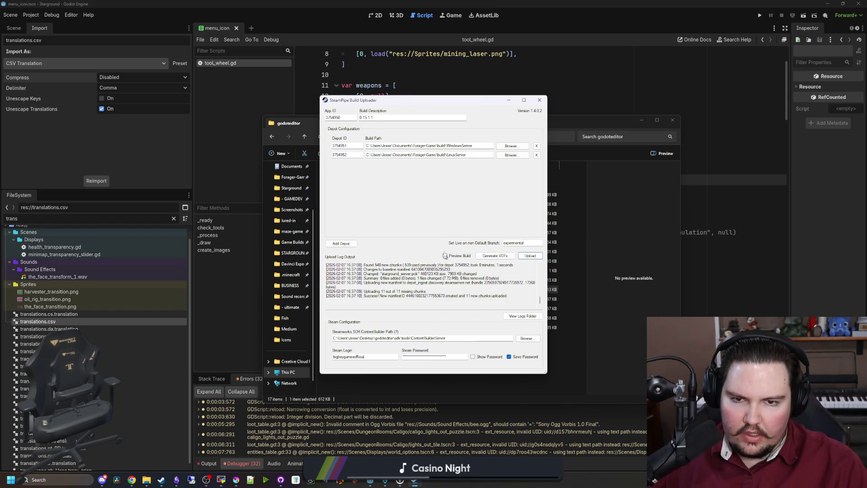
# - Close the SteamPipe uploader and file browser, then open the Steamworks dashboard bookmark in Chrome
pyautogui.click(540, 100)
pyautogui.click(673, 120)
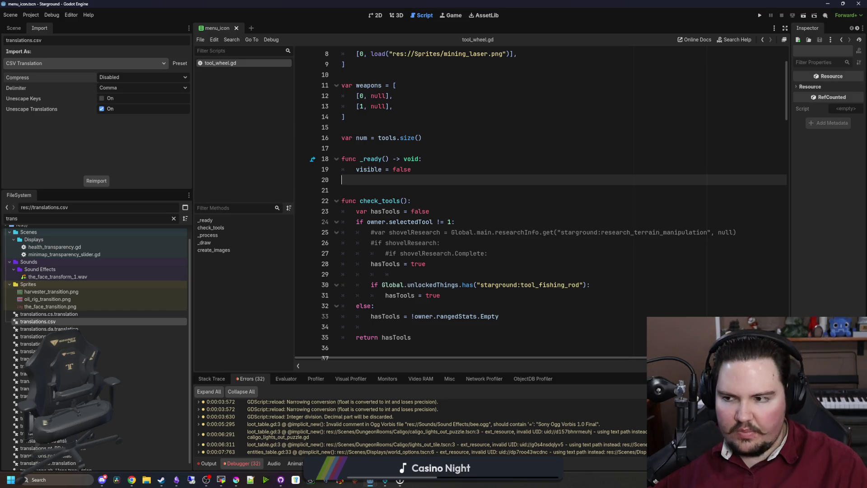
pyautogui.hotkey('alt', 'Tab')
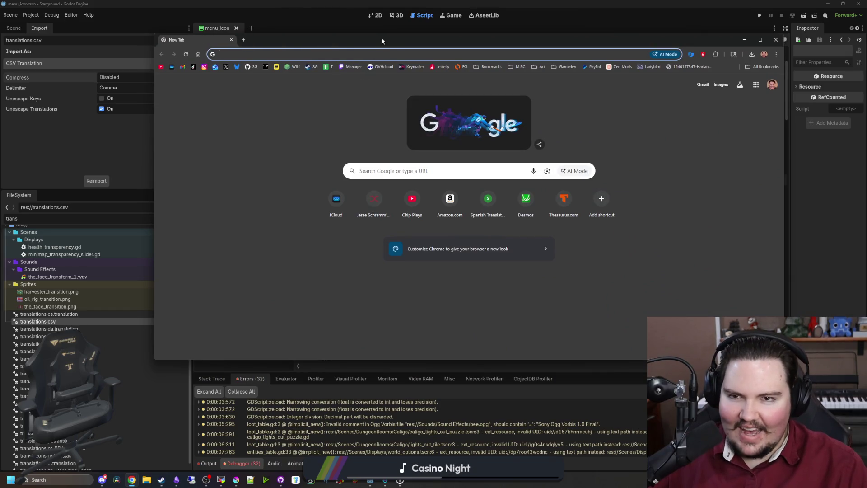
pyautogui.moveTo(382, 40); pyautogui.dragTo(370, 73)
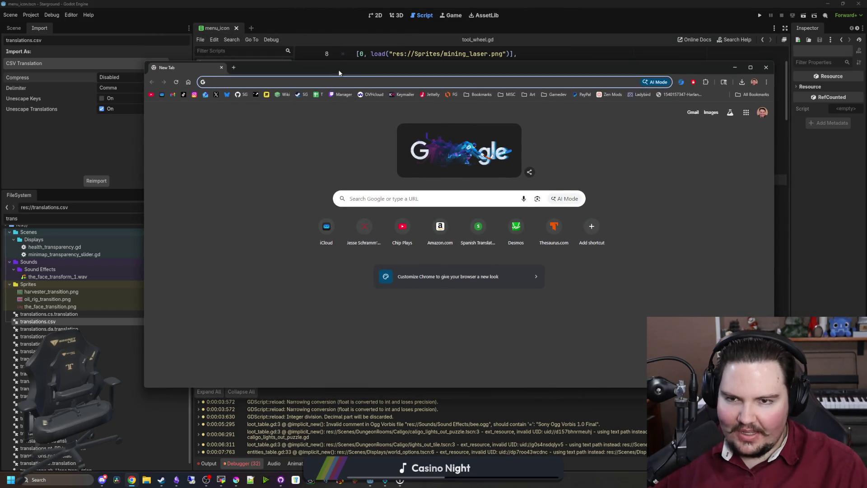
pyautogui.moveTo(337, 67); pyautogui.dragTo(316, 66)
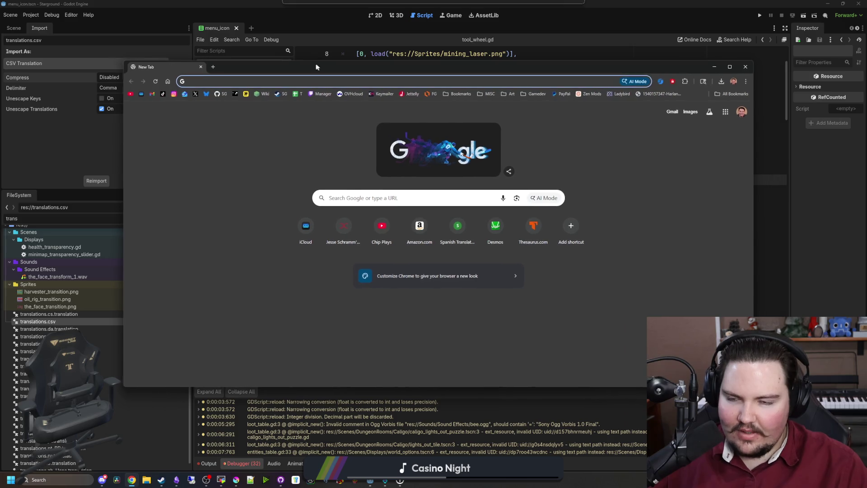
pyautogui.click(234, 94)
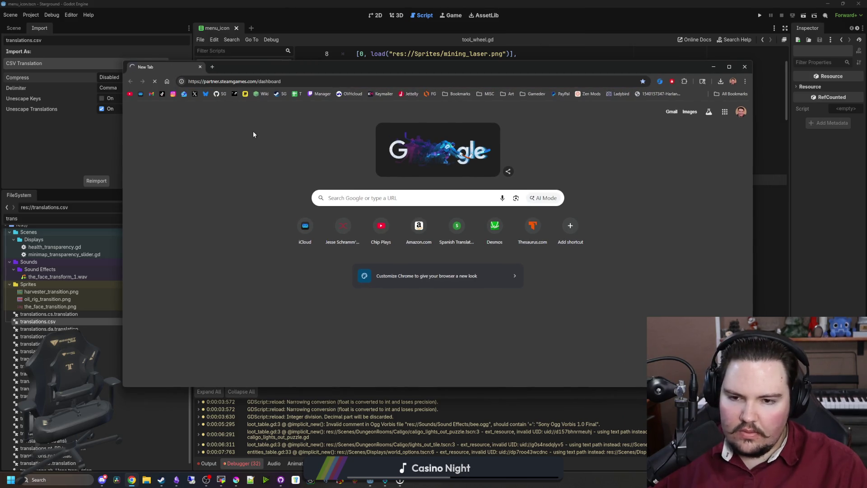
# - Open the Starground Dedicated Server (3754950) app page from the Steamworks dashboard
pyautogui.moveTo(253, 135)
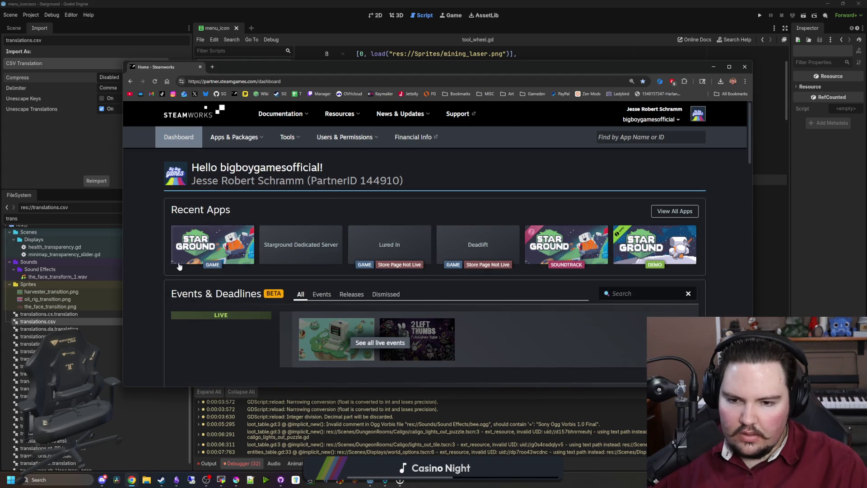
pyautogui.click(203, 248)
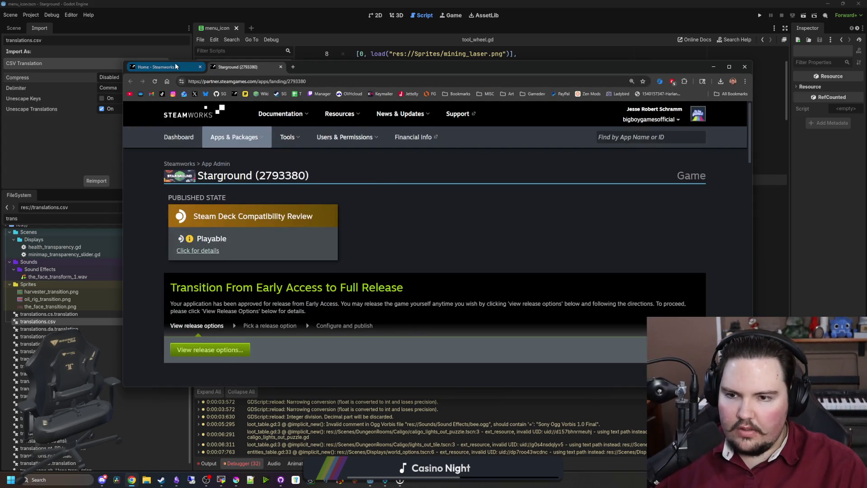
pyautogui.click(175, 67)
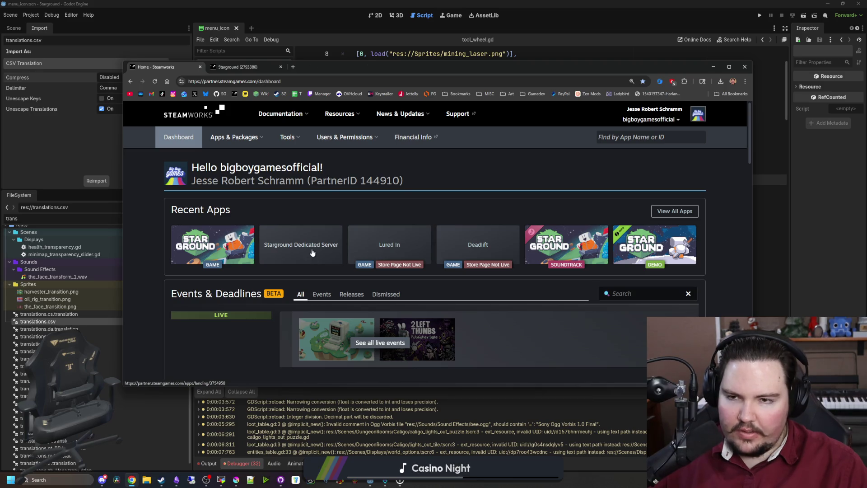
pyautogui.middleClick(312, 252)
pyautogui.click(305, 70)
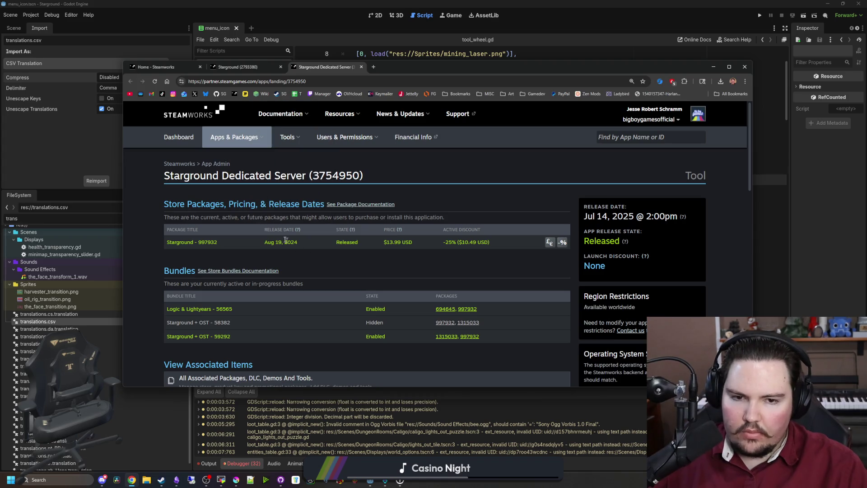
# - Open the dedicated server's Edit Steamworks Settings admin page
pyautogui.scroll(-8, 262, 193)
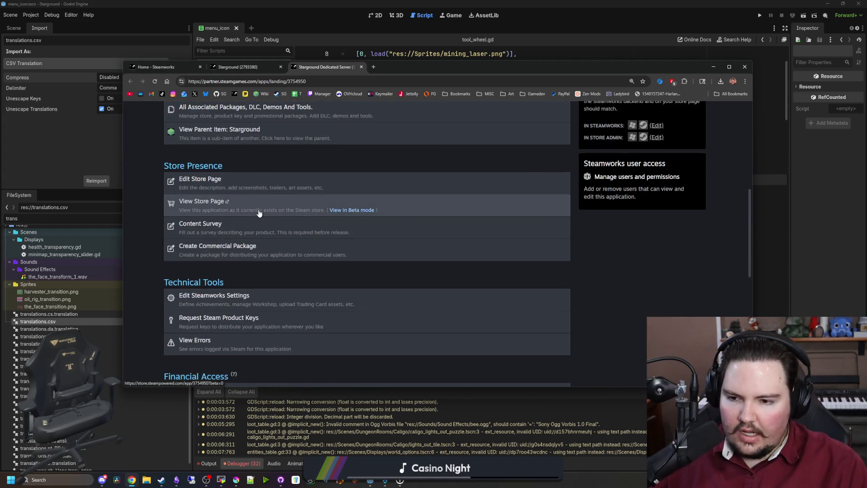
pyautogui.scroll(-1, 259, 212)
pyautogui.scroll(1, 234, 223)
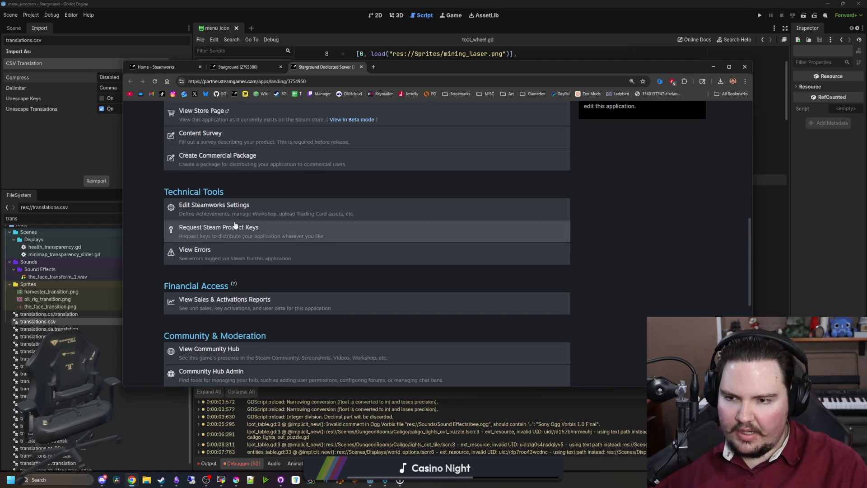
pyautogui.click(233, 211)
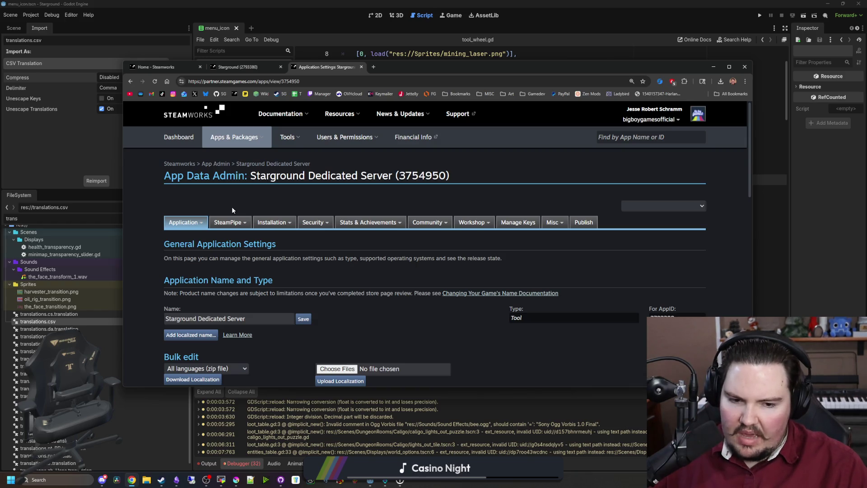
pyautogui.moveTo(221, 225)
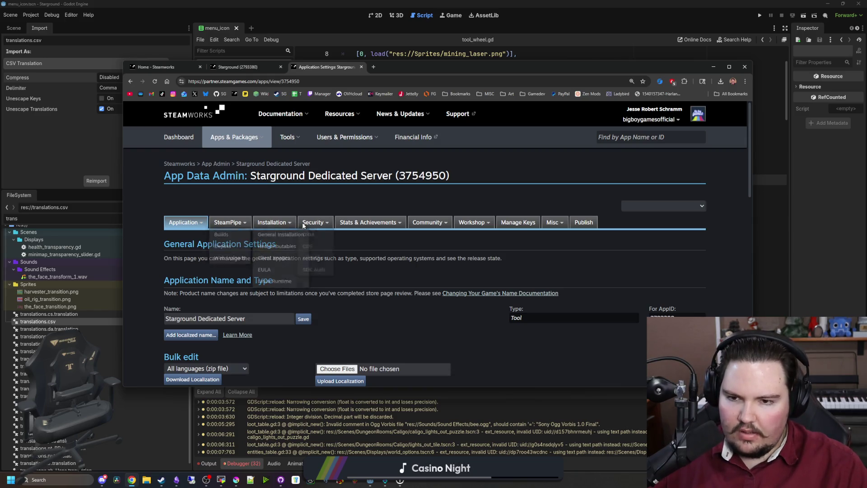
pyautogui.moveTo(372, 226)
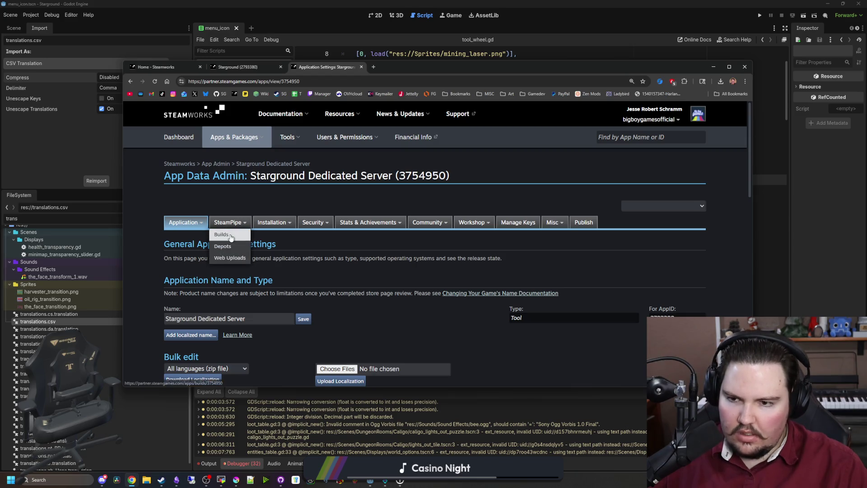
# - Assign the 0.15.1.1 build to the default branch, preview, and choose Set Build Live Now
pyautogui.click(231, 235)
pyautogui.scroll(-2, 272, 263)
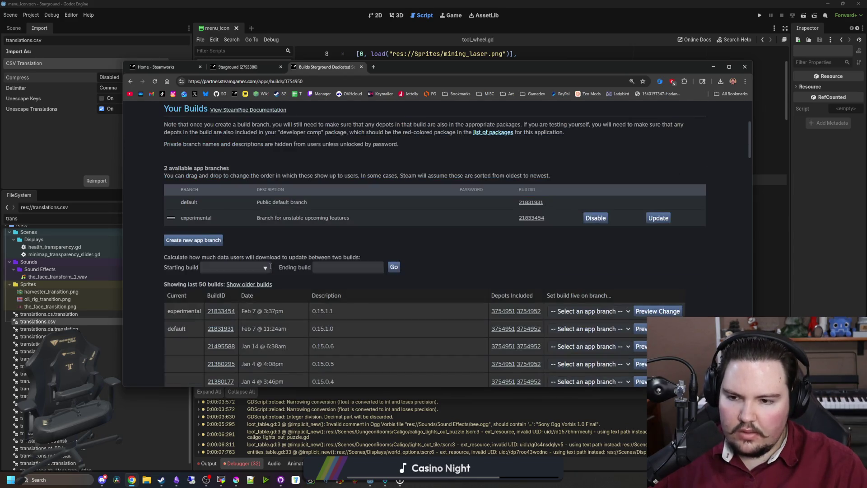
pyautogui.click(566, 313)
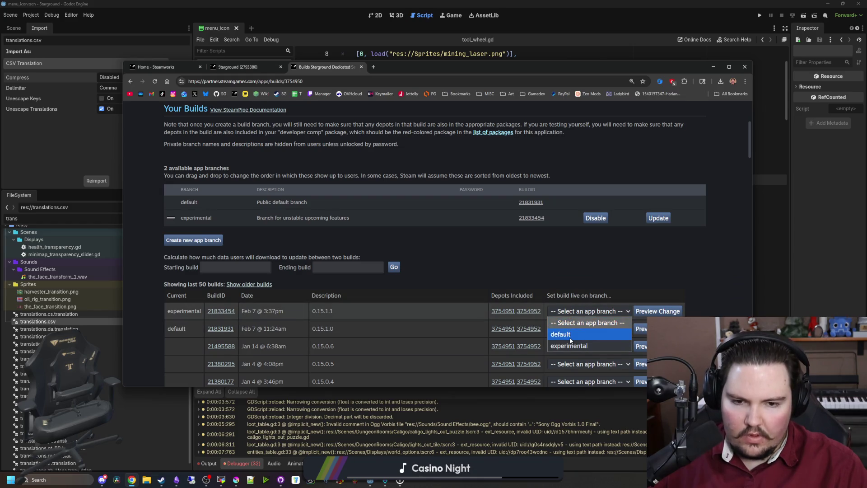
pyautogui.click(571, 333)
pyautogui.click(639, 312)
pyautogui.scroll(-4, 347, 301)
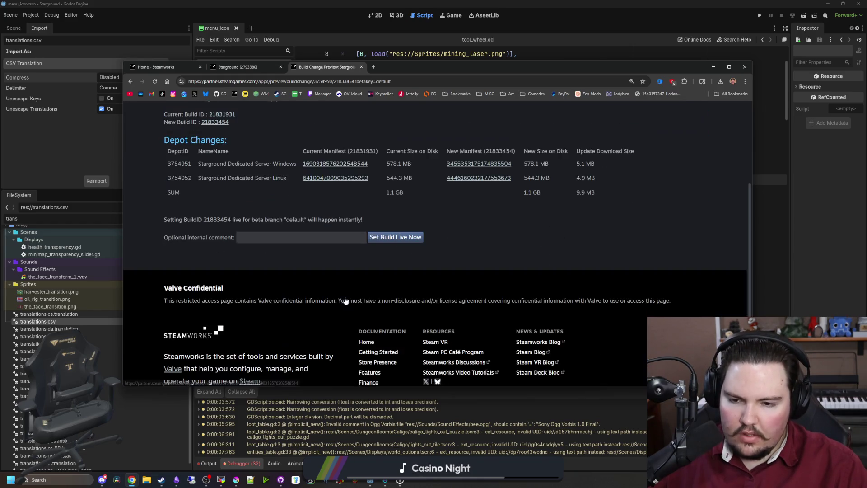
pyautogui.click(392, 238)
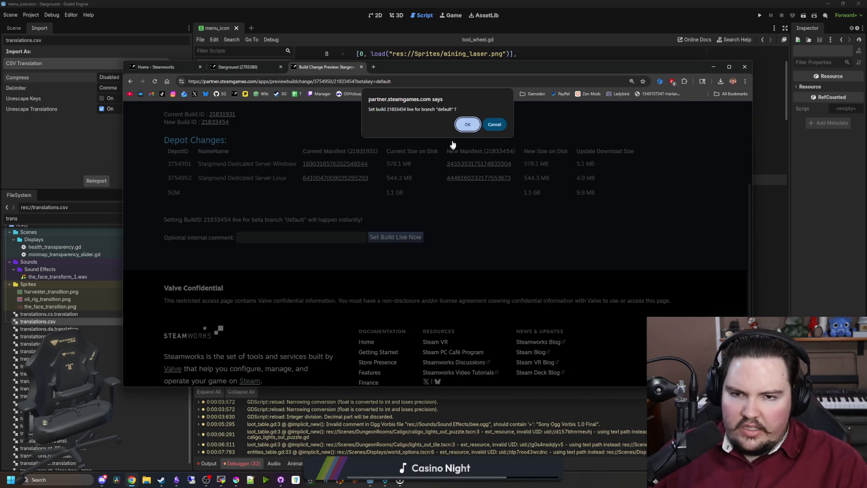
pyautogui.click(466, 123)
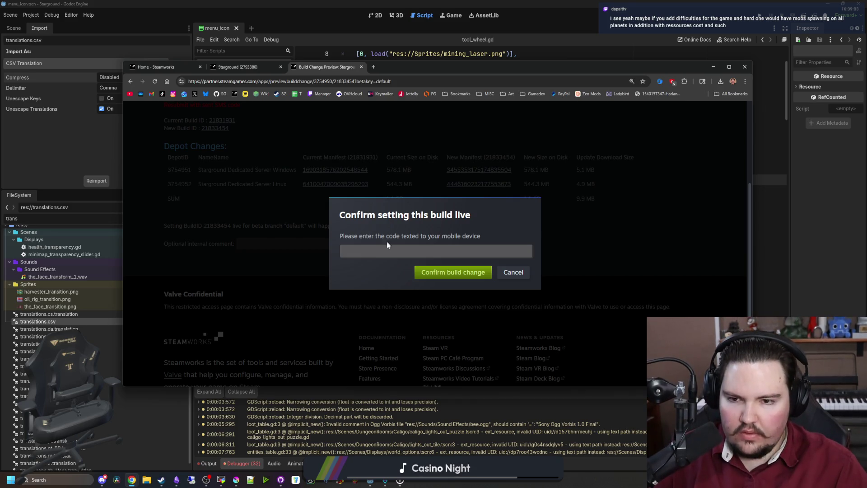
# - Enter the SMS verification code and confirm making build 21833454 live on default
pyautogui.write('91234')
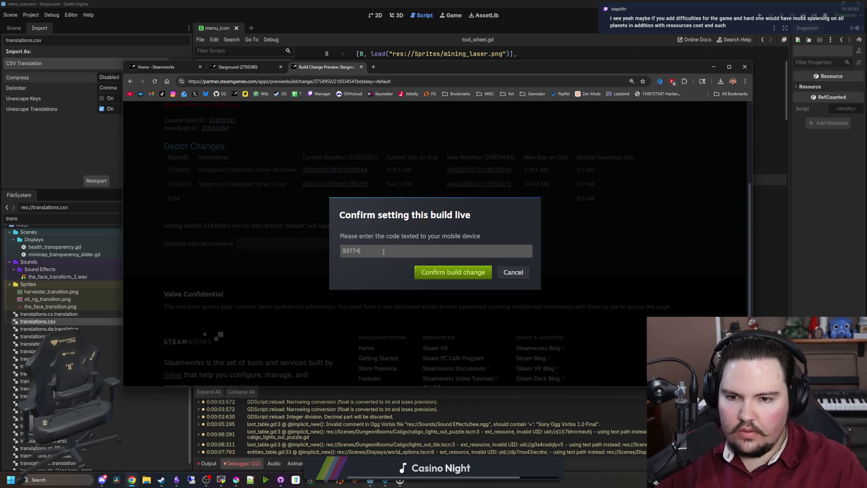
pyautogui.press('Return')
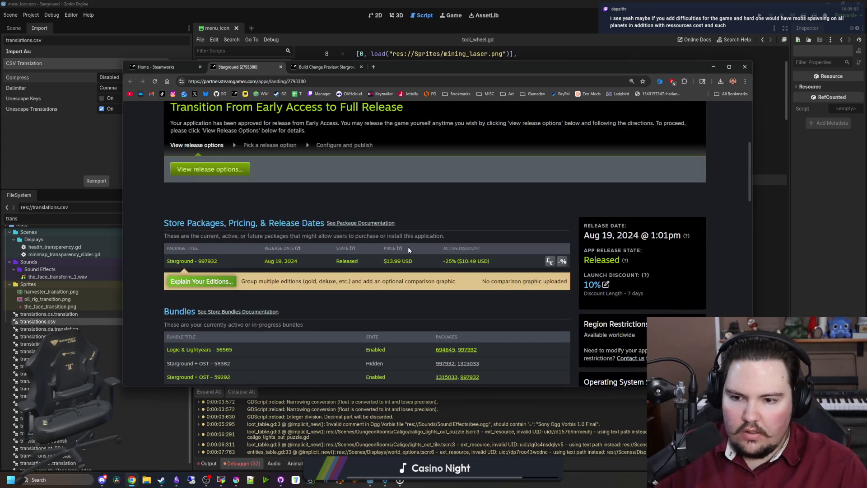
pyautogui.scroll(-10, 408, 250)
pyautogui.scroll(-2, 336, 255)
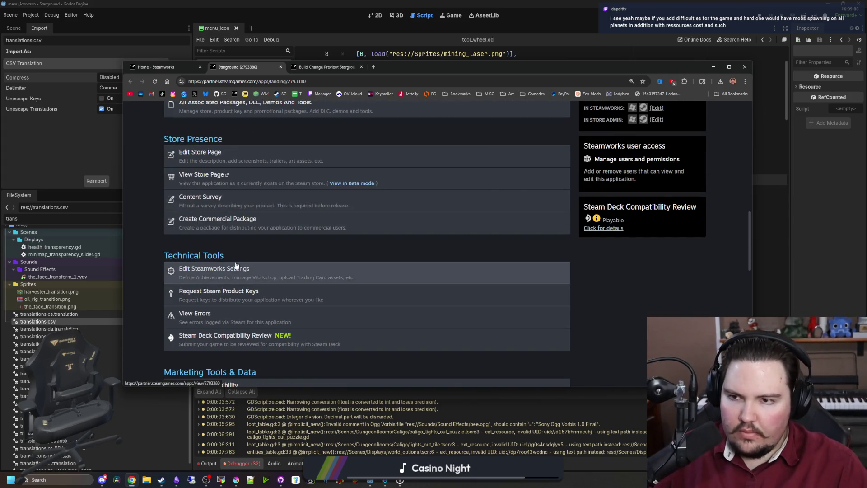
pyautogui.click(326, 66)
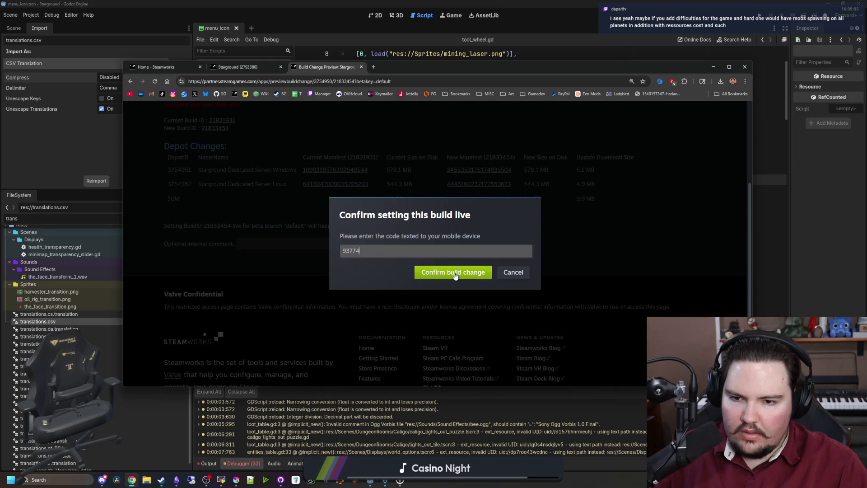
pyautogui.click(453, 272)
pyautogui.click(469, 125)
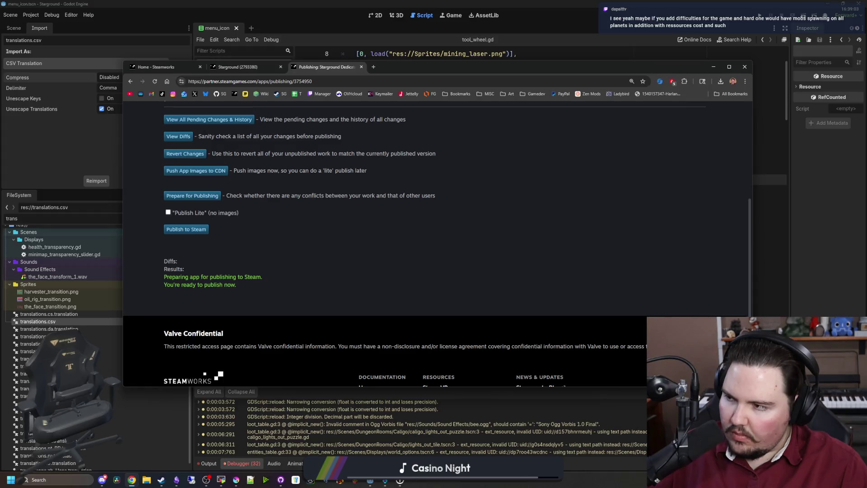
# - Publish the dedicated server's changes to Steam, confirming with STEAMWORKS
pyautogui.click(186, 229)
pyautogui.click(201, 256)
pyautogui.write('STEAMWORKS')
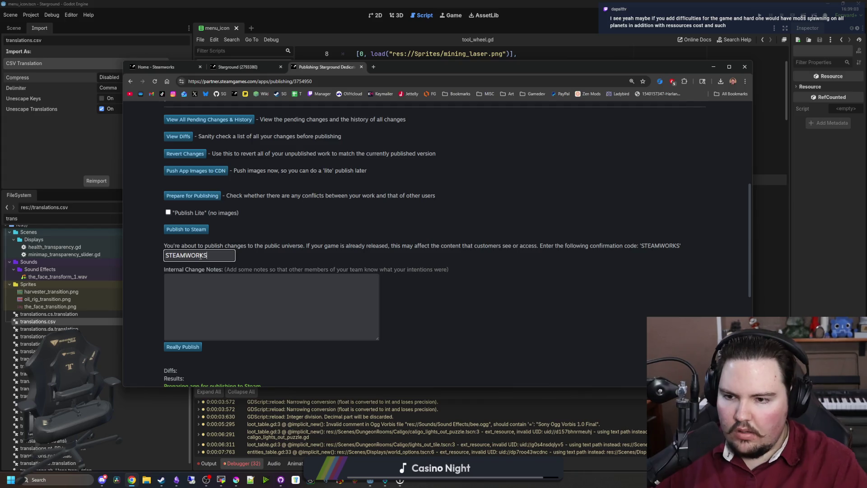
pyautogui.click(188, 348)
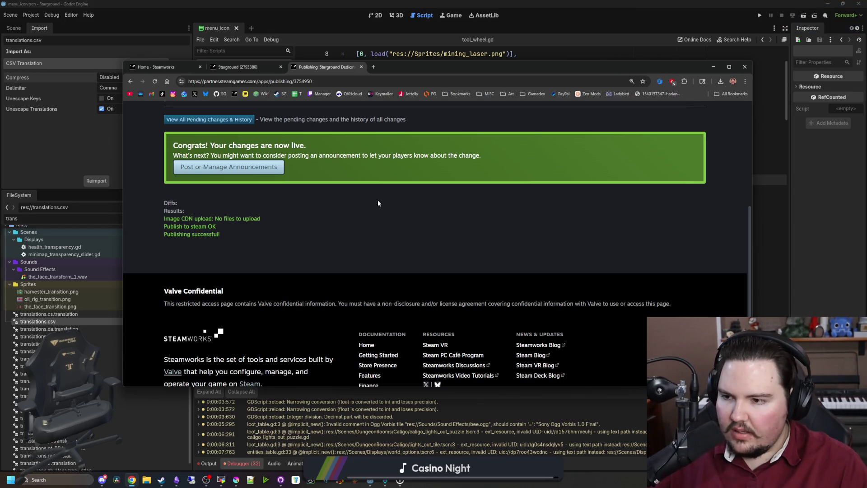
# - Check the dedicated server's builds list, then switch to the Starground game's admin tab
pyautogui.scroll(3, 307, 209)
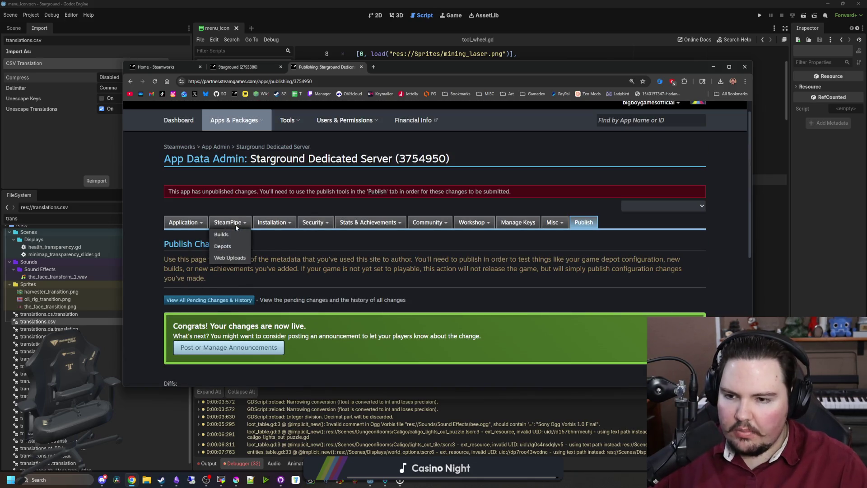
pyautogui.click(228, 233)
pyautogui.scroll(-3, 271, 235)
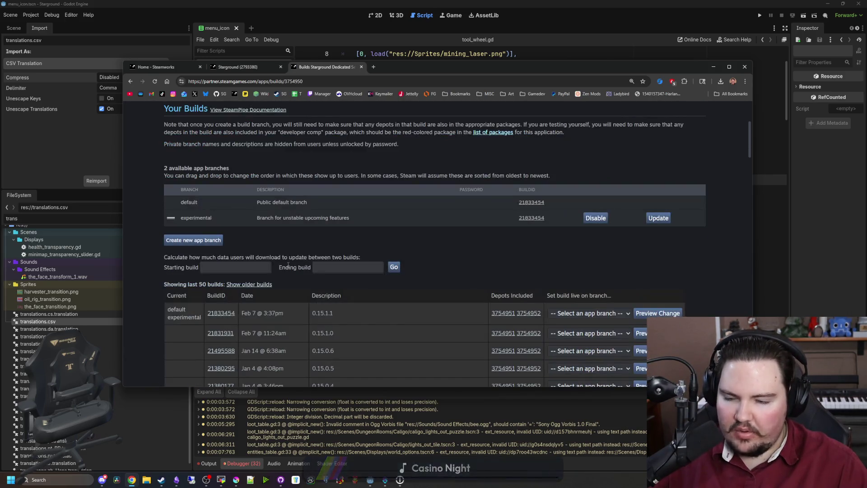
pyautogui.click(244, 67)
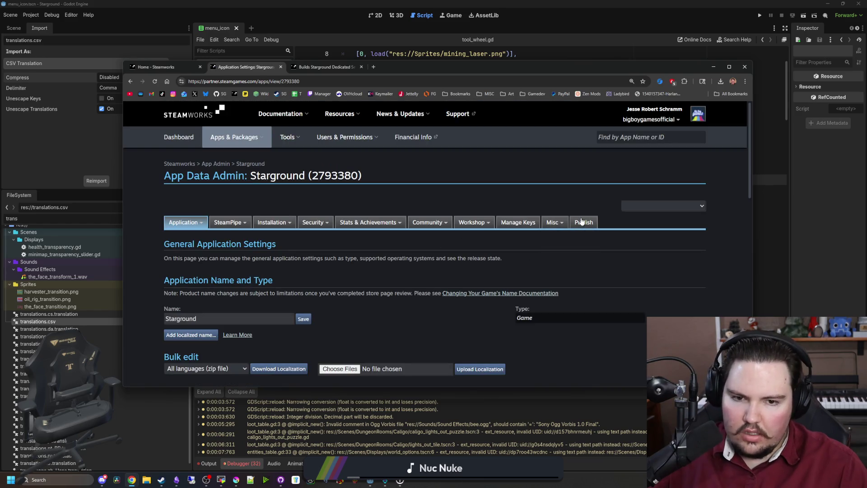
# - In Starground's builds list, assign the 0.15.1.1 build to the default branch and preview the change
pyautogui.scroll(-15, 359, 295)
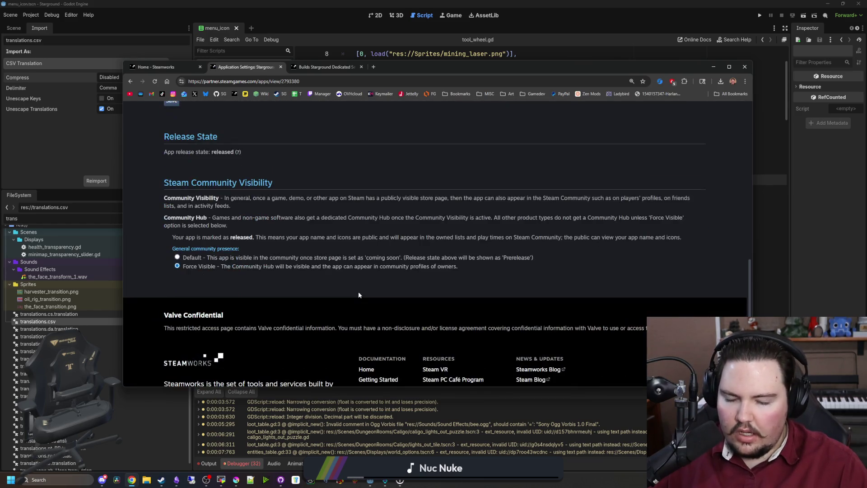
pyautogui.scroll(10, 499, 205)
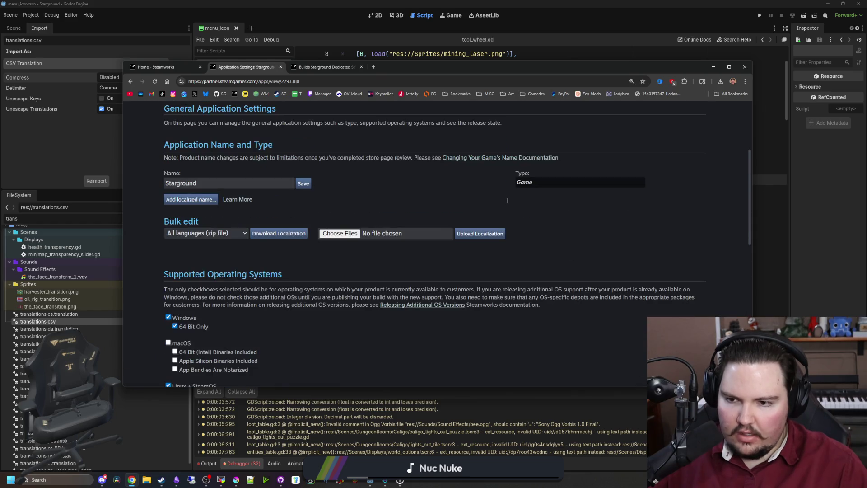
pyautogui.scroll(1, 520, 201)
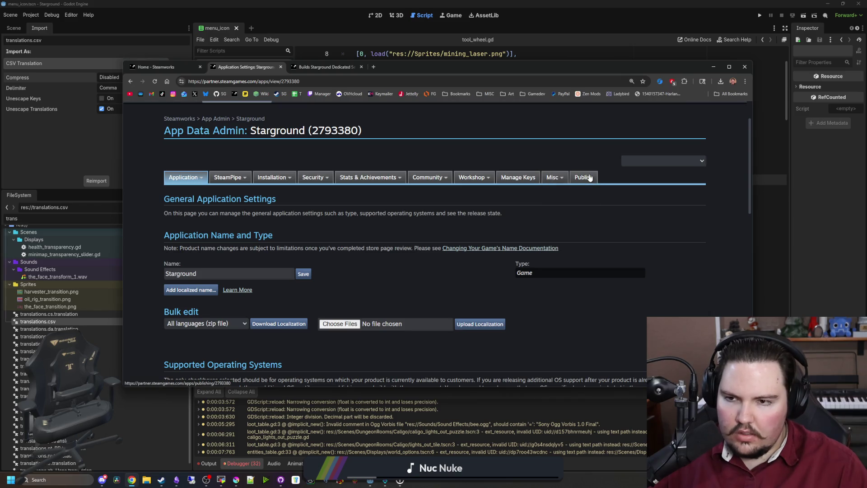
pyautogui.moveTo(228, 177)
pyautogui.click(234, 192)
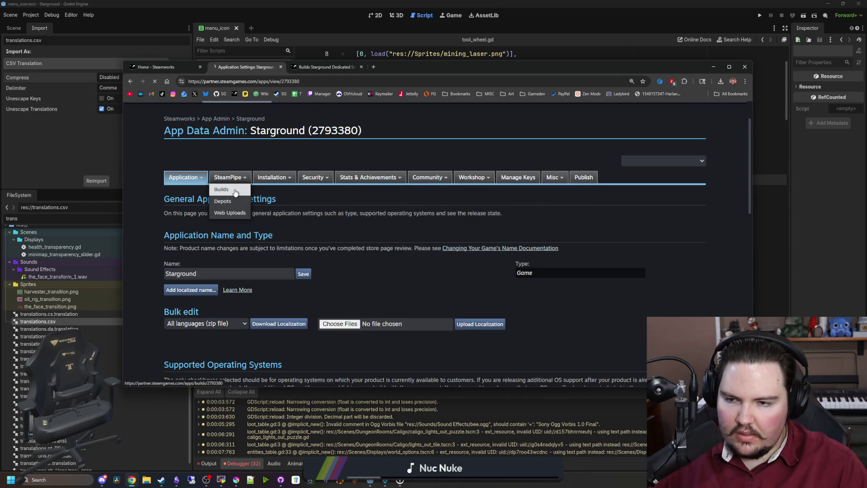
pyautogui.scroll(-4, 307, 243)
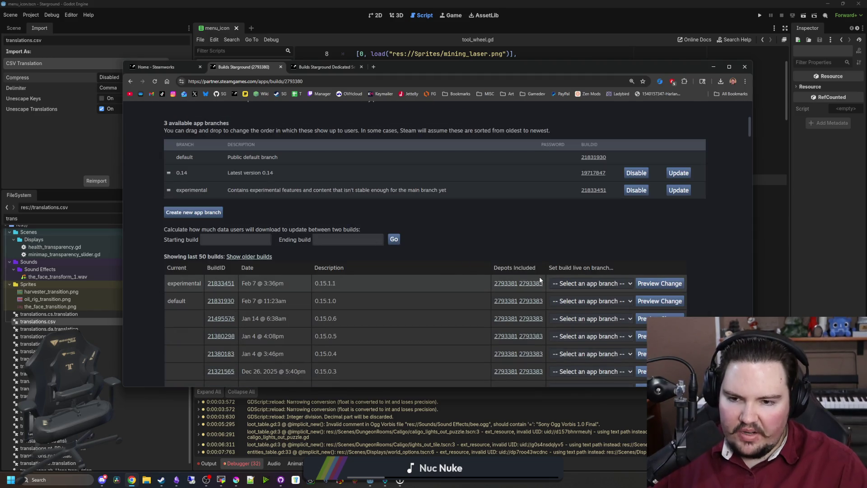
pyautogui.click(592, 282)
pyautogui.click(564, 302)
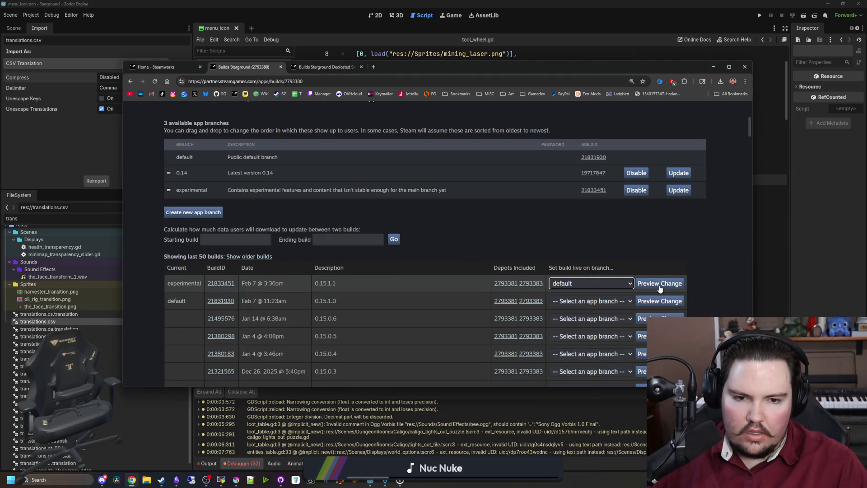
pyautogui.click(660, 285)
# - Set build 21833451 live now, entering the SMS verification code to confirm the change
pyautogui.scroll(-2, 404, 267)
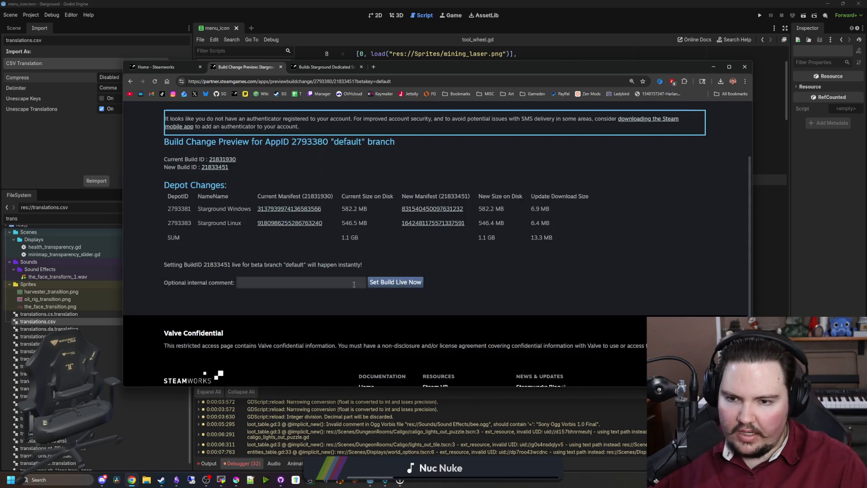
pyautogui.click(355, 282)
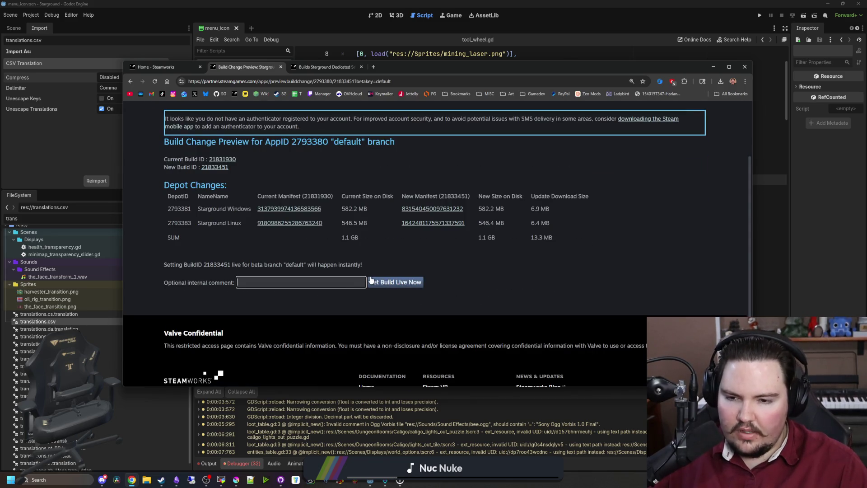
pyautogui.click(359, 298)
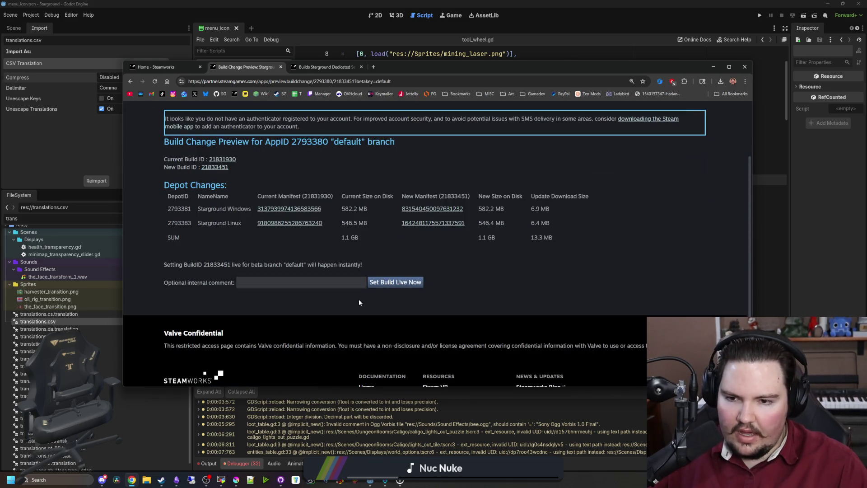
pyautogui.click(387, 283)
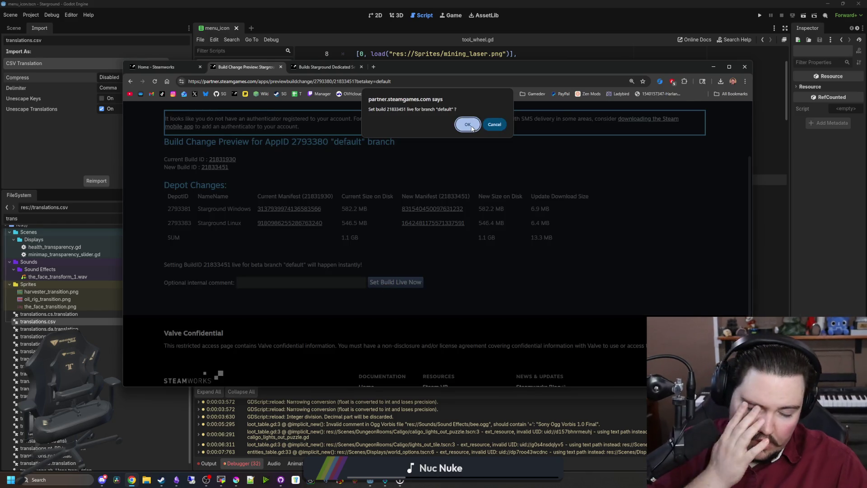
pyautogui.click(469, 126)
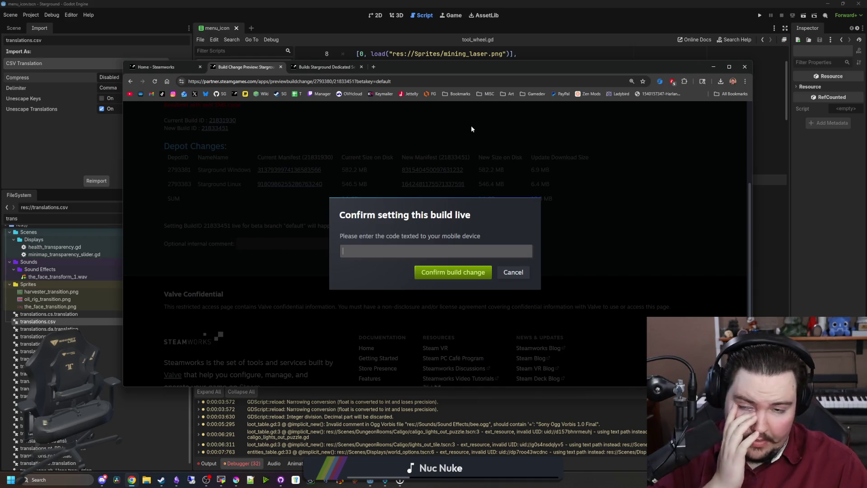
pyautogui.click(435, 257)
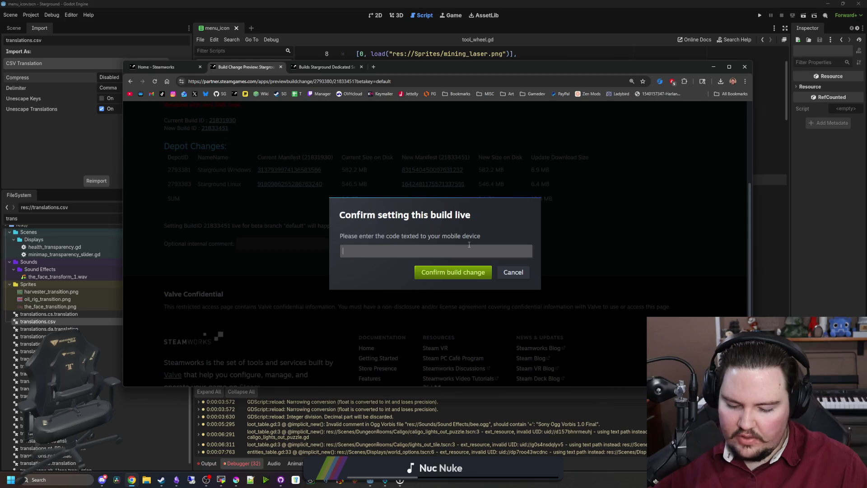
pyautogui.write('44419')
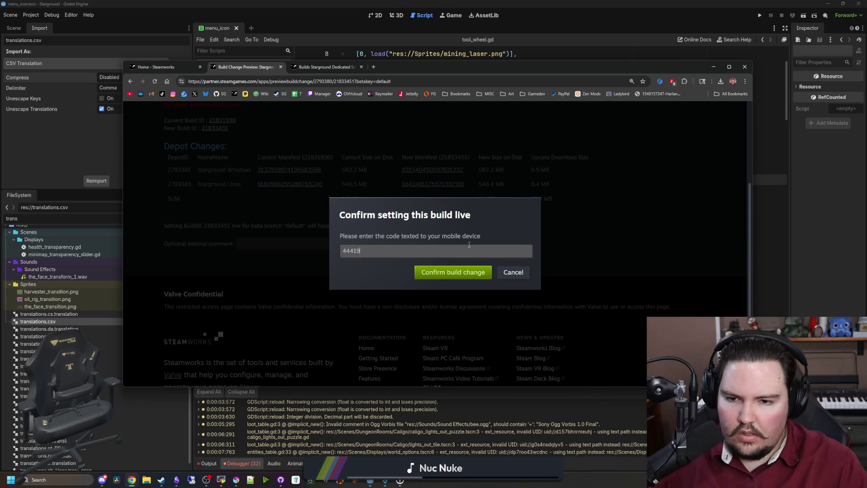
pyautogui.click(450, 274)
pyautogui.click(461, 123)
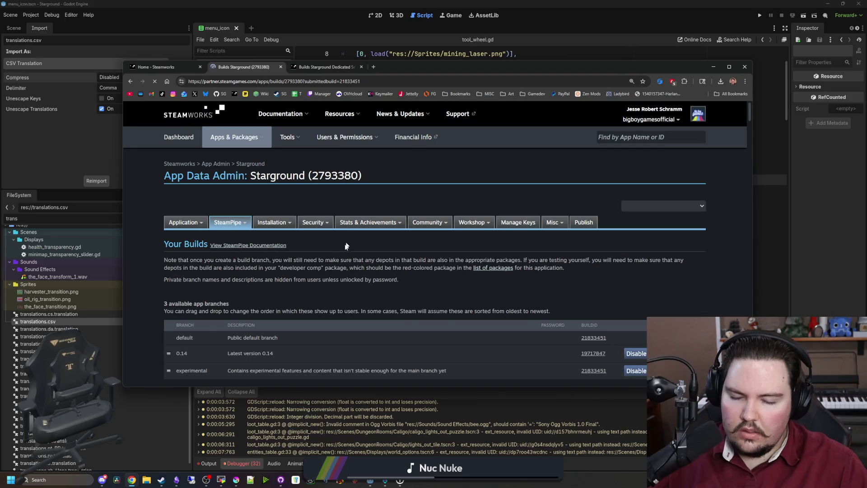
# - Open Starground's Publish page and prepare the pending changes for publishing
pyautogui.scroll(-10, 316, 249)
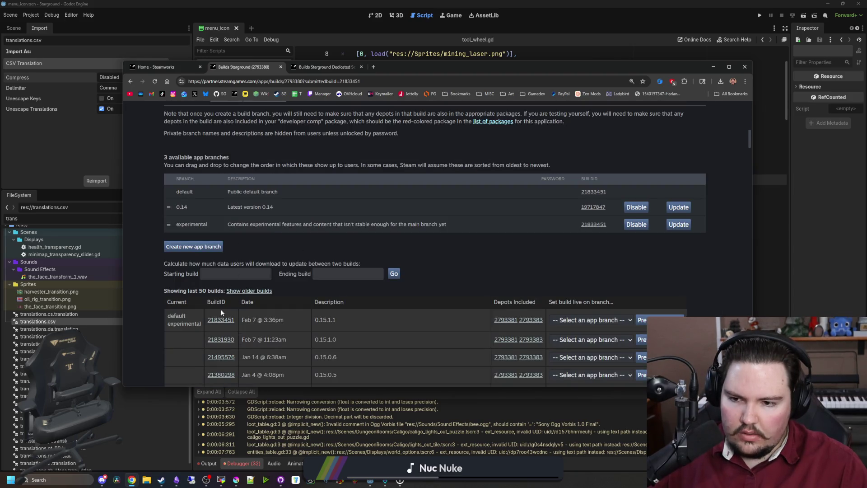
pyautogui.scroll(10, 583, 233)
pyautogui.click(592, 221)
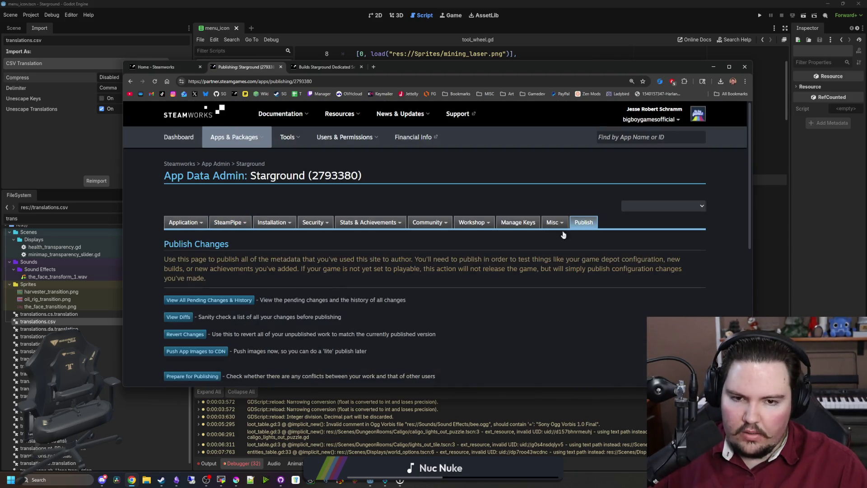
pyautogui.scroll(-1, 193, 314)
pyautogui.click(193, 332)
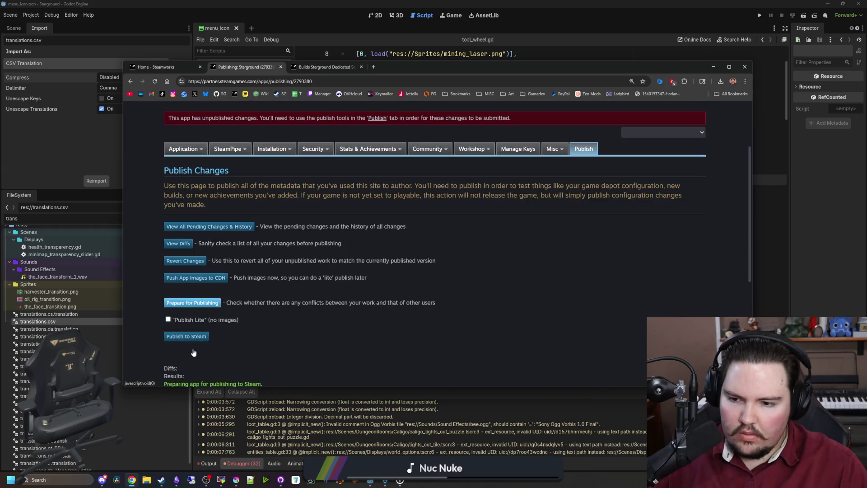
# - Confirm with STEAMWORKS, publish the changes to Steam, and open the announcements admin dashboard
pyautogui.write('STEAMWORKS')
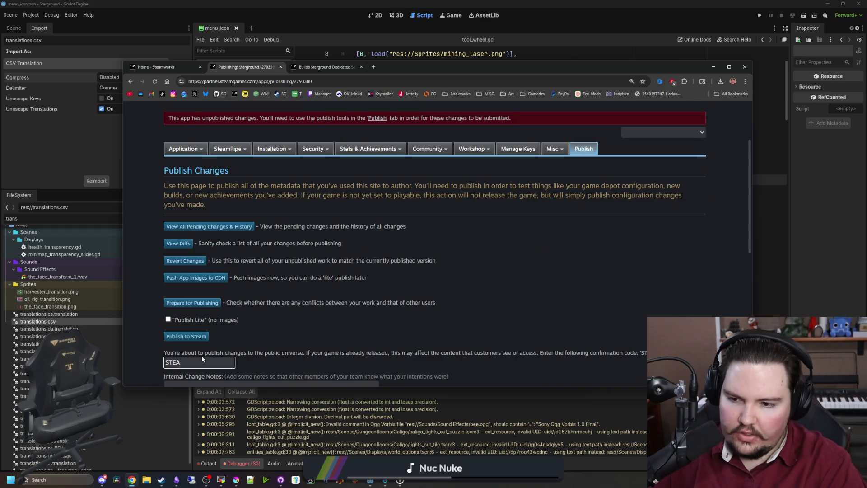
pyautogui.scroll(-1, 207, 346)
pyautogui.click(206, 346)
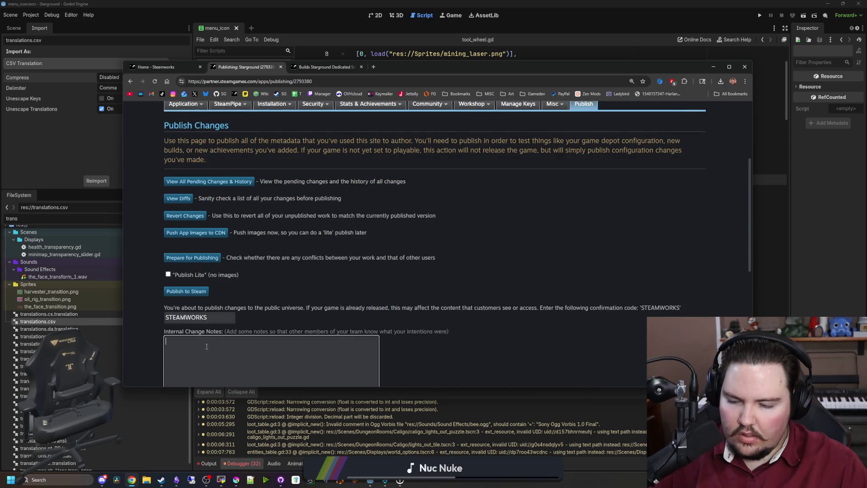
pyautogui.scroll(-2, 207, 346)
pyautogui.click(183, 317)
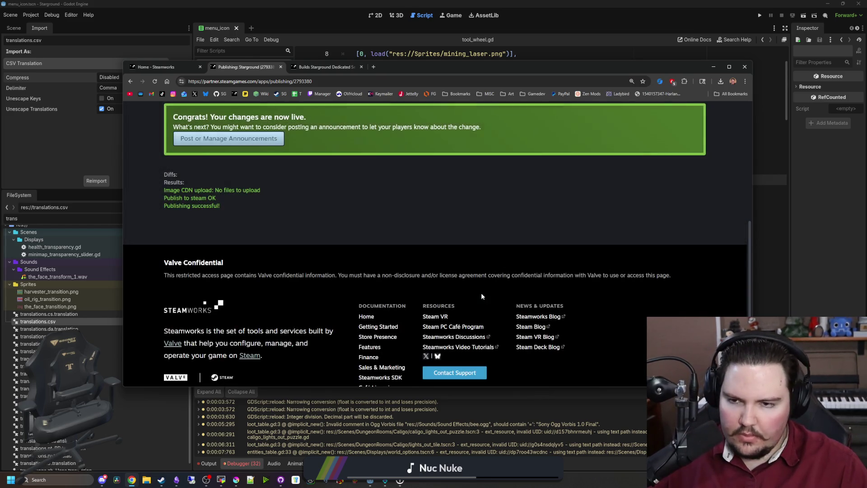
pyautogui.click(235, 140)
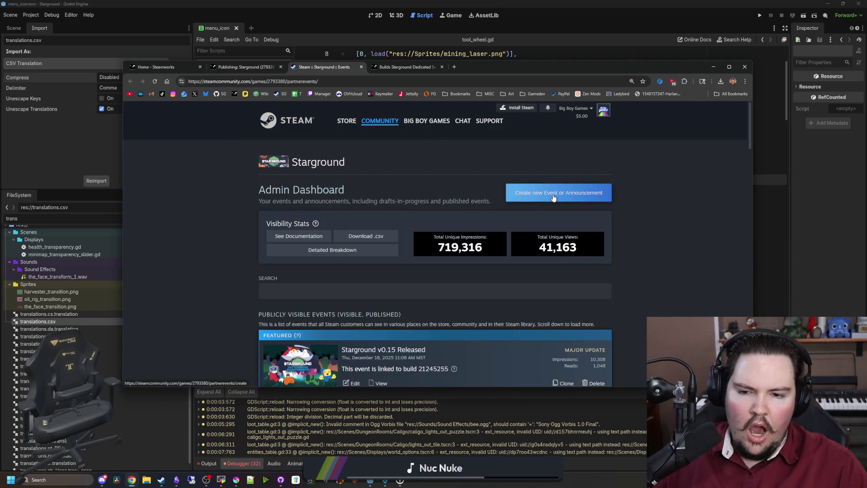
# - Create a Small Update / Patch Notes event titled 'Starground v0.15.1.1 Hotfix', subtitled 'Small fixes!'
pyautogui.click(553, 197)
pyautogui.click(346, 262)
pyautogui.click(331, 294)
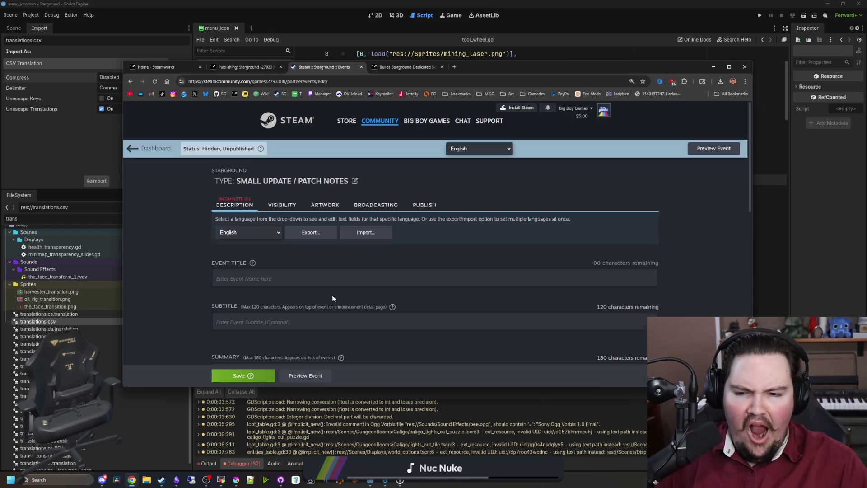
pyautogui.write('Stargroujn')
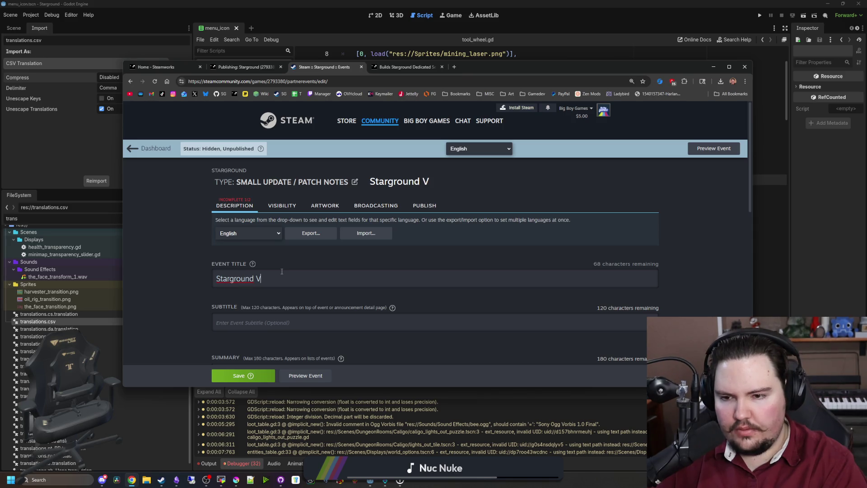
pyautogui.write(' v0.')
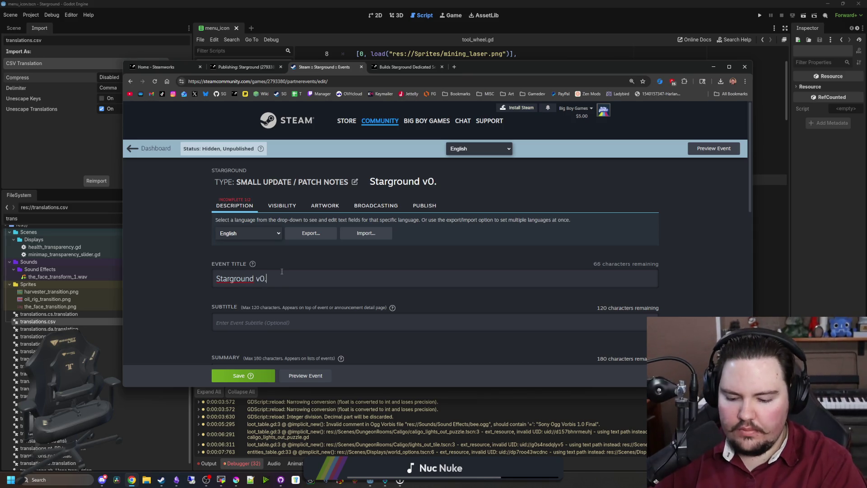
pyautogui.write('15.1.1 Hotfix')
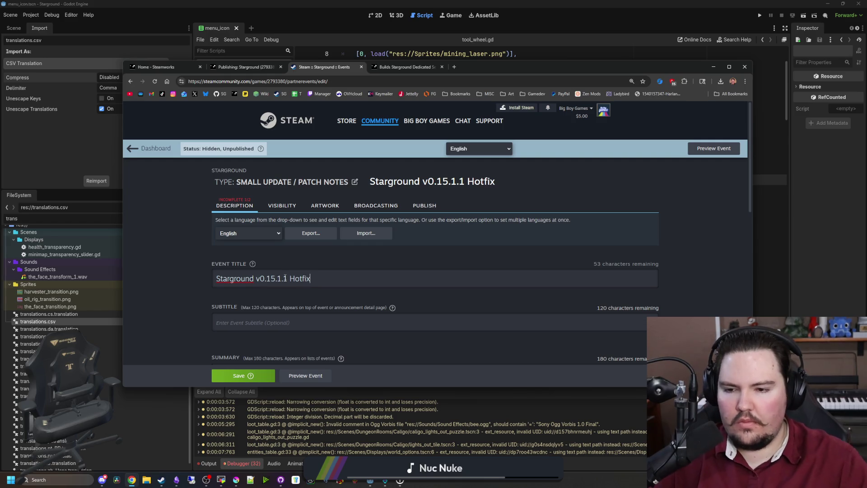
pyautogui.scroll(-1, 283, 270)
pyautogui.write('Smal')
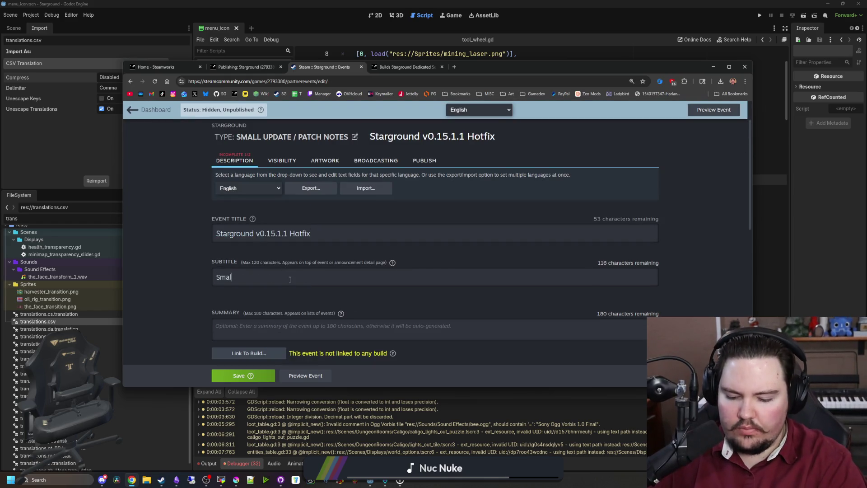
pyautogui.write('l fixes!')
pyautogui.scroll(-2, 290, 279)
# - Link the event to Default Branch build 21833451 and begin typing the description
pyautogui.click(243, 264)
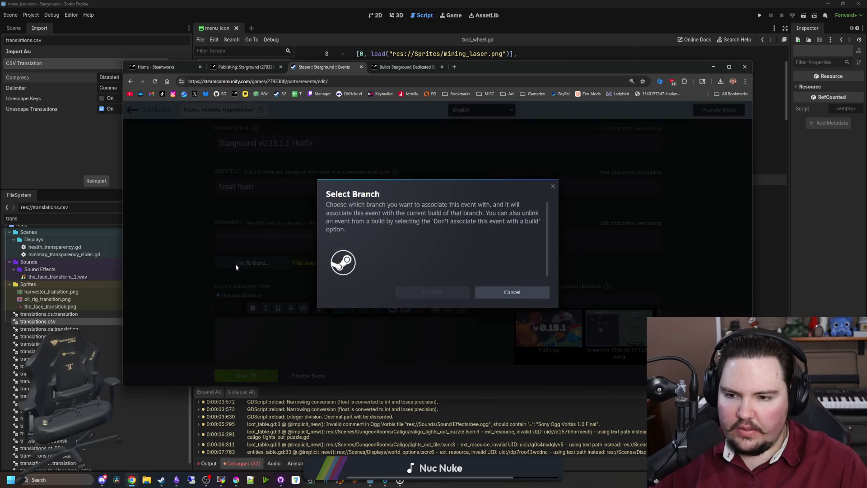
pyautogui.click(382, 254)
pyautogui.click(377, 305)
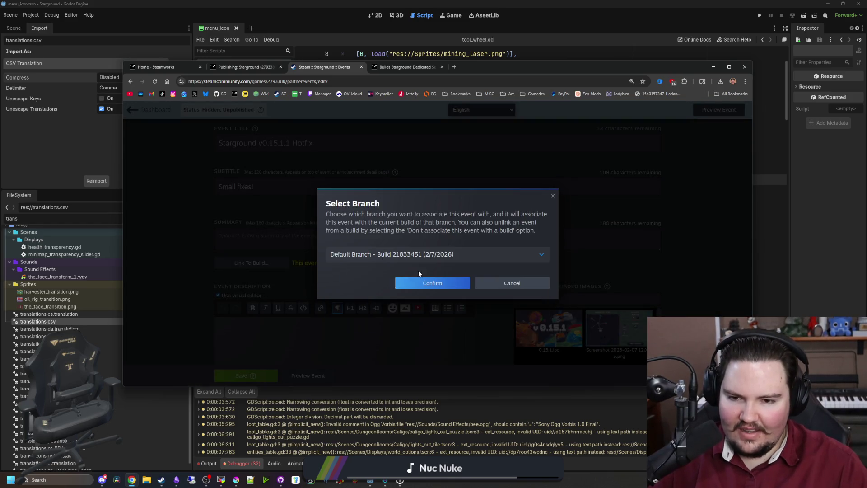
pyautogui.click(431, 285)
pyautogui.scroll(-2, 287, 339)
pyautogui.write('This small hotfix for Starground fixes a f')
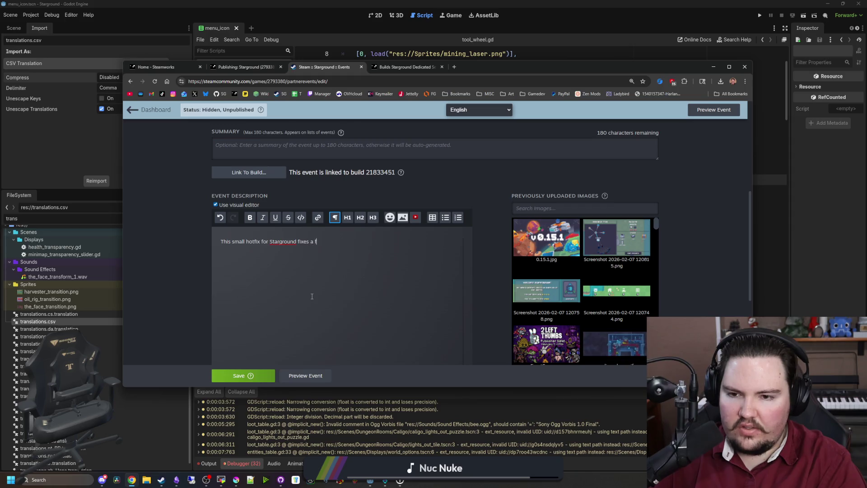
pyautogui.write('sues. ')
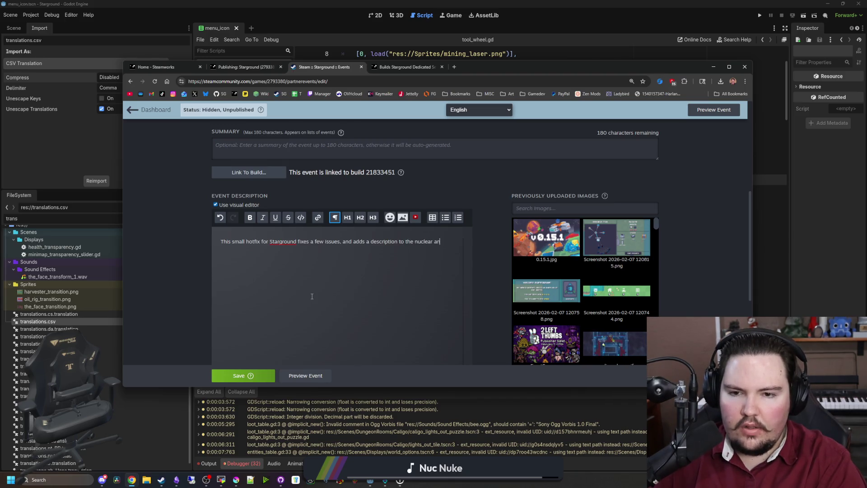
pyautogui.write('d hydrogen')
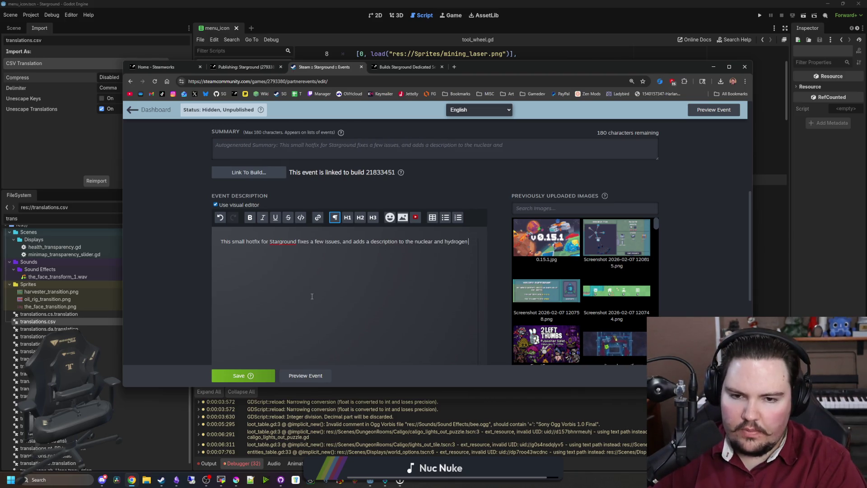
pyautogui.write(' bombs.')
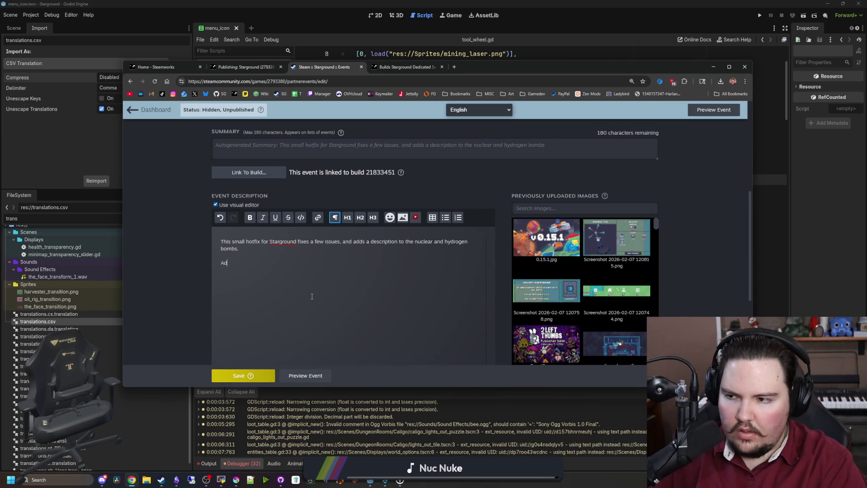
pyautogui.write('ditio')
pyautogui.write('nges')
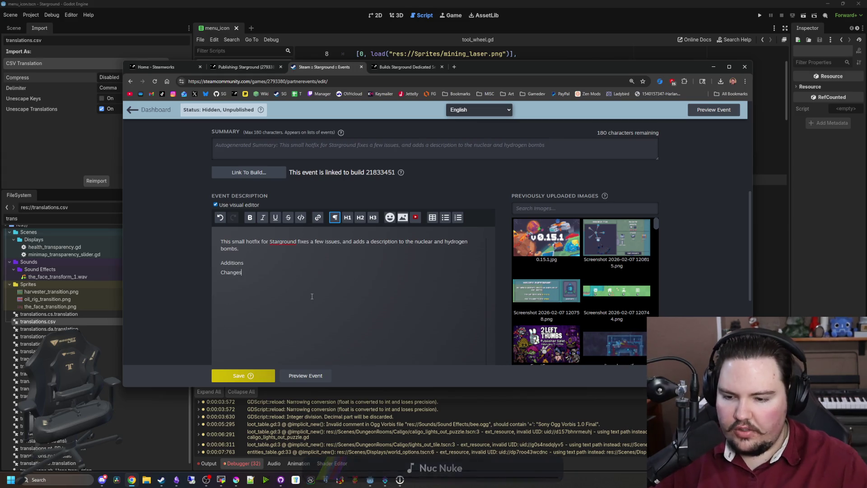
# - Check the Starground changelog notes in Obsidian and return to the announcement editor
pyautogui.hotkey('alt', 'Tab')
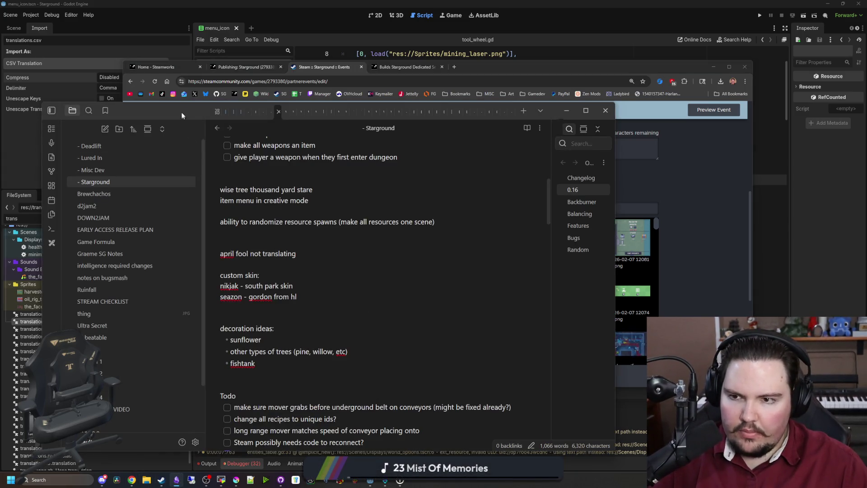
pyautogui.hotkey('alt', 'Tab')
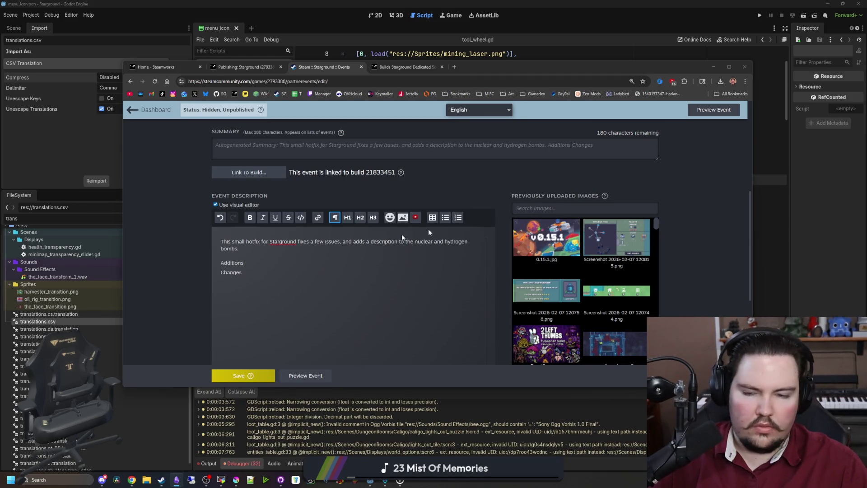
# - Add the nuclear and hydrogen bomb description under Additions and the starlauncher cost cut (20 to 10) under Changes
pyautogui.click(242, 263)
pyautogui.press('Return')
pyautogui.write('- Added a description to nuclear and hydrogen bombs')
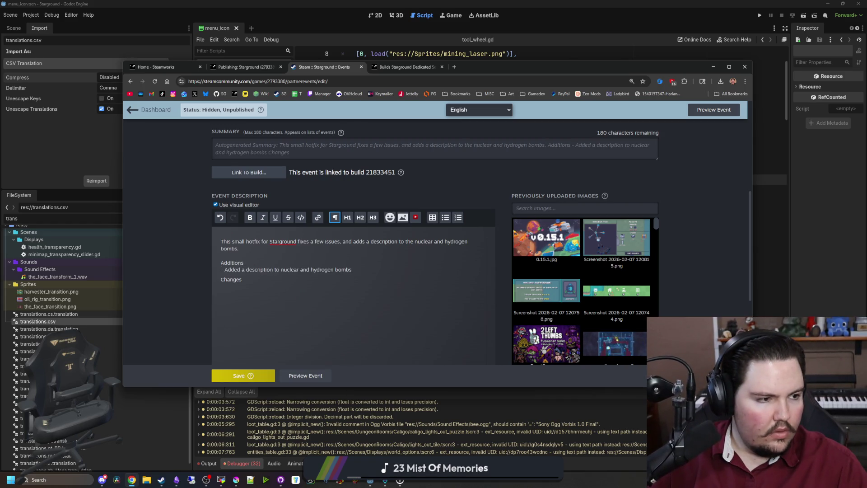
pyautogui.click(271, 279)
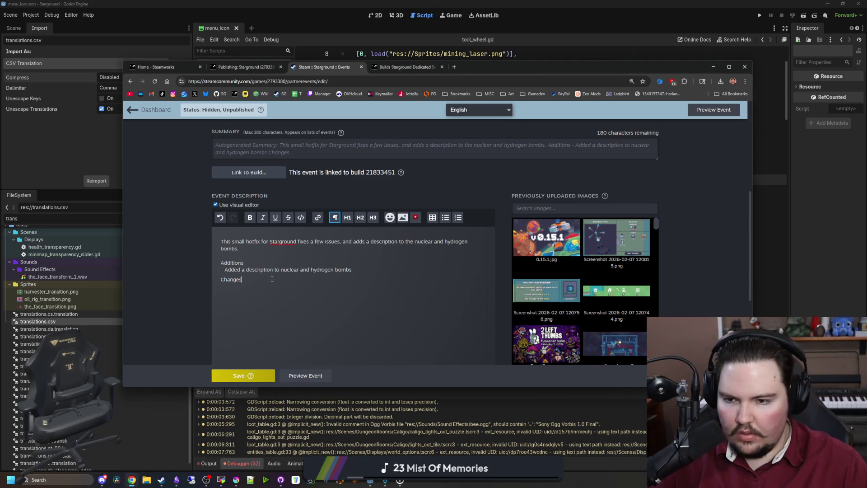
pyautogui.press('Return')
pyautogui.write('- Decreased the cost of the starlauncher from 20 bricks and iron, to 10')
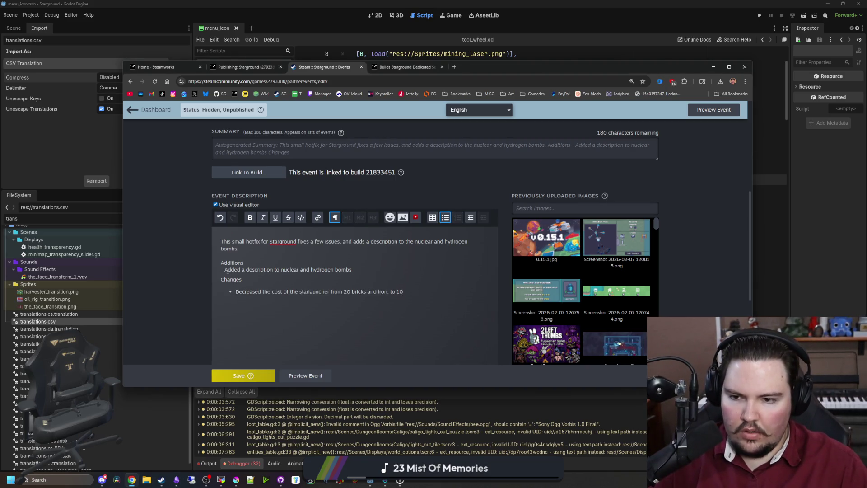
# - Try turning the Additions lines into a bulleted list, then undo it
pyautogui.click(227, 269)
pyautogui.press('BackSpace')
pyautogui.press('BackSpace')
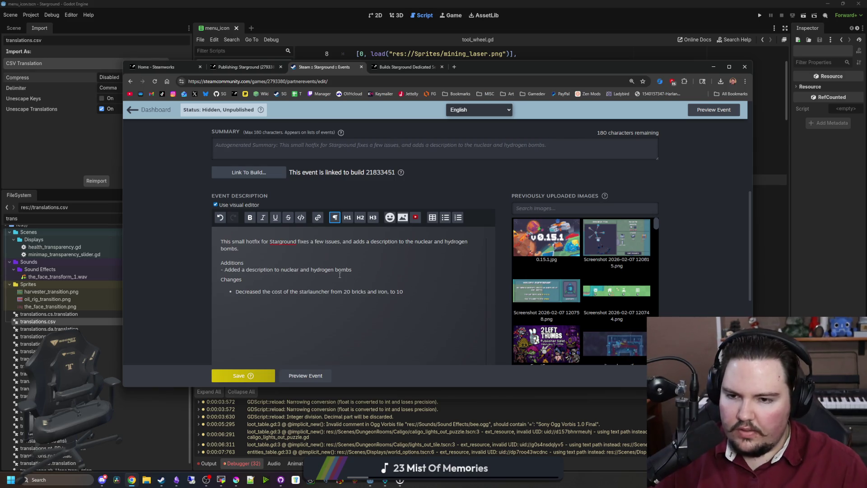
pyautogui.moveTo(348, 270)
pyautogui.mouseDown()
pyautogui.moveTo(192, 267)
pyautogui.moveTo(221, 269)
pyautogui.mouseUp()
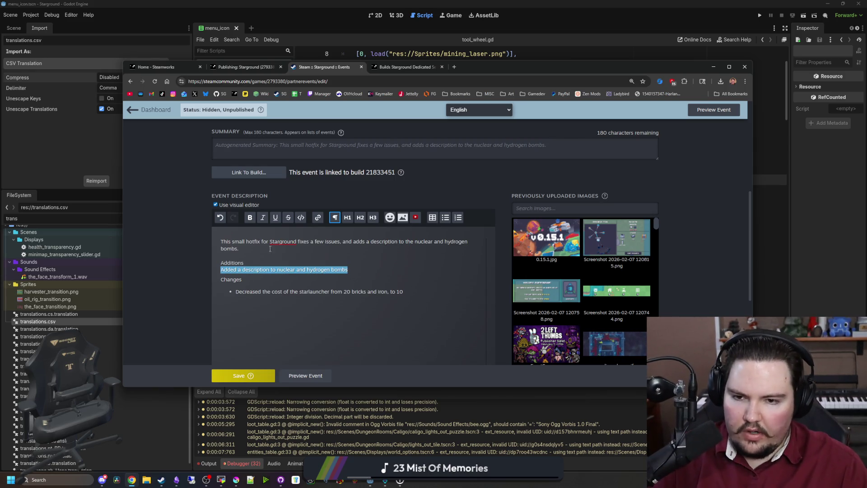
pyautogui.click(444, 217)
pyautogui.click(229, 258)
pyautogui.press('BackSpace')
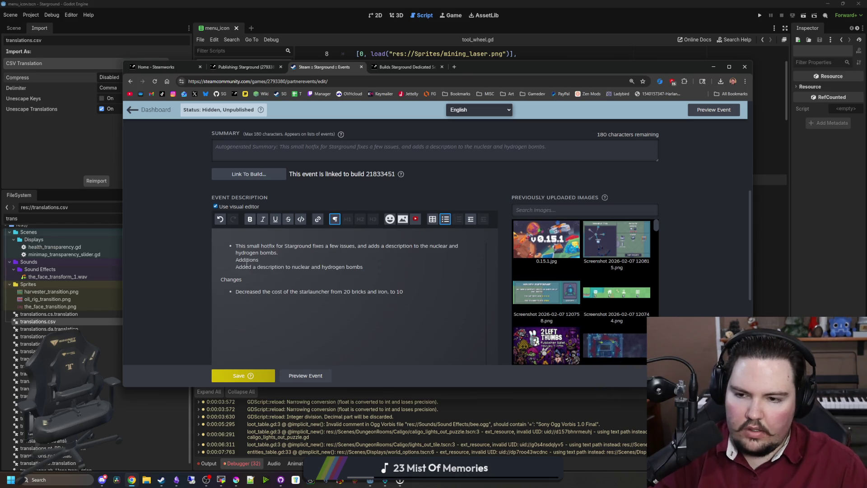
pyautogui.hotkey('ctrl', 'z')
pyautogui.hotkey('ctrl', 'z')
pyautogui.hotkey('ctrl', 'z')
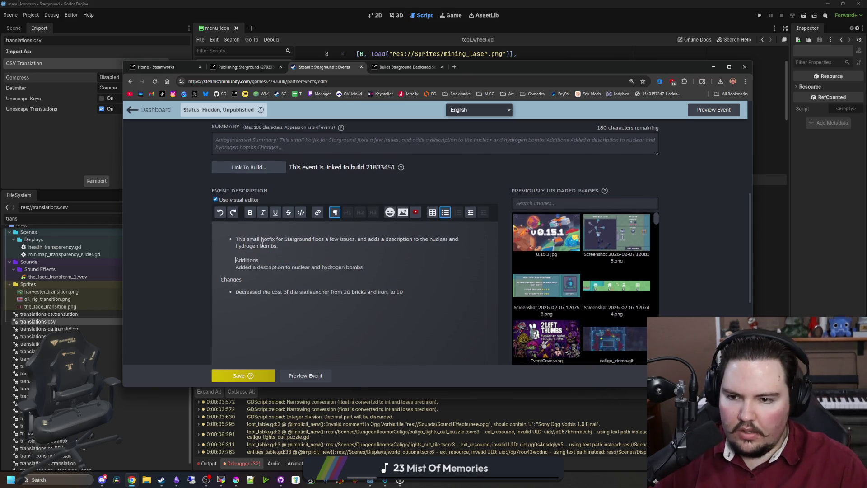
# - Make Additions an H2 heading and reset the bomb line to paragraph style, undoing an accidental table
pyautogui.moveTo(254, 269); pyautogui.dragTo(216, 265)
pyautogui.click(360, 218)
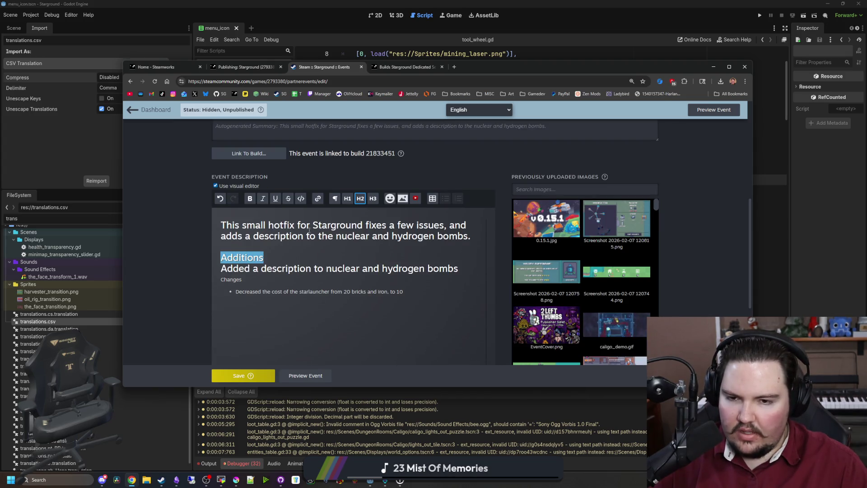
pyautogui.click(262, 274)
pyautogui.moveTo(458, 269); pyautogui.dragTo(194, 272)
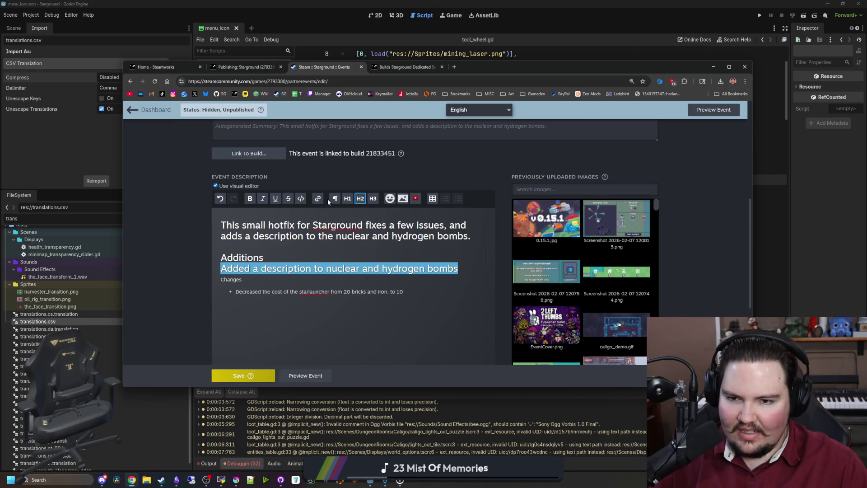
pyautogui.click(334, 199)
pyautogui.click(438, 220)
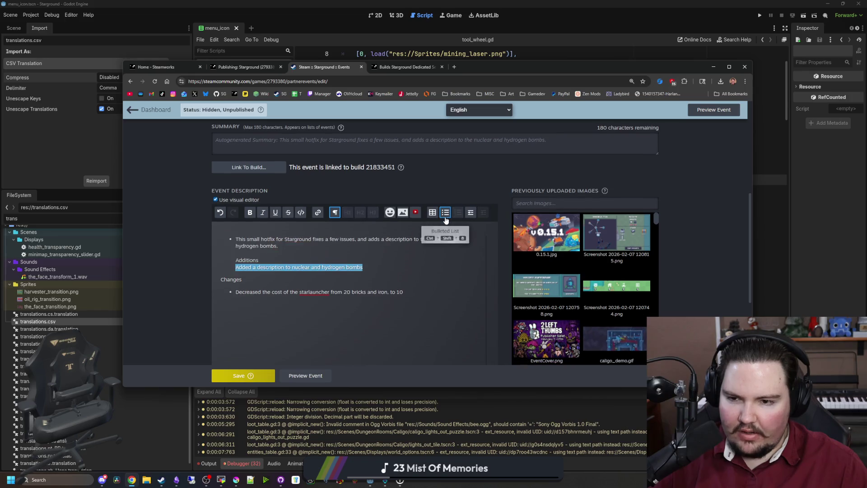
pyautogui.hotkey('ctrl', 'z')
# - Try a heading on the opening paragraph, revert it to normal text, and switch to raw markup editing
pyautogui.click(242, 263)
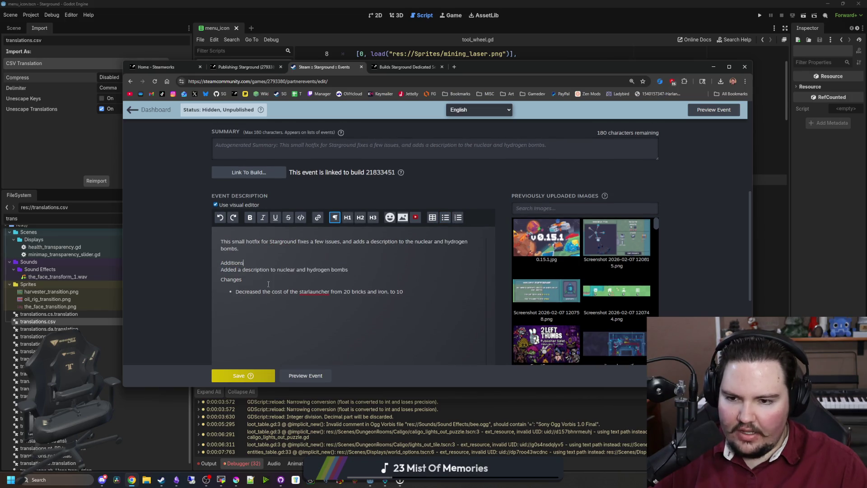
pyautogui.tripleClick(367, 269)
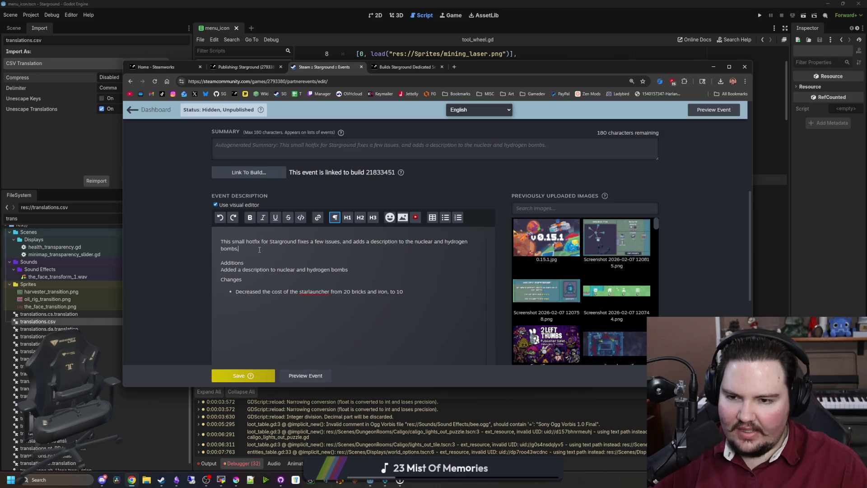
pyautogui.tripleClick(361, 245)
pyautogui.click(361, 218)
pyautogui.click(261, 258)
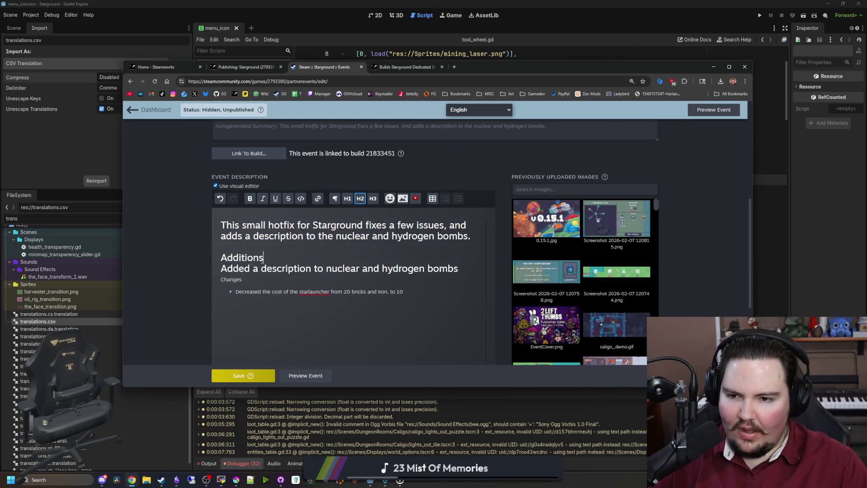
pyautogui.doubleClick(261, 257)
pyautogui.press('Up')
pyautogui.moveTo(472, 237); pyautogui.dragTo(202, 222)
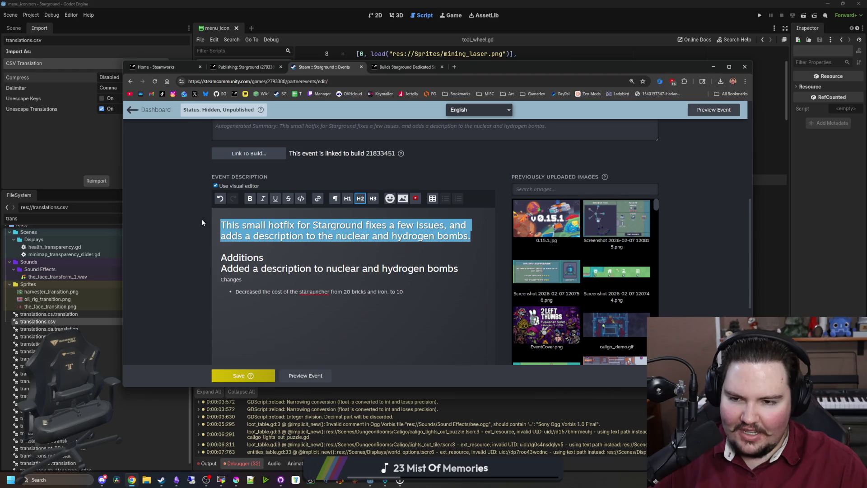
pyautogui.click(335, 198)
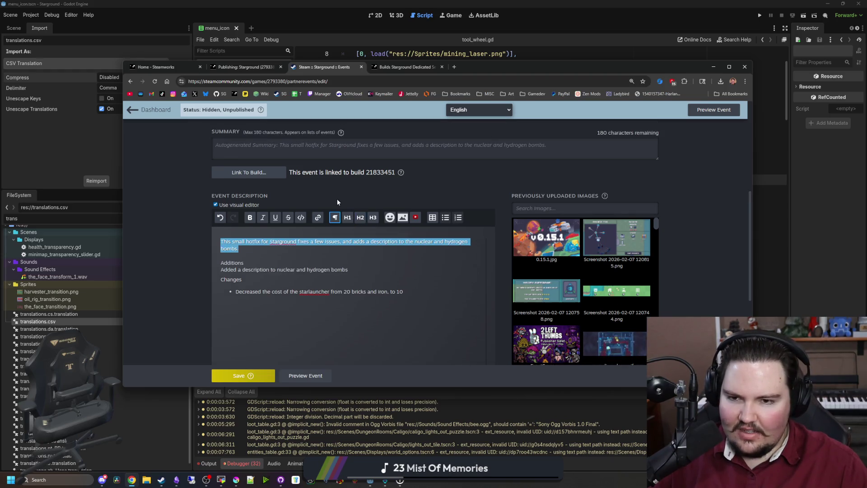
pyautogui.click(221, 255)
pyautogui.click(215, 206)
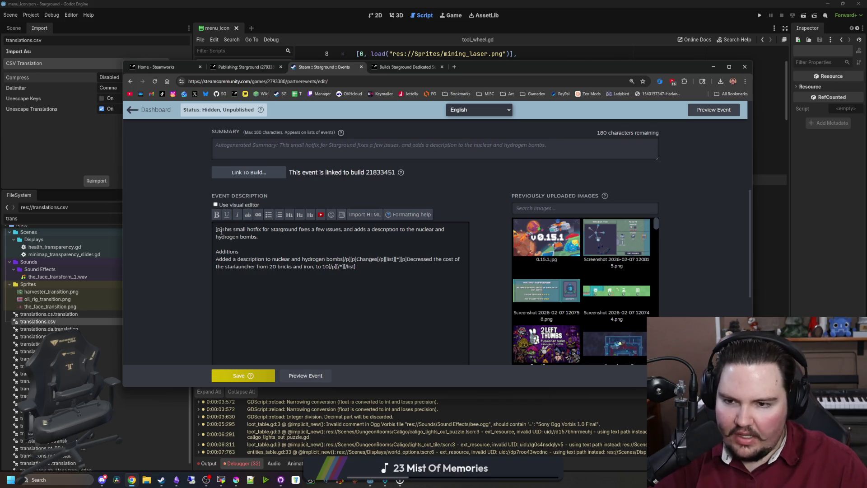
# - Strip the stray BBCode tags and put Changes and the starlauncher line on their own lines
pyautogui.press('BackSpace')
pyautogui.press('BackSpace')
pyautogui.press('BackSpace')
pyautogui.click(265, 245)
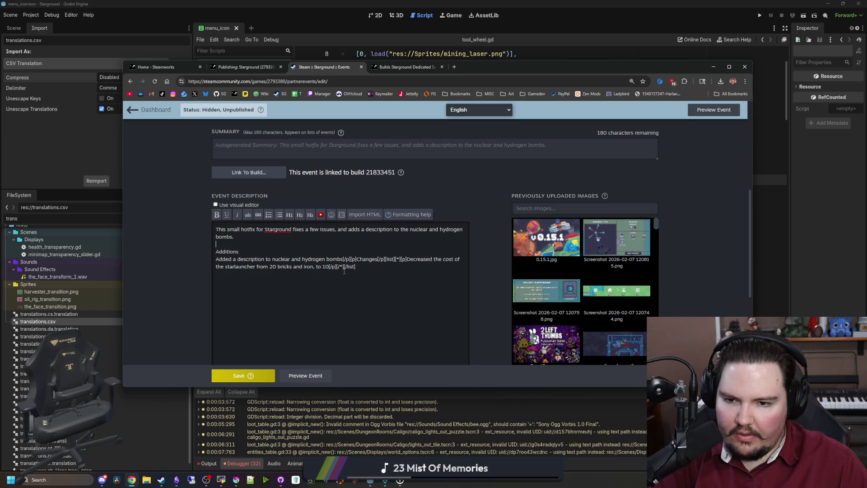
pyautogui.press('BackSpace')
pyautogui.press('BackSpace')
pyautogui.press('BackSpace')
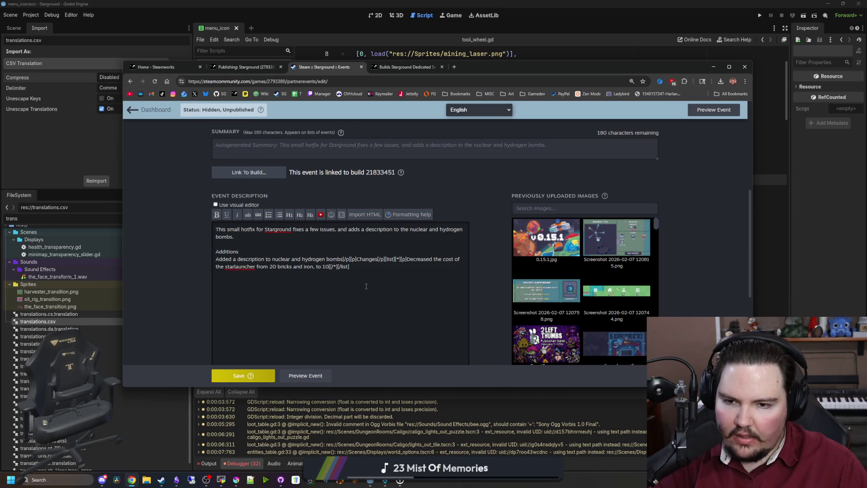
pyautogui.press('BackSpace')
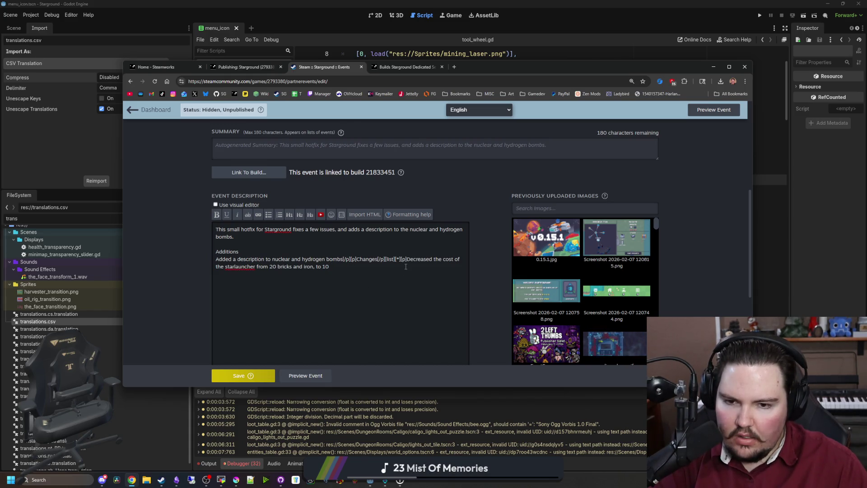
pyautogui.press('Return')
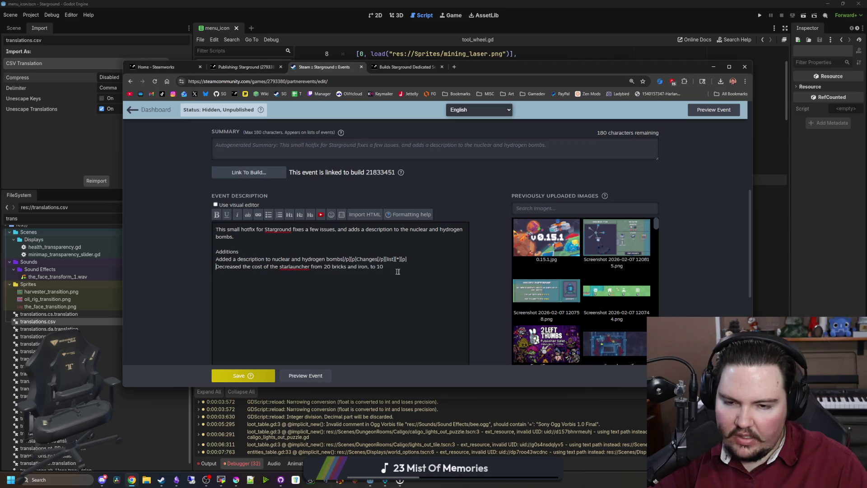
pyautogui.moveTo(418, 259); pyautogui.dragTo(384, 260)
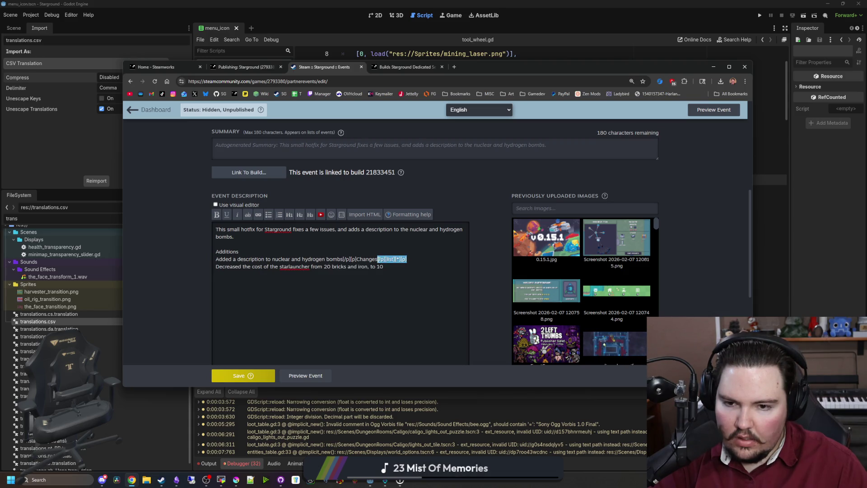
pyautogui.press('Return')
pyautogui.click(356, 259)
pyautogui.press('Return')
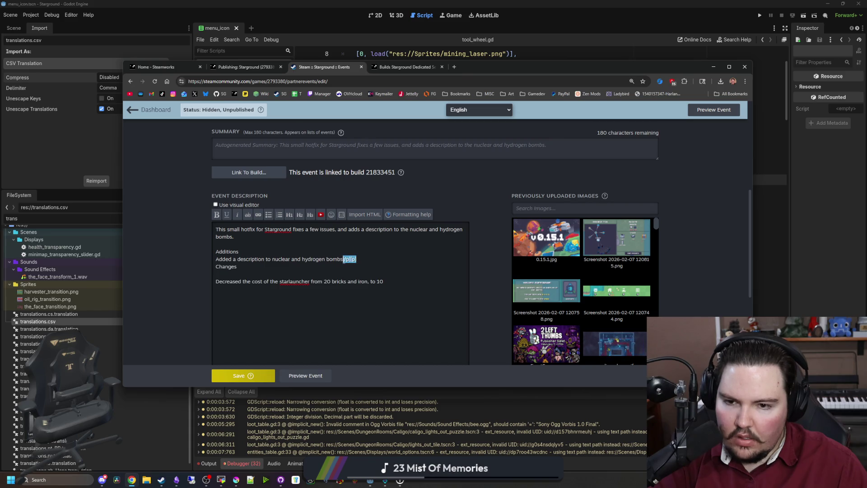
pyautogui.click(236, 277)
pyautogui.press('BackSpace')
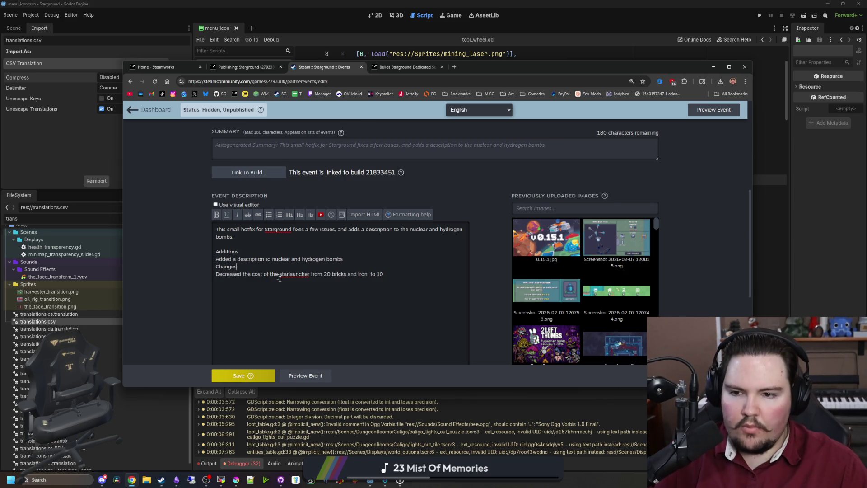
# - Add a Fixes heading below the starlauncher entry and paste the two tutorial fix lines under it
pyautogui.hotkey('alt', 'Tab')
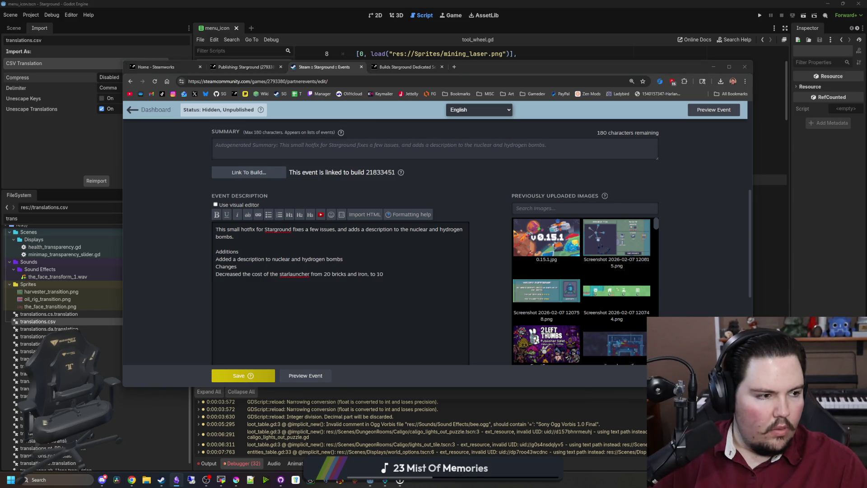
pyautogui.click(392, 273)
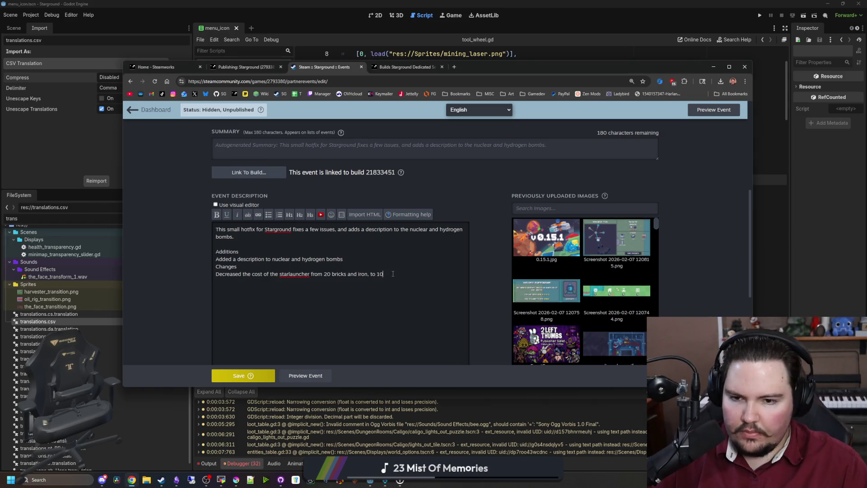
pyautogui.press('Return')
pyautogui.write('Fixes')
pyautogui.press('Return')
pyautogui.write('Fixed a random quotation in the tutorial text Fixed an issue where rolling during the mine stone tutorial could sometimes cause it to skip')
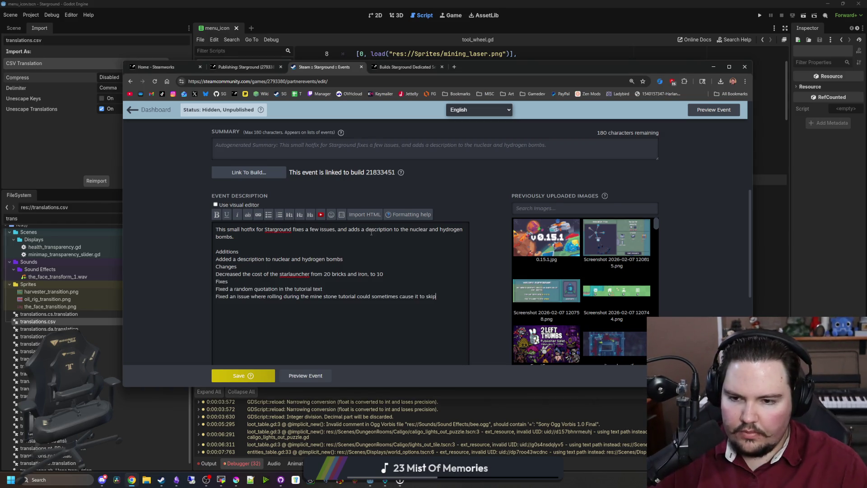
# - Make Fixes and Changes H2 headings and turn the bomb line into a bulleted item
pyautogui.click(237, 282)
pyautogui.moveTo(237, 284)
pyautogui.mouseDown()
pyautogui.moveTo(212, 267)
pyautogui.moveTo(193, 270)
pyautogui.mouseUp()
pyautogui.doubleClick(221, 281)
pyautogui.click(299, 213)
pyautogui.click(299, 214)
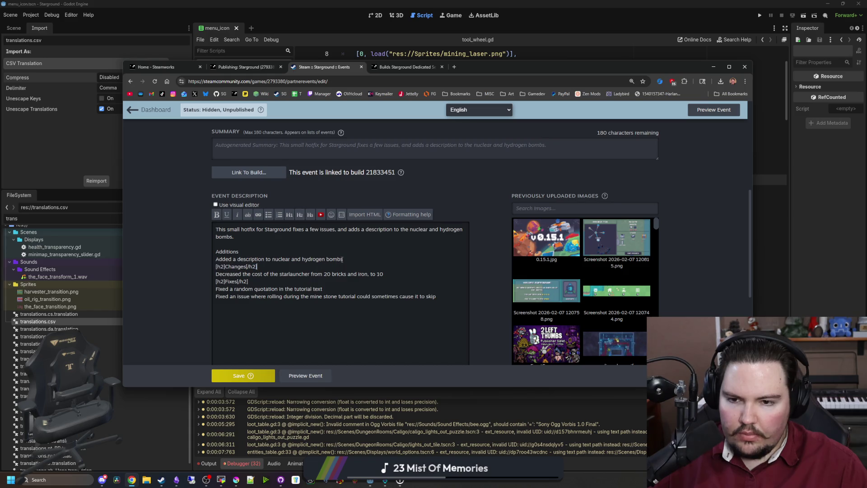
pyautogui.moveTo(343, 259); pyautogui.dragTo(189, 254)
pyautogui.click(283, 216)
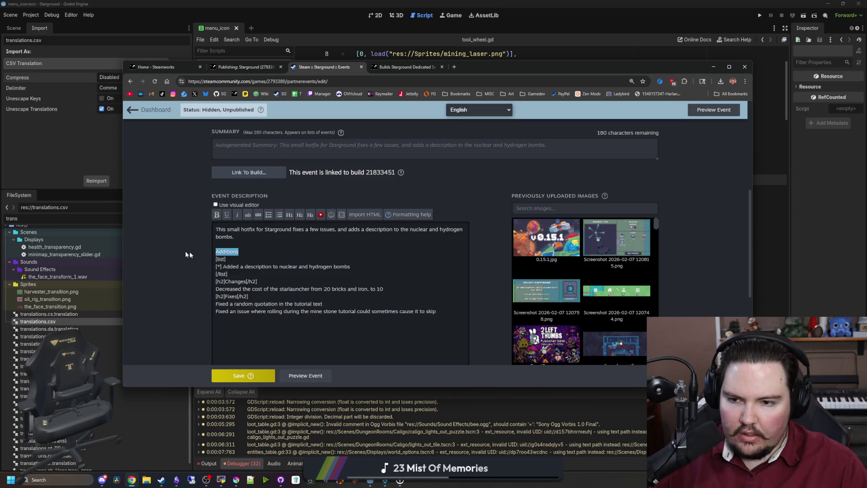
# - Make Additions an H2 heading, bullet the two fixes and the starlauncher line, and save
pyautogui.click(300, 214)
pyautogui.moveTo(277, 316); pyautogui.dragTo(213, 305)
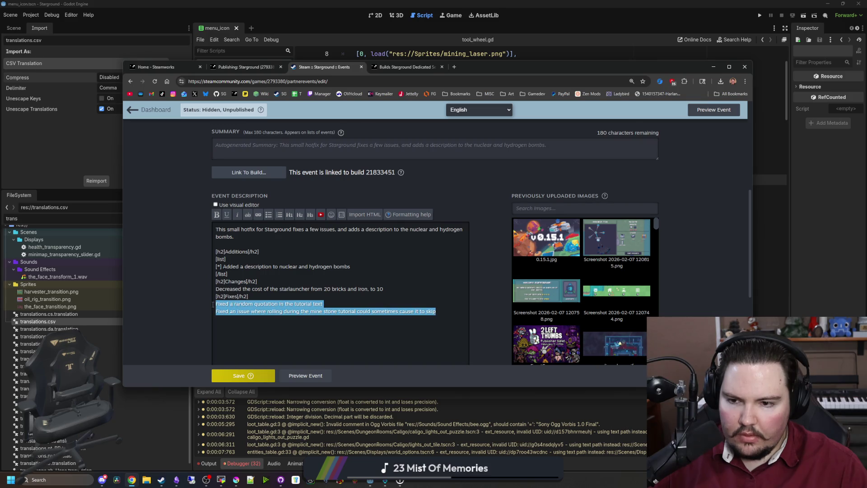
pyautogui.click(268, 214)
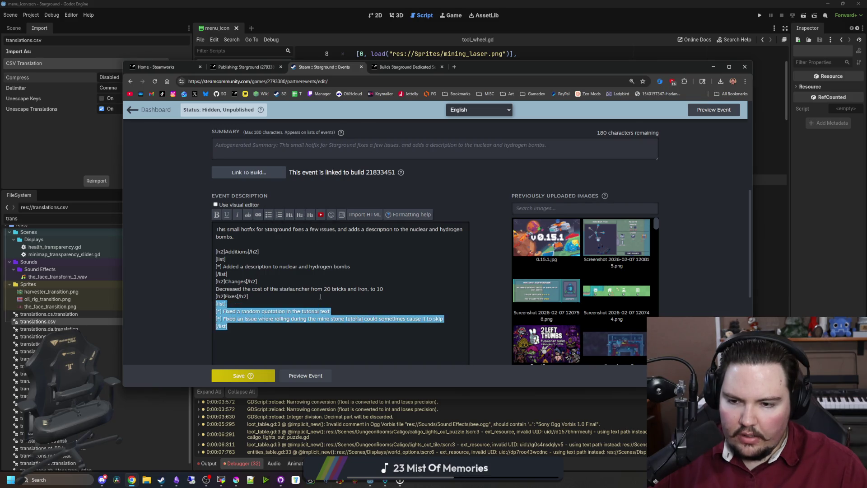
pyautogui.moveTo(210, 291); pyautogui.dragTo(385, 289)
pyautogui.click(269, 215)
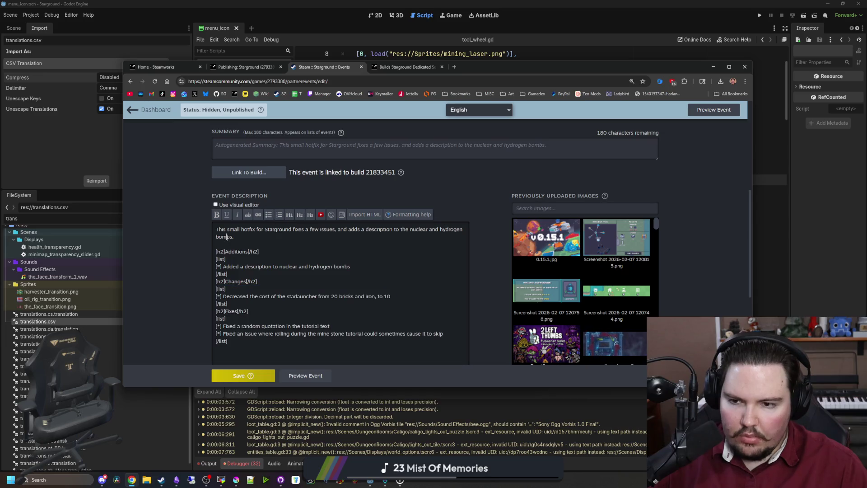
pyautogui.click(236, 375)
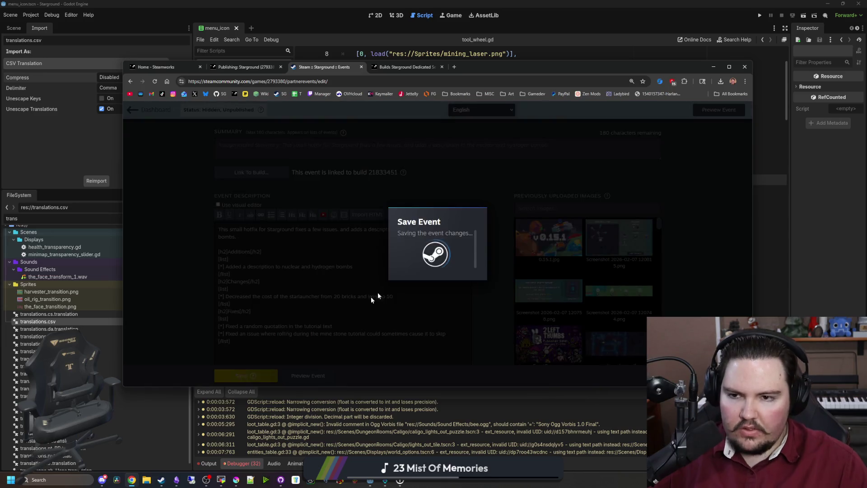
# - Switch the description to the visual editor, join both Fixes bullets into one list, and save
pyautogui.click(451, 264)
pyautogui.scroll(-3, 284, 223)
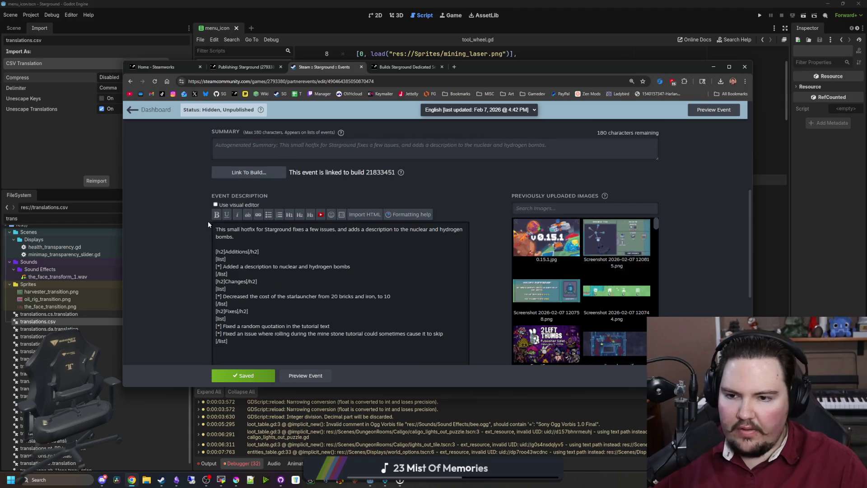
pyautogui.click(216, 204)
pyautogui.scroll(-1, 286, 255)
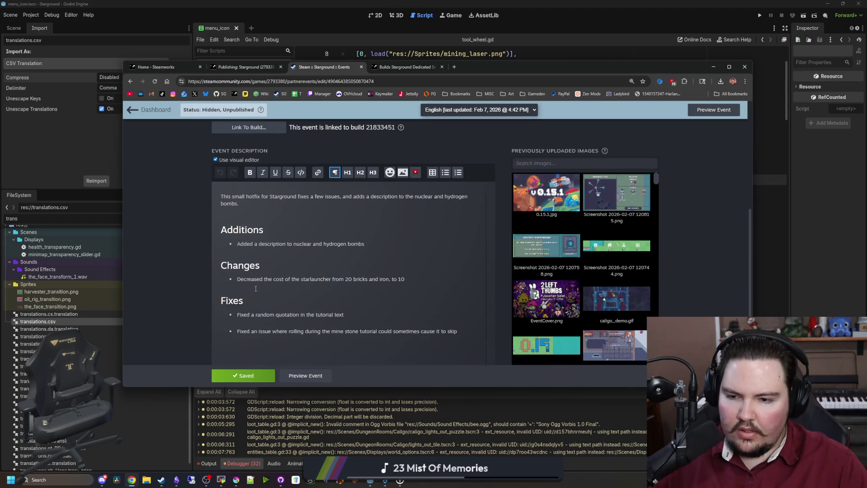
pyautogui.click(242, 323)
pyautogui.press('Delete')
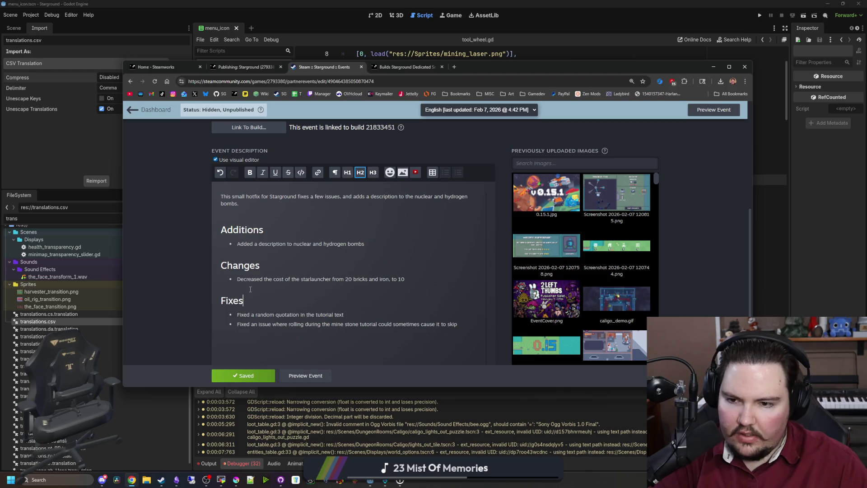
pyautogui.scroll(1, 196, 271)
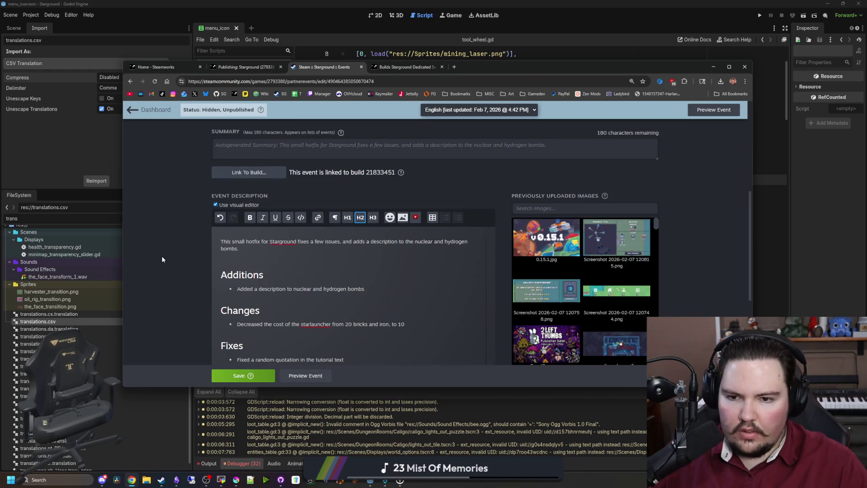
pyautogui.click(242, 375)
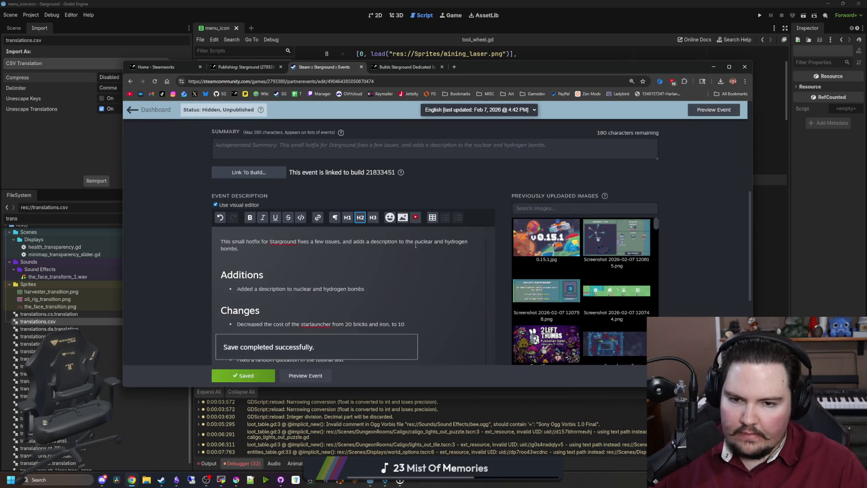
# - Remove the blank line above Additions and the word 'the' before 'nuclear', then review the notes
pyautogui.click(447, 259)
pyautogui.press('BackSpace')
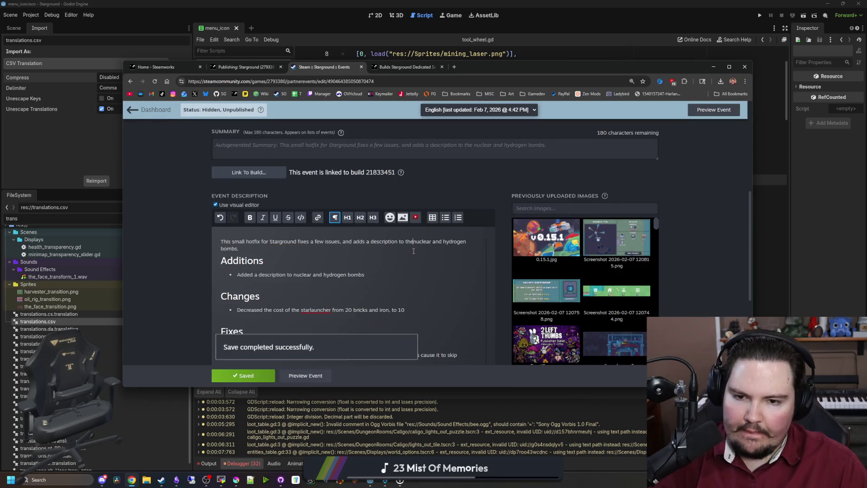
pyautogui.click(413, 242)
pyautogui.press('BackSpace')
pyautogui.press('BackSpace')
pyautogui.press('BackSpace')
pyautogui.scroll(-1, 201, 278)
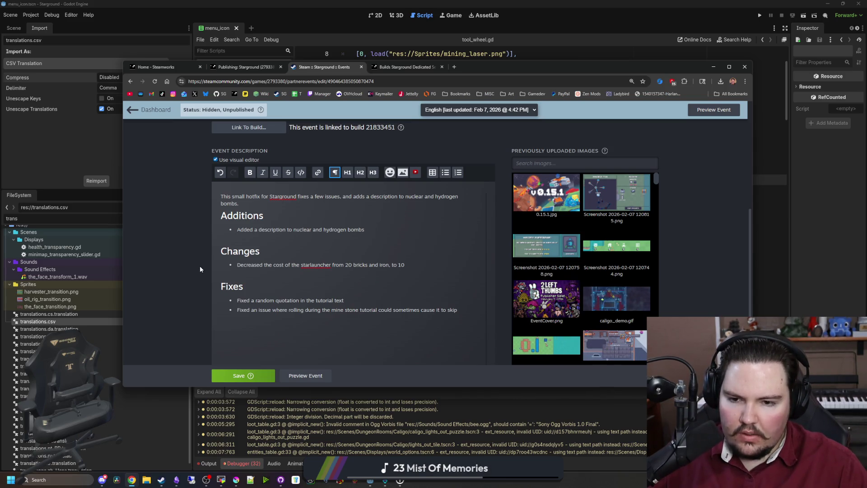
pyautogui.scroll(-2, 200, 269)
pyautogui.scroll(4, 200, 269)
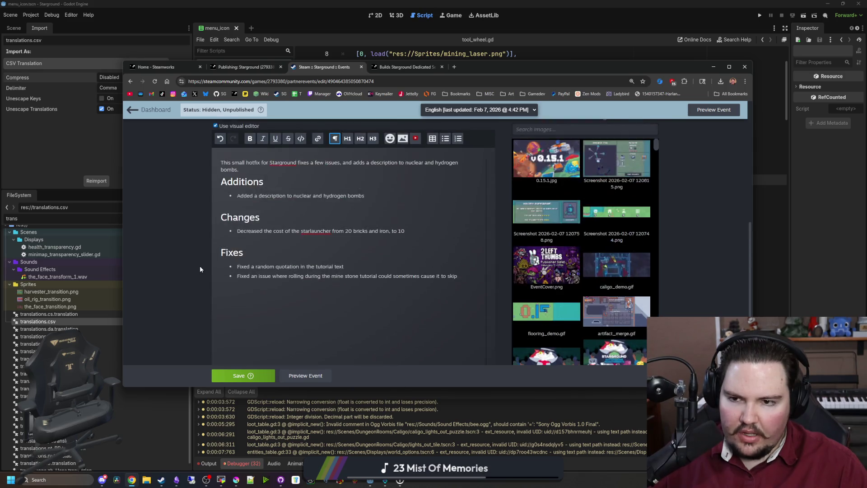
pyautogui.scroll(3, 200, 266)
pyautogui.scroll(-2, 199, 266)
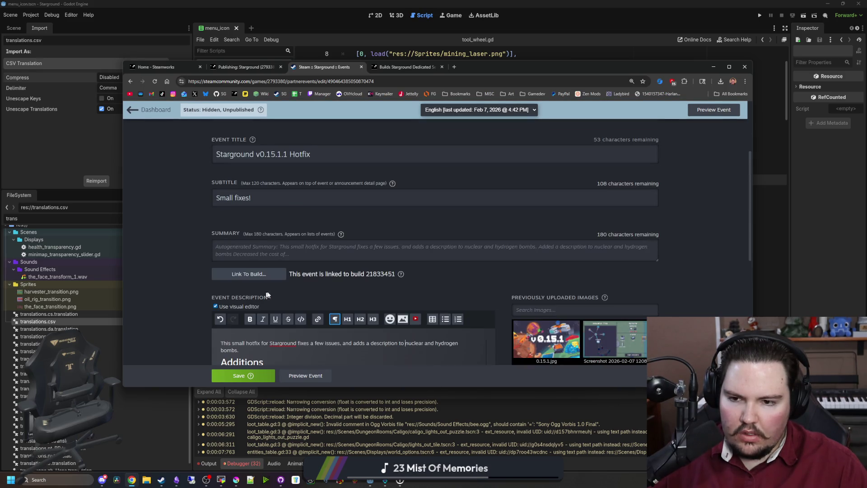
pyautogui.scroll(4, 331, 291)
# - Copy the hotfix event's public news link, save, and publish it past the warnings
pyautogui.click(421, 209)
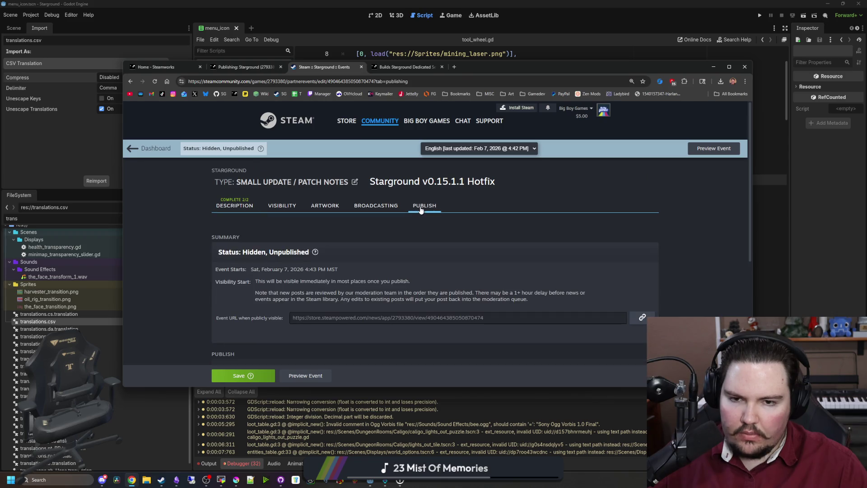
pyautogui.click(640, 319)
pyautogui.click(240, 374)
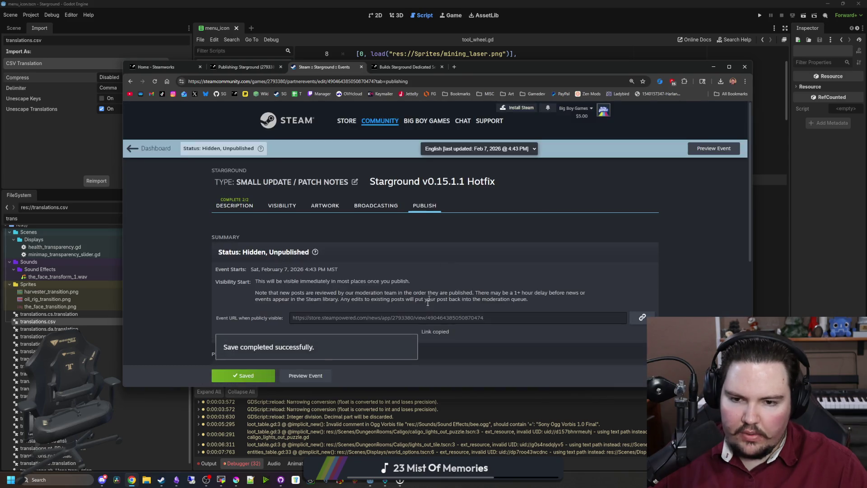
pyautogui.scroll(-4, 427, 302)
pyautogui.click(252, 205)
pyautogui.click(438, 284)
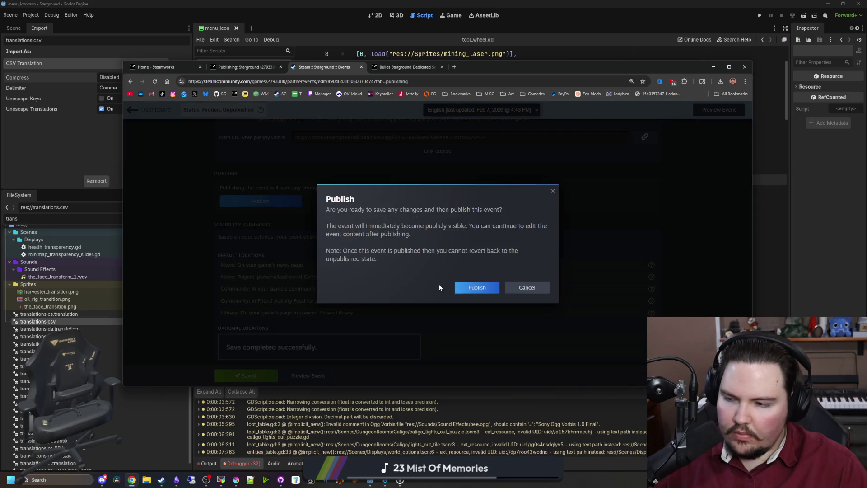
pyautogui.click(481, 287)
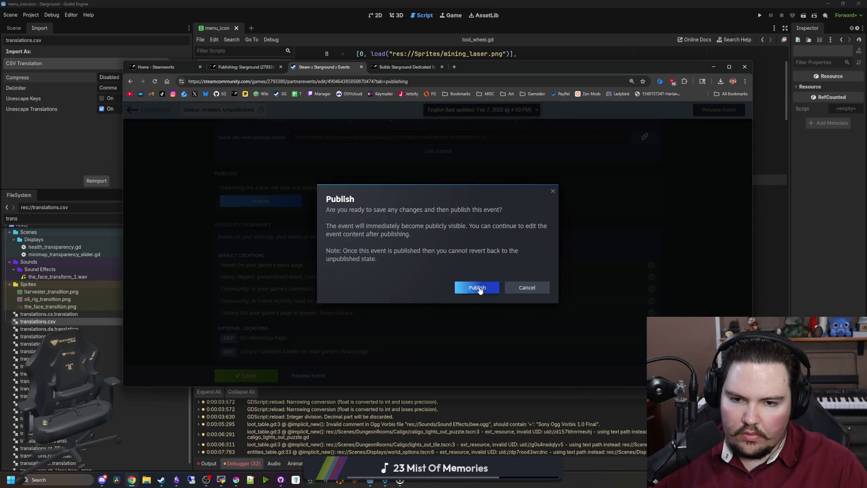
pyautogui.click(102, 486)
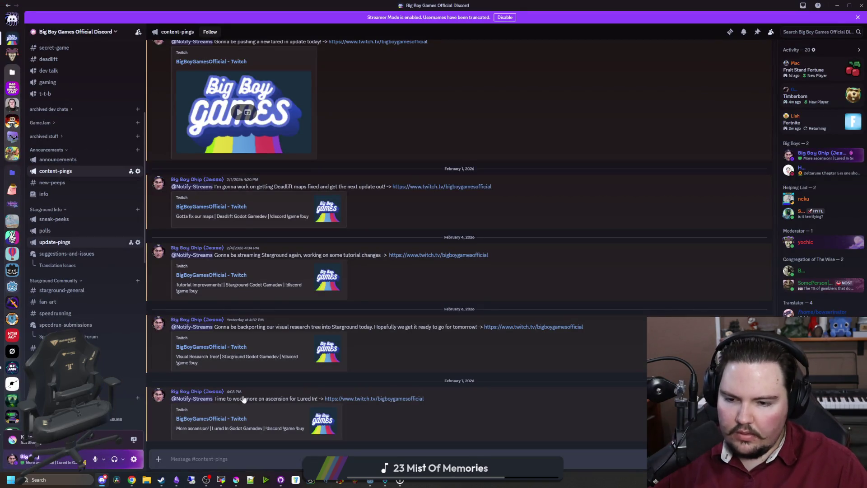
# - Post 'New hotfix to fix' with the Steam news link in #update-pings and publish it to all following servers
pyautogui.write('New hotf')
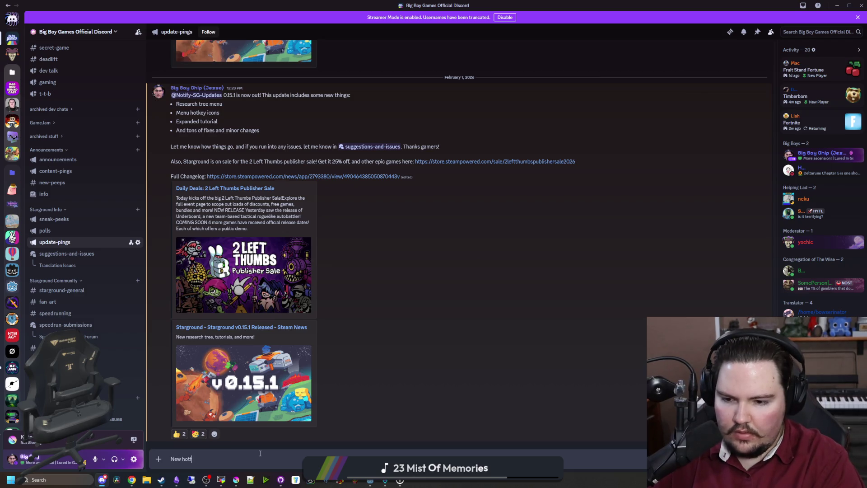
pyautogui.write('ix to fix some minor issues:')
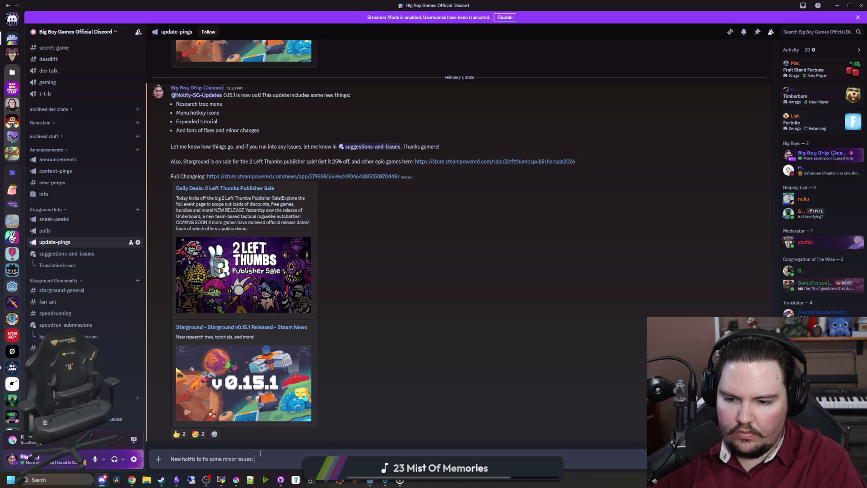
pyautogui.hotkey('ctrl', 'v')
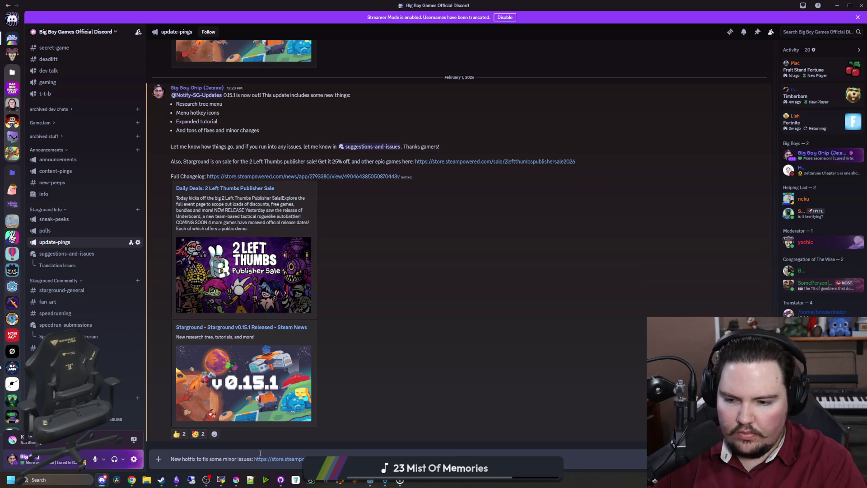
pyautogui.press('Return')
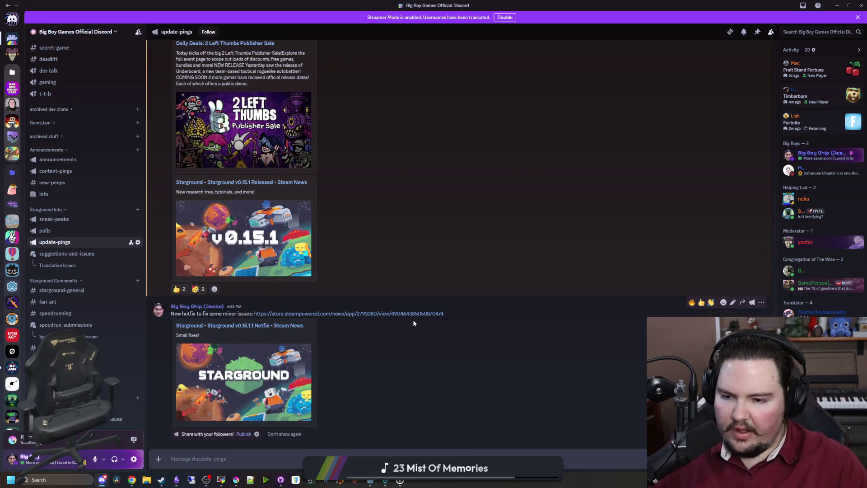
pyautogui.click(243, 434)
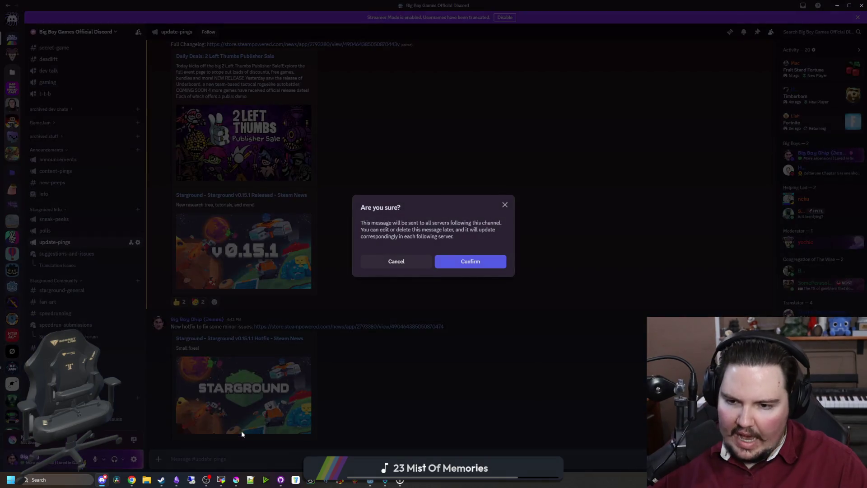
pyautogui.click(474, 265)
pyautogui.press('super+Down')
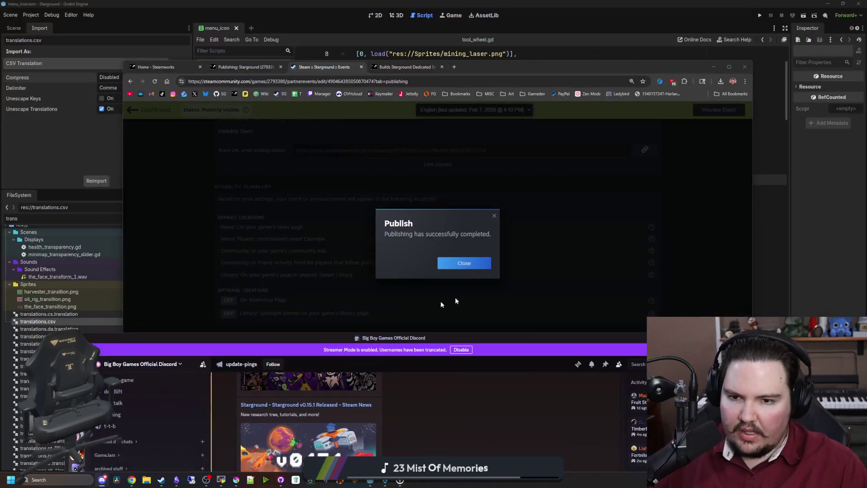
# - Dismiss the publish success message and open the Starground Dedicated Server's Publish Changes page from its Builds page
pyautogui.click(468, 266)
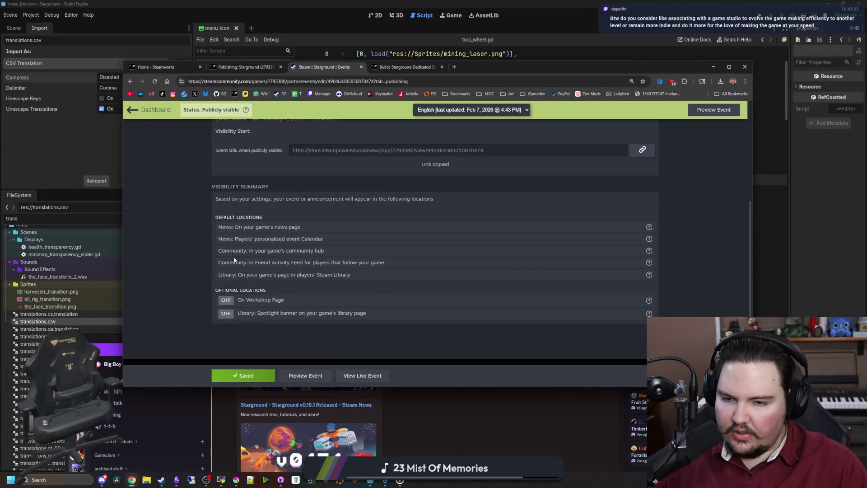
pyautogui.scroll(3, 318, 244)
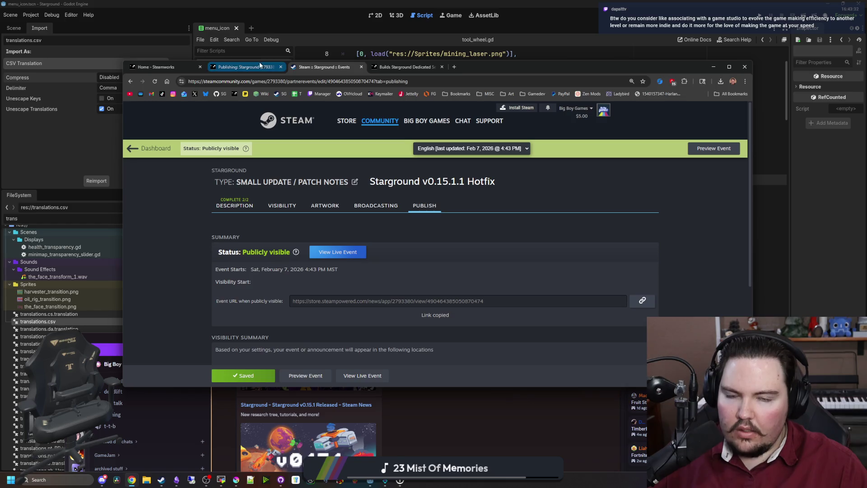
pyautogui.click(391, 68)
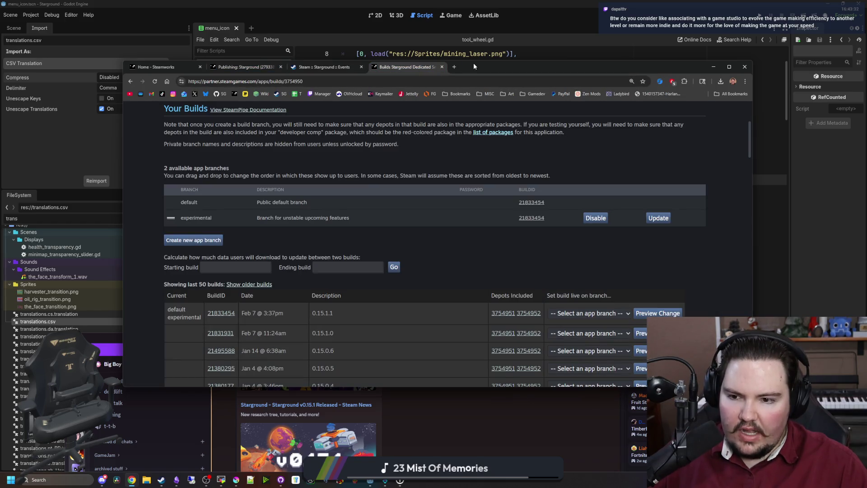
pyautogui.click(713, 67)
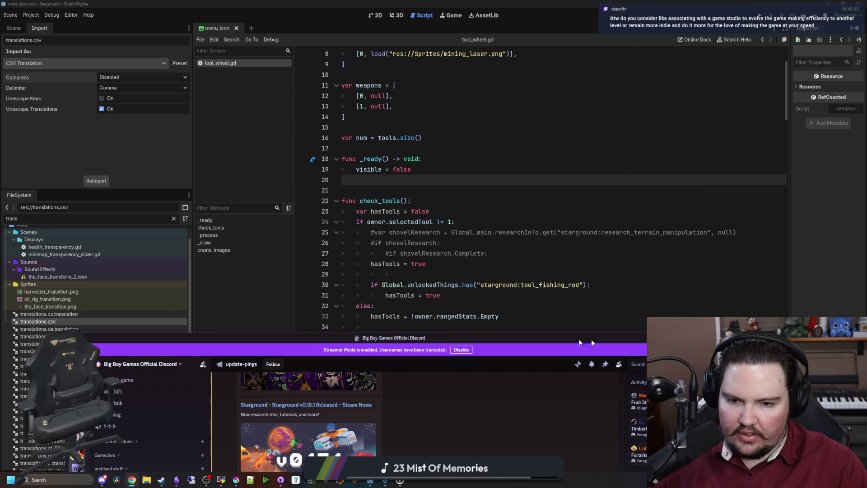
pyautogui.click(668, 338)
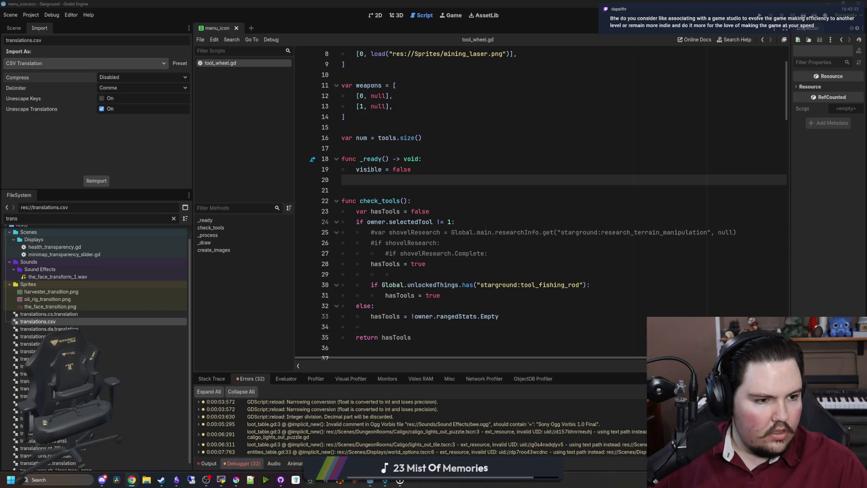
pyautogui.hotkey('alt', 'Tab')
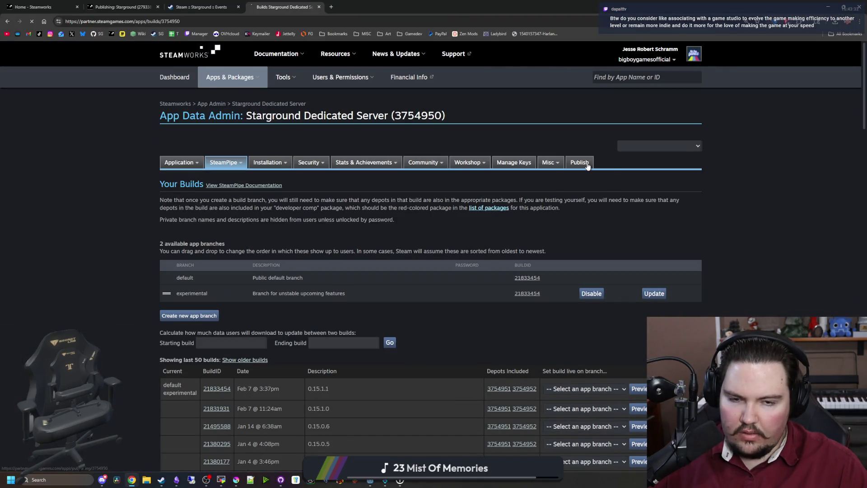
pyautogui.click(582, 163)
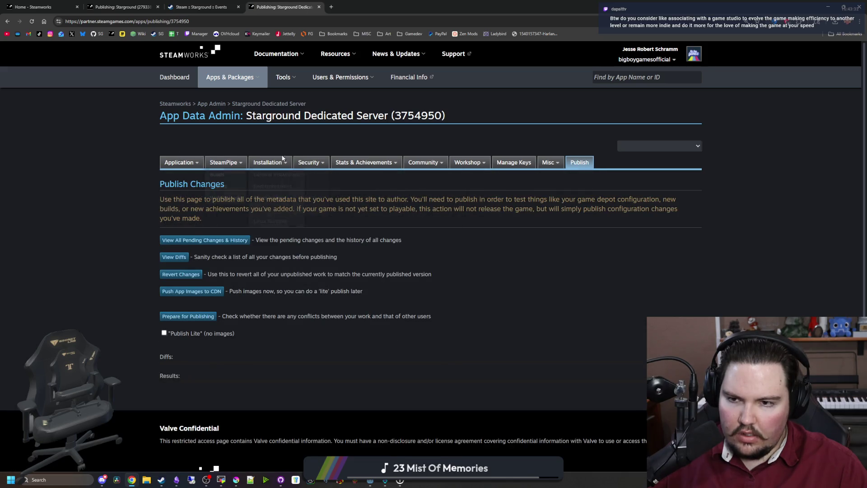
pyautogui.hotkey('alt', 'Tab')
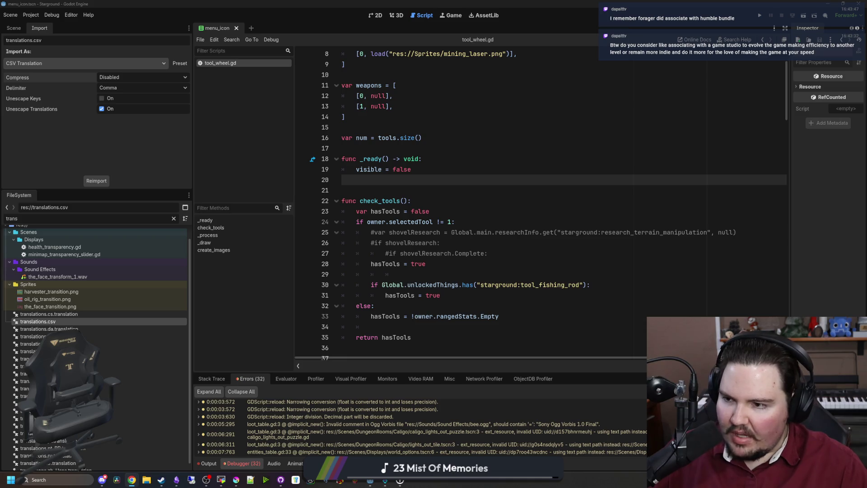
# - Bring the Steamworks Publish Changes page for Starground Dedicated Server (3754950) back over the script editor
pyautogui.click(413, 264)
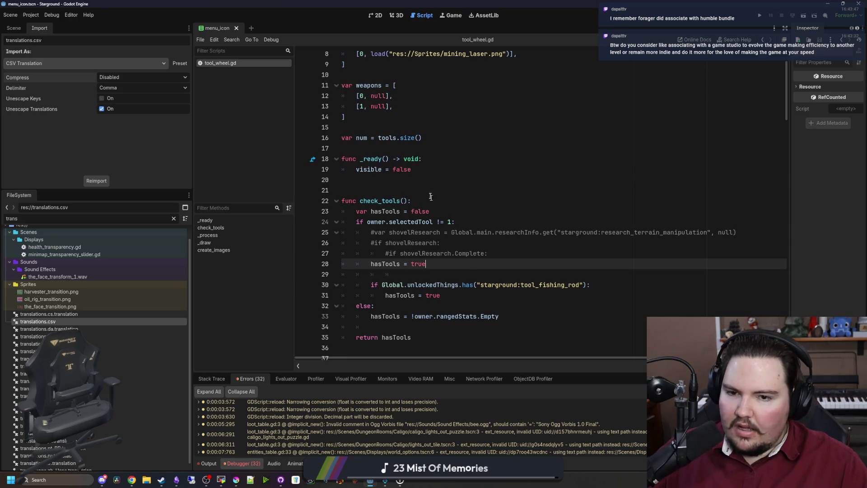
pyautogui.click(413, 181)
pyautogui.hotkey('alt', 'Tab')
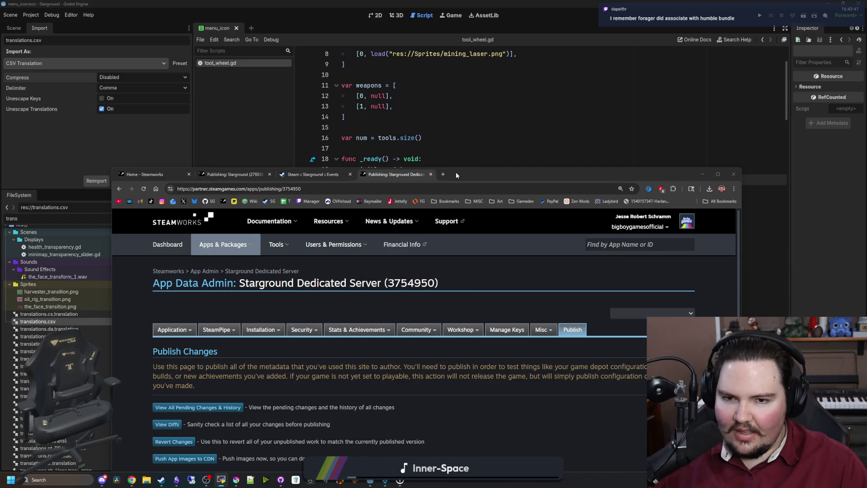
# - Load the Starground store page from the copied link in a new tab and maximize the browser
pyautogui.click(443, 174)
pyautogui.write('https://store.steampowered.com/app/2793380/Starground/')
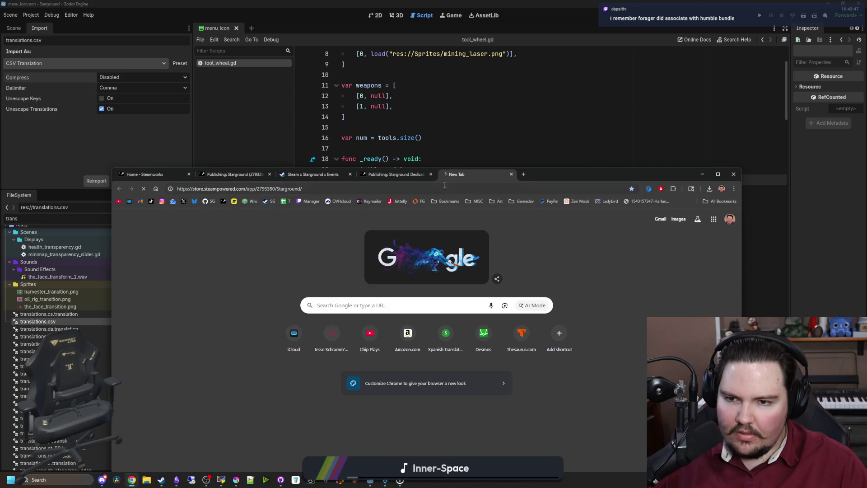
pyautogui.press('Return')
pyautogui.doubleClick(574, 176)
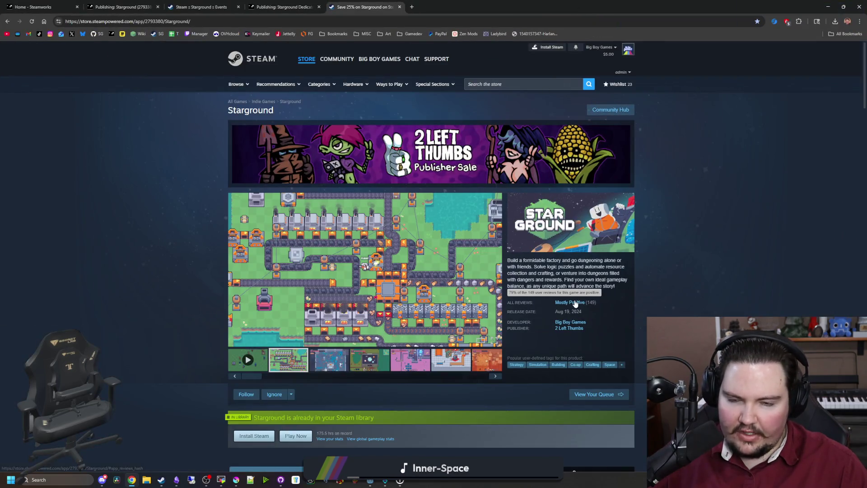
pyautogui.scroll(-1, 449, 268)
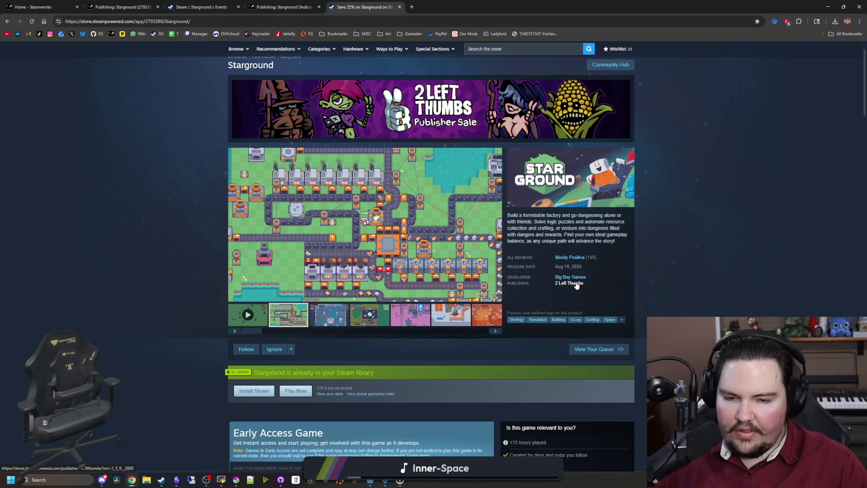
# - Browse the 2 Left Thumbs publisher page's New Releases list, then return to Godot
pyautogui.click(576, 283)
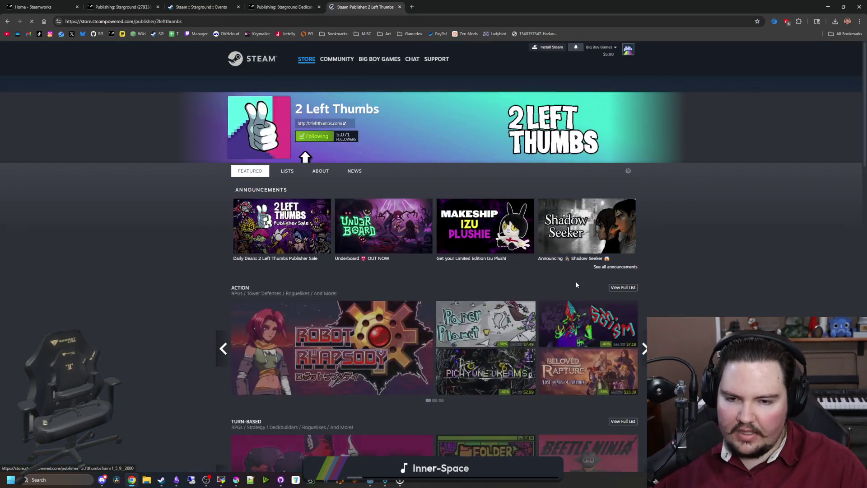
pyautogui.scroll(-15, 573, 276)
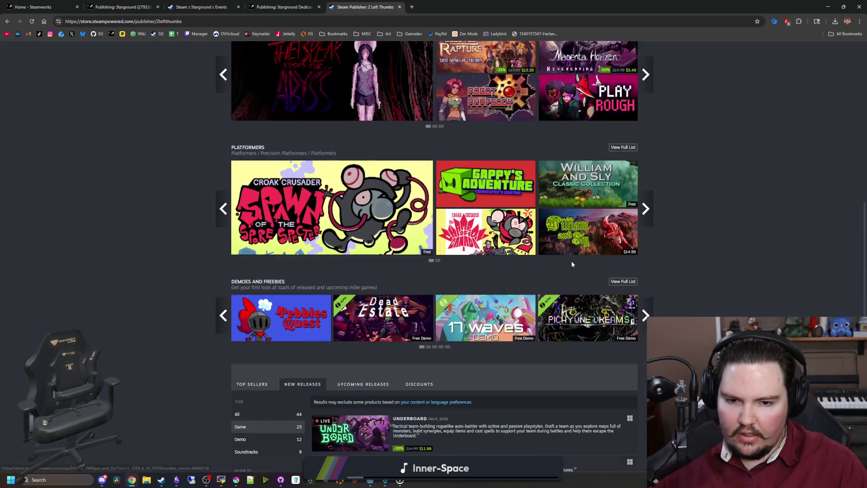
pyautogui.scroll(-6, 494, 290)
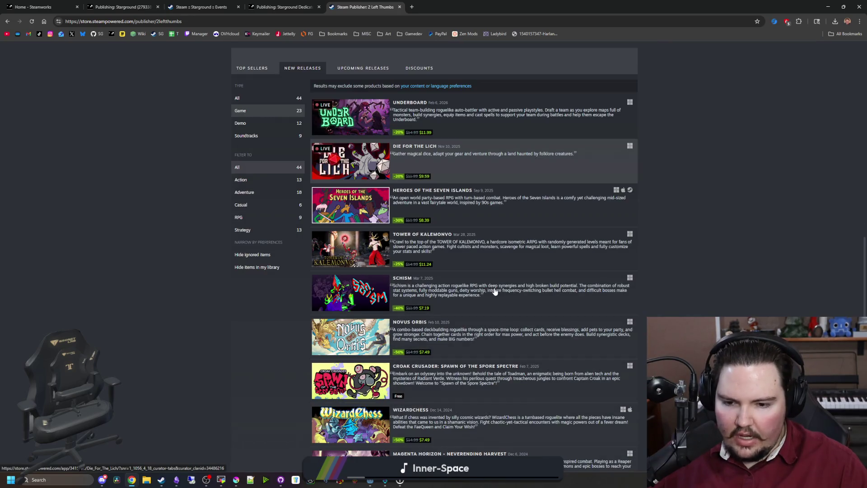
pyautogui.scroll(-3, 495, 290)
pyautogui.moveTo(326, 345)
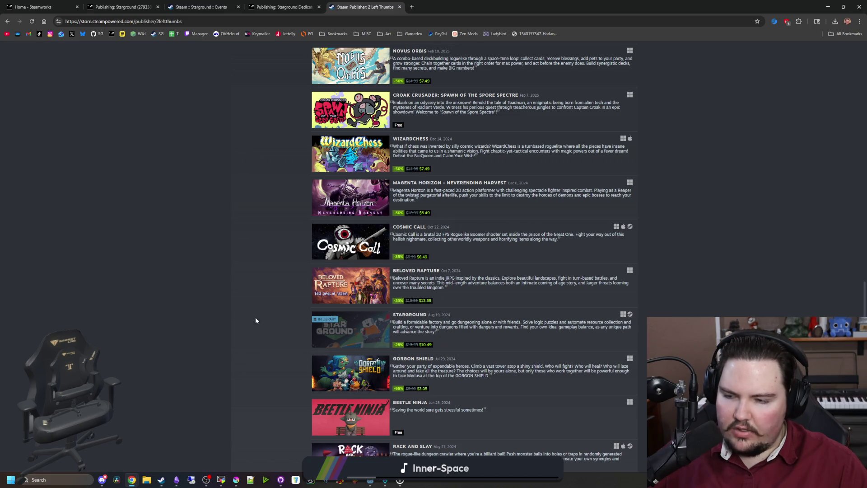
pyautogui.scroll(-10, 255, 320)
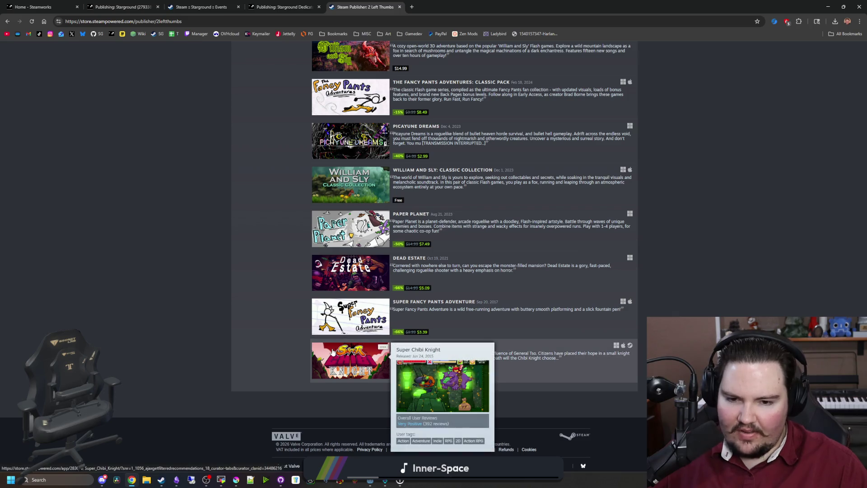
pyautogui.scroll(9, 253, 343)
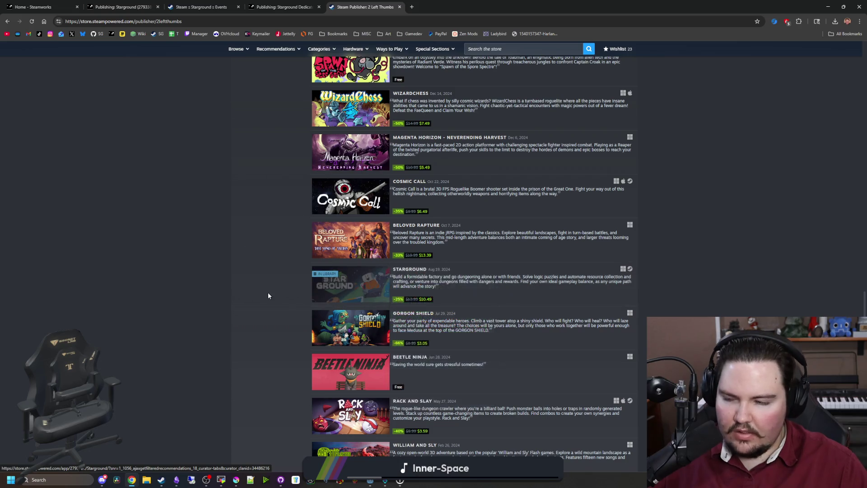
pyautogui.scroll(6, 258, 281)
pyautogui.scroll(4, 258, 281)
pyautogui.scroll(12, 213, 222)
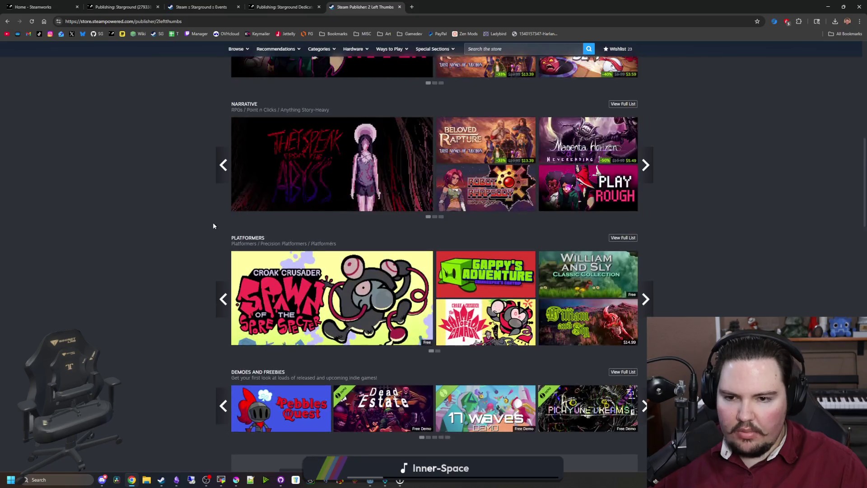
pyautogui.scroll(5, 164, 216)
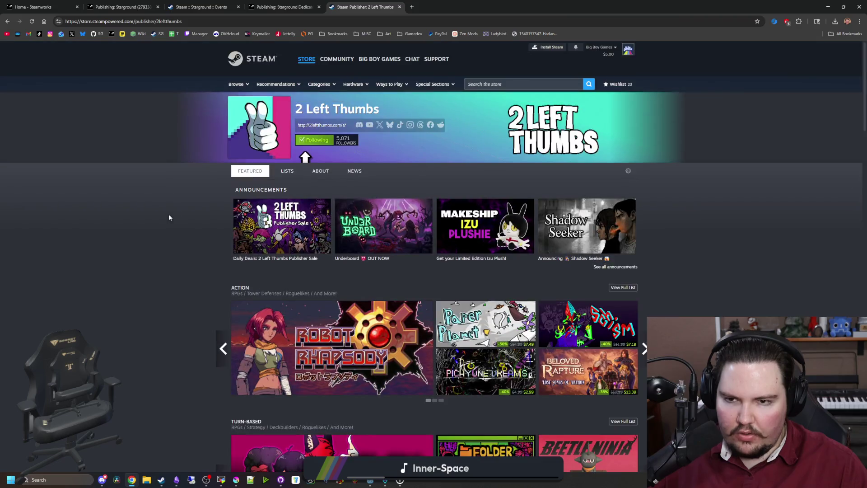
pyautogui.hotkey('alt', 'Tab')
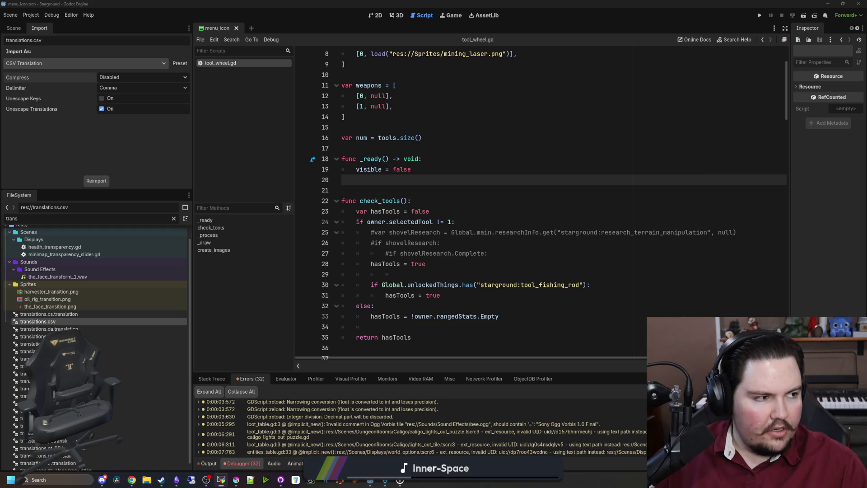
# - Search 'forager', open Forager's Steam store page, then its Humble Games publisher page
pyautogui.click(131, 479)
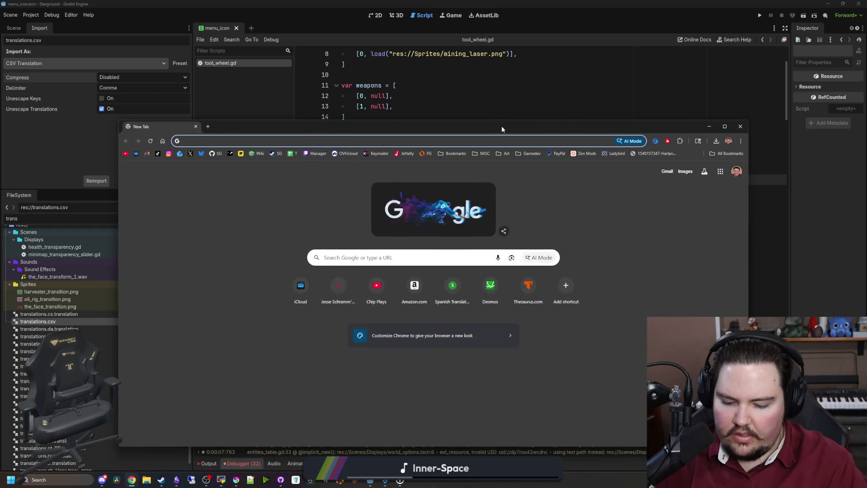
pyautogui.write('forager')
pyautogui.press('Return')
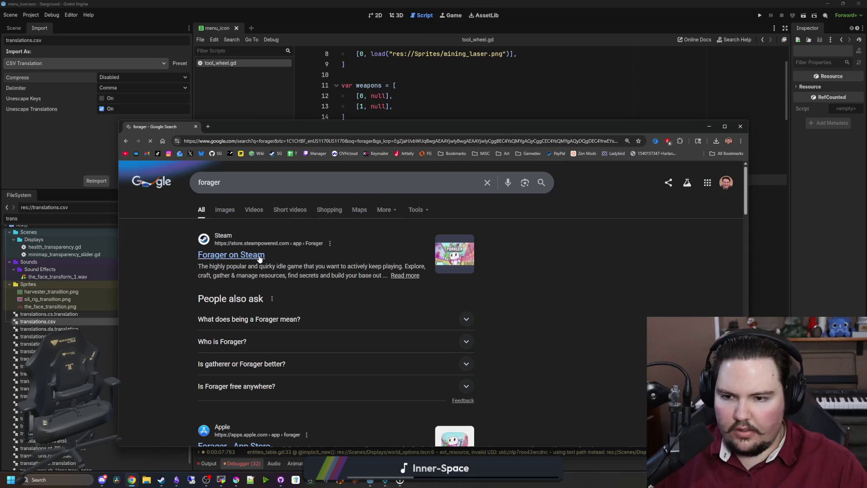
pyautogui.click(259, 255)
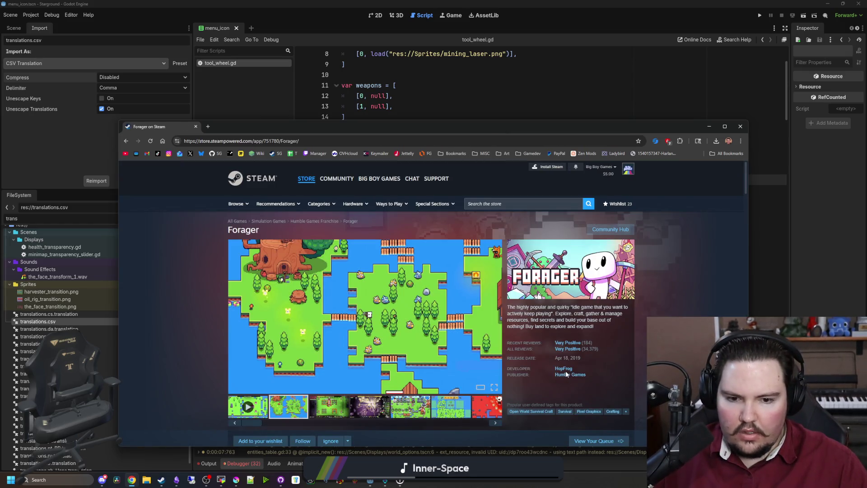
pyautogui.click(566, 373)
# - Maximize the browser and scroll through Humble Games' entire New Releases list
pyautogui.moveTo(400, 131); pyautogui.dragTo(375, 2)
pyautogui.scroll(-8, 347, 249)
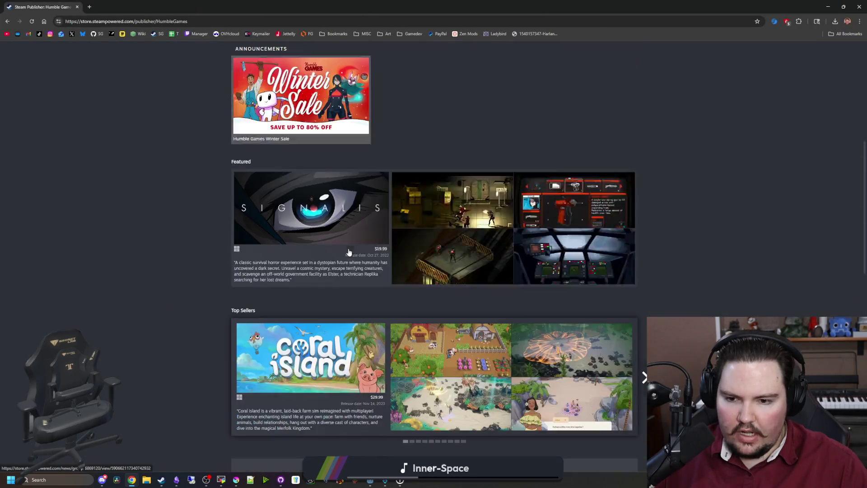
pyautogui.scroll(-2, 430, 206)
pyautogui.scroll(-5, 430, 206)
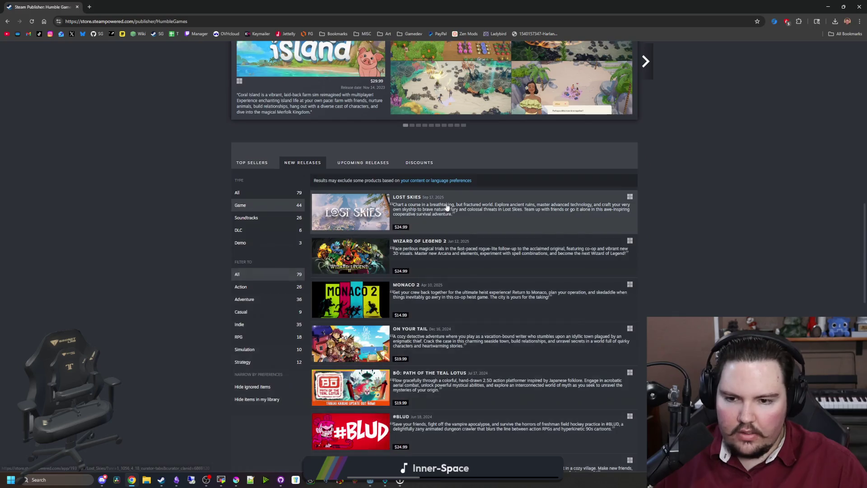
pyautogui.scroll(-6, 415, 235)
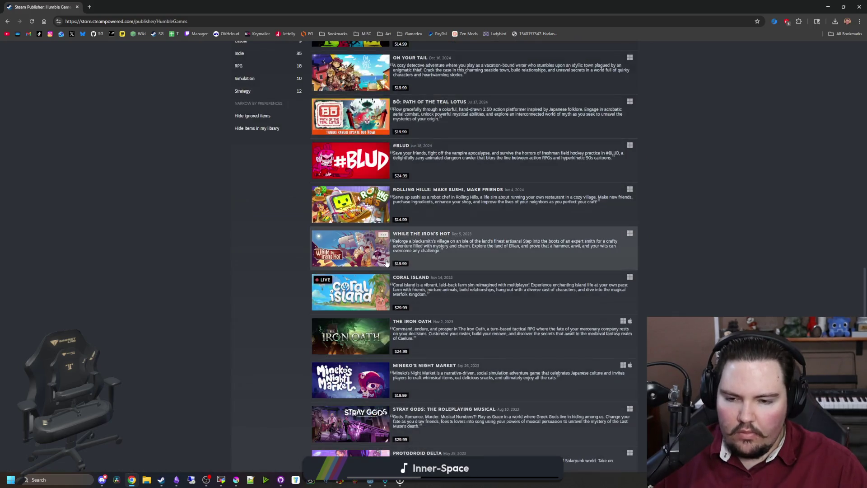
pyautogui.scroll(-12, 386, 262)
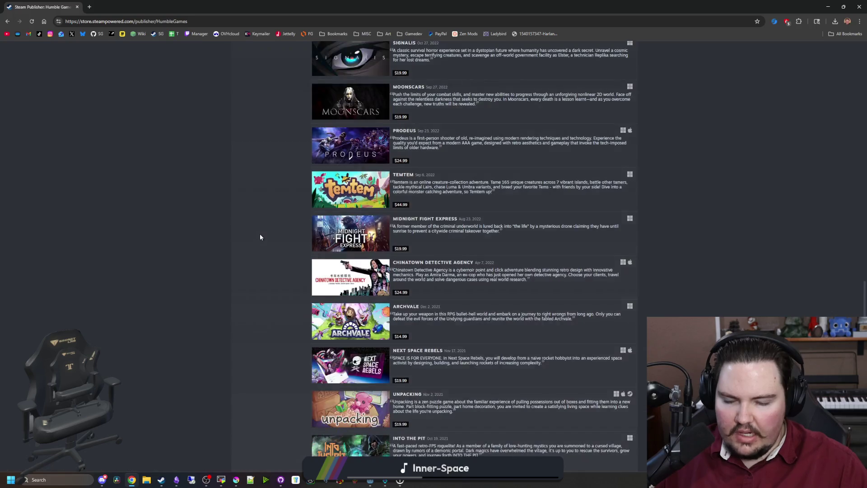
pyautogui.scroll(-4, 260, 236)
pyautogui.scroll(-3, 257, 215)
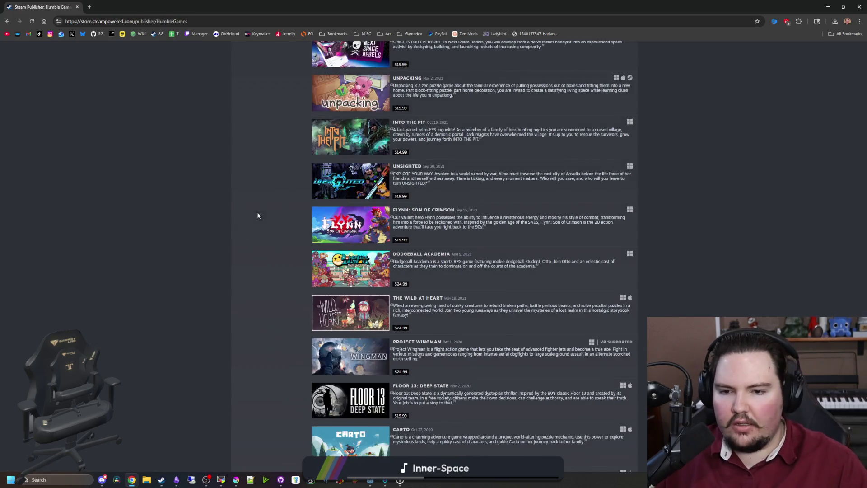
pyautogui.moveTo(350, 139)
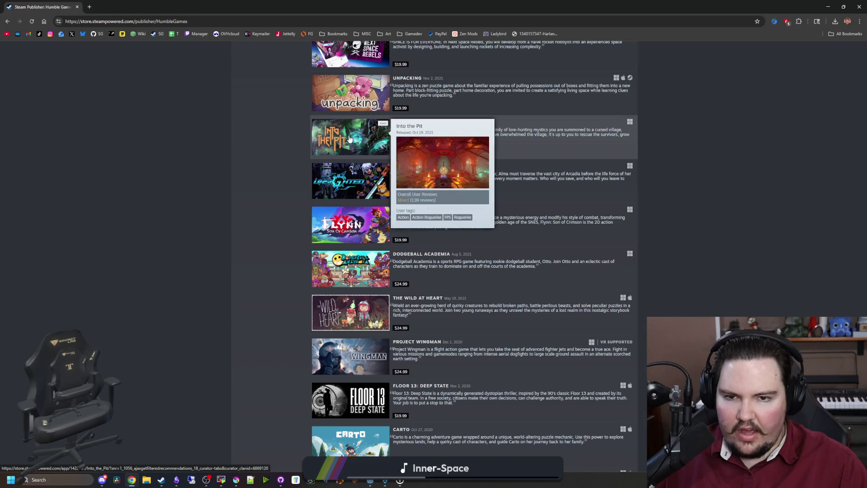
pyautogui.scroll(-2, 234, 179)
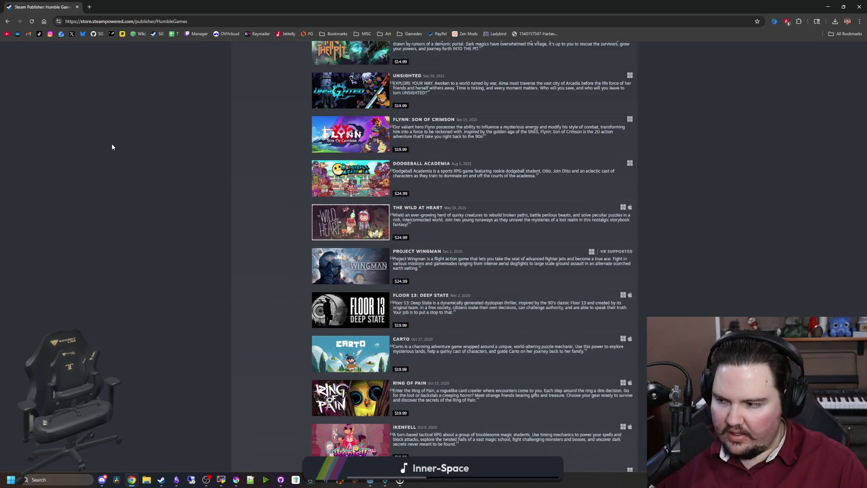
pyautogui.hotkey('alt', 'Tab')
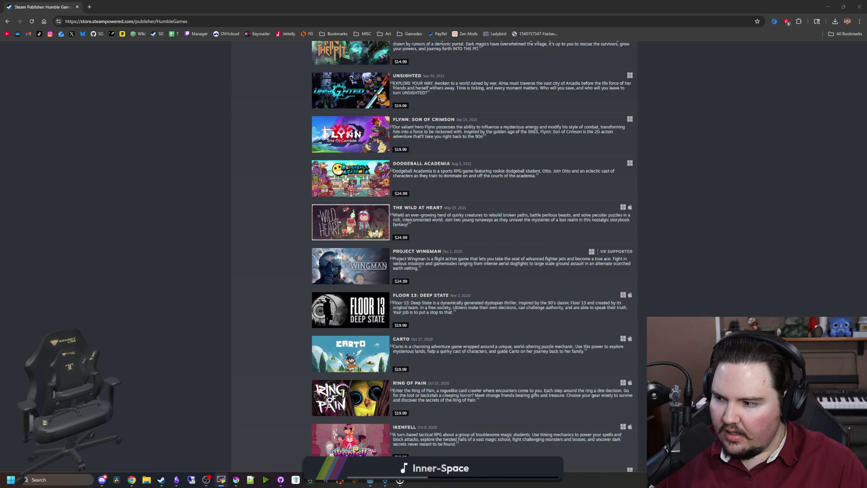
pyautogui.scroll(-2, 147, 259)
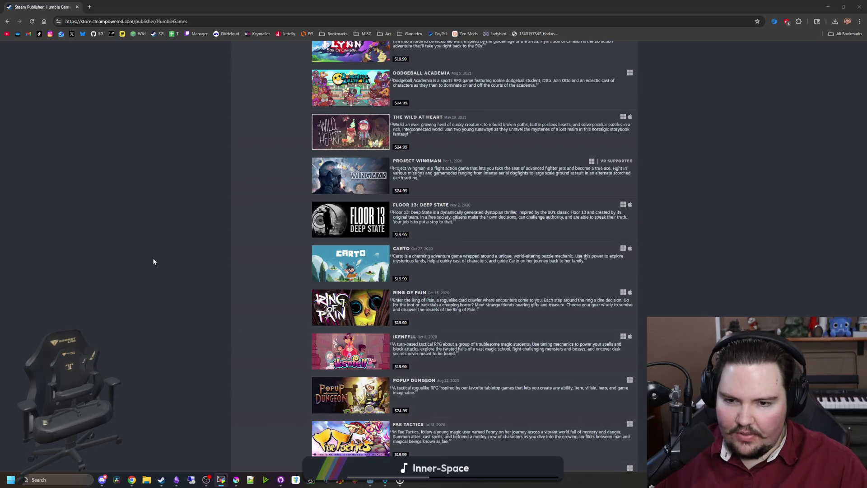
pyautogui.scroll(-4, 153, 261)
pyautogui.scroll(-1, 153, 261)
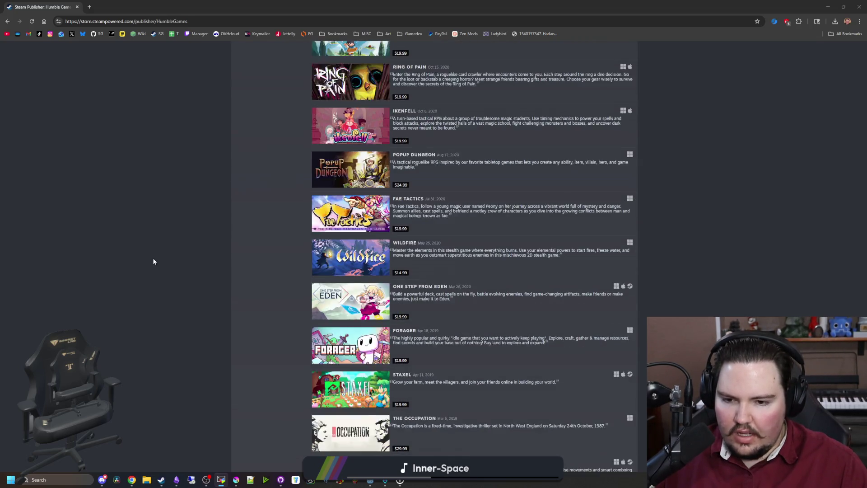
pyautogui.scroll(-1, 153, 261)
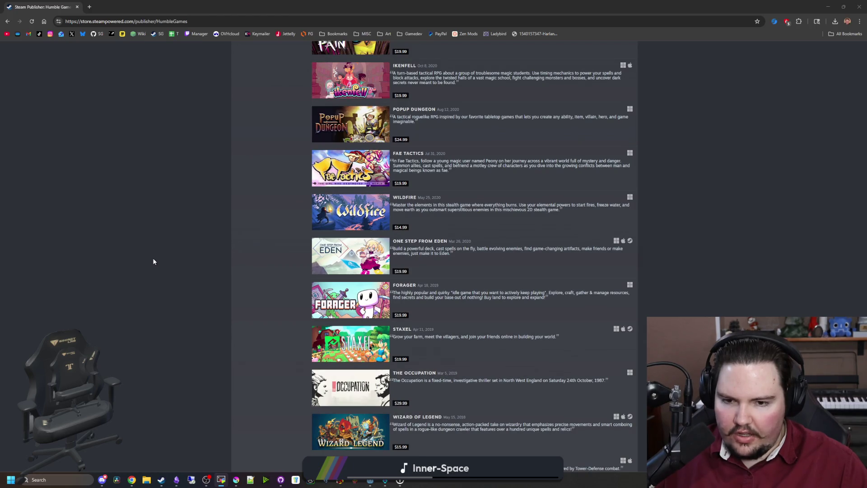
pyautogui.scroll(-2, 153, 261)
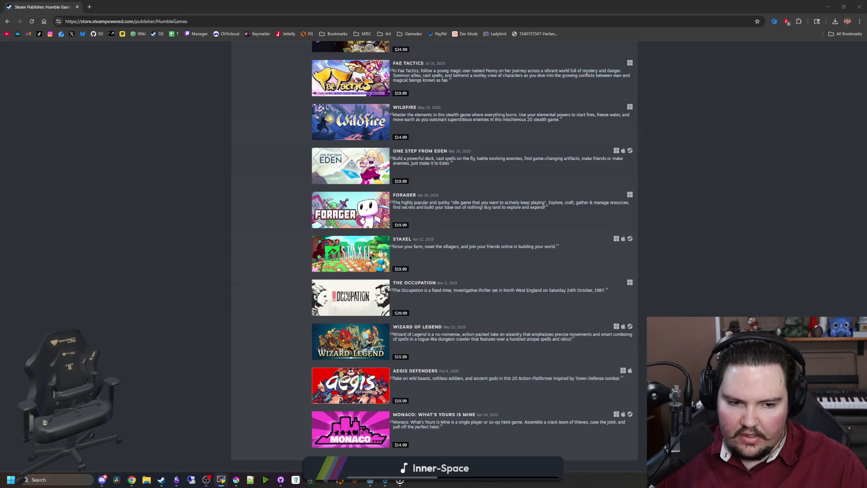
# - Bring the MobaXterm window with commands.txt open in nano over the Steam Store page
pyautogui.hotkey('alt', 'Tab')
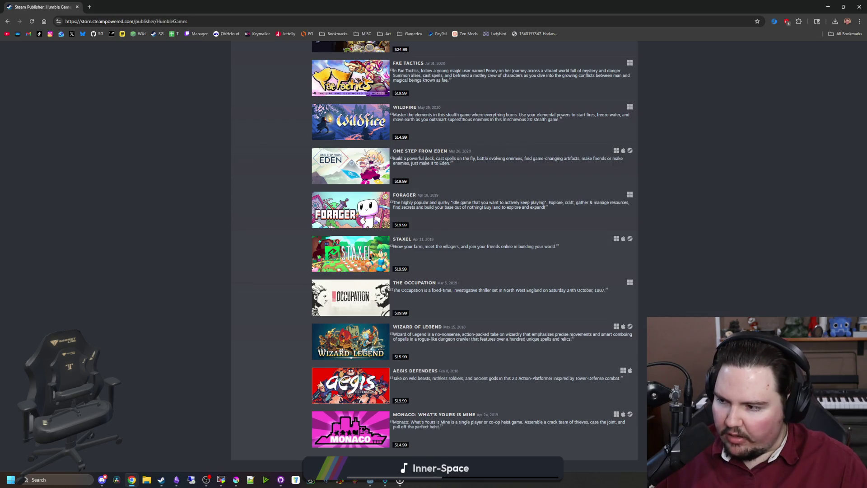
pyautogui.hotkey('alt', 'Tab')
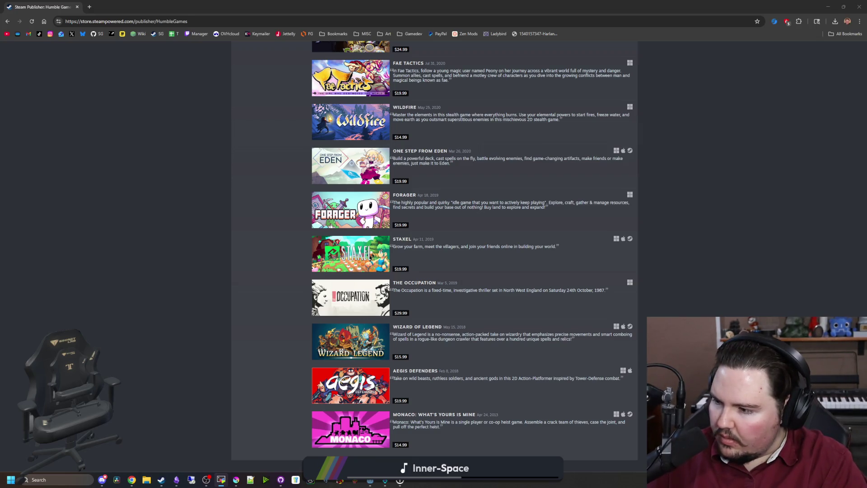
pyautogui.moveTo(866, 100); pyautogui.dragTo(473, 97)
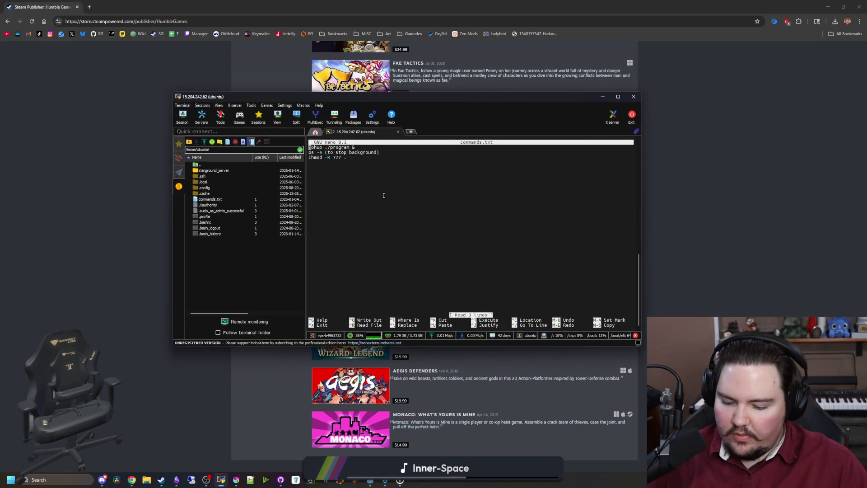
# - Exit commands.txt and list the VPS's running processes with 'ps -e'
pyautogui.hotkey('ctrl', 'x')
pyautogui.write('ps -e')
pyautogui.press('Return')
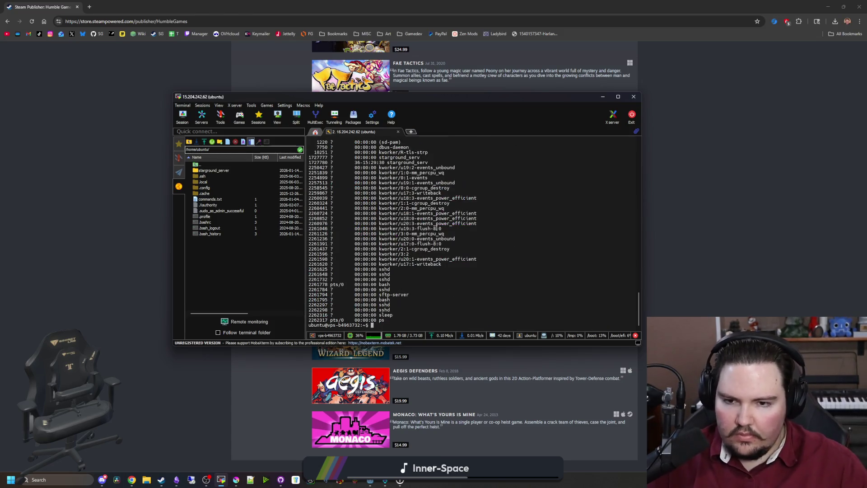
pyautogui.scroll(4, 398, 304)
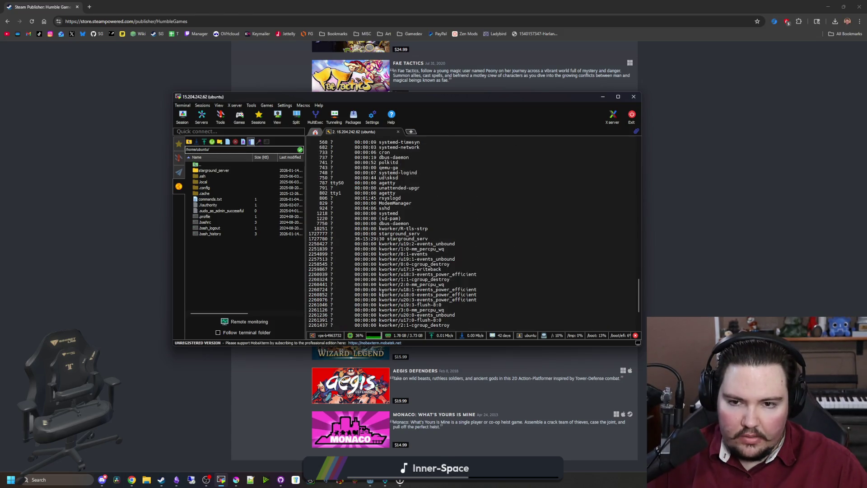
pyautogui.scroll(5, 382, 289)
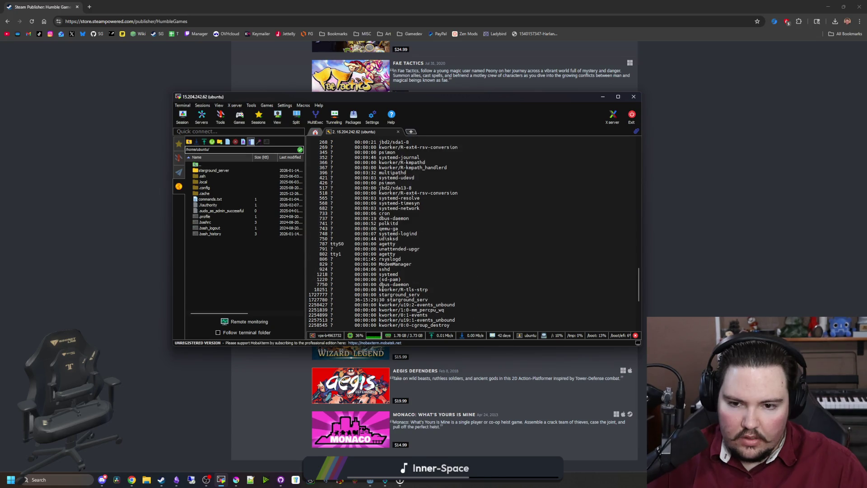
pyautogui.doubleClick(326, 304)
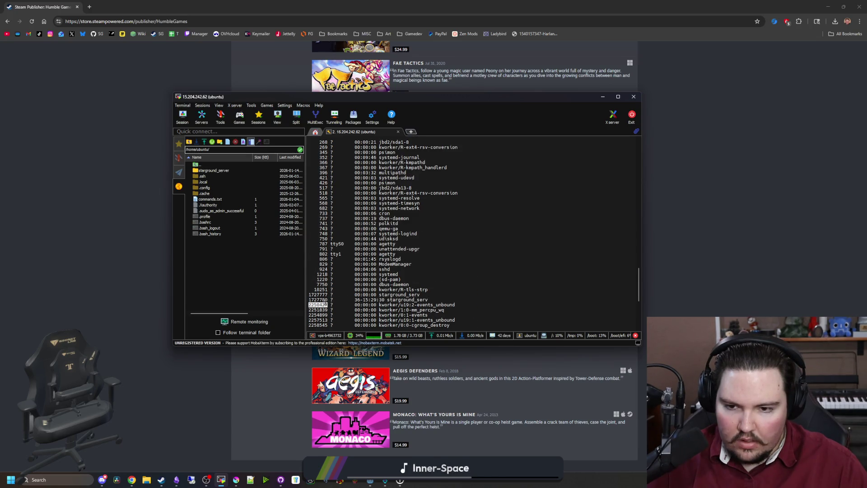
pyautogui.hotkey('ctrl', 'c')
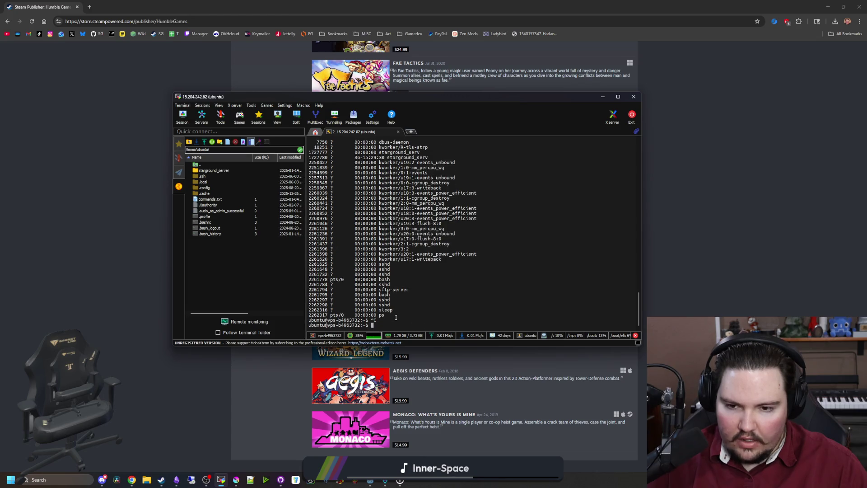
# - Find the first starground_serv process and end it with 'kill 1727777'
pyautogui.scroll(4, 315, 223)
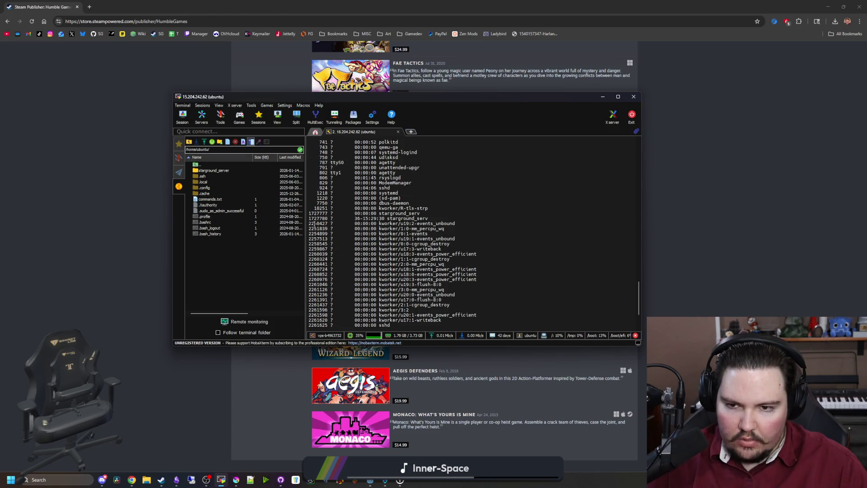
pyautogui.doubleClick(319, 214)
pyautogui.rightClick(319, 214)
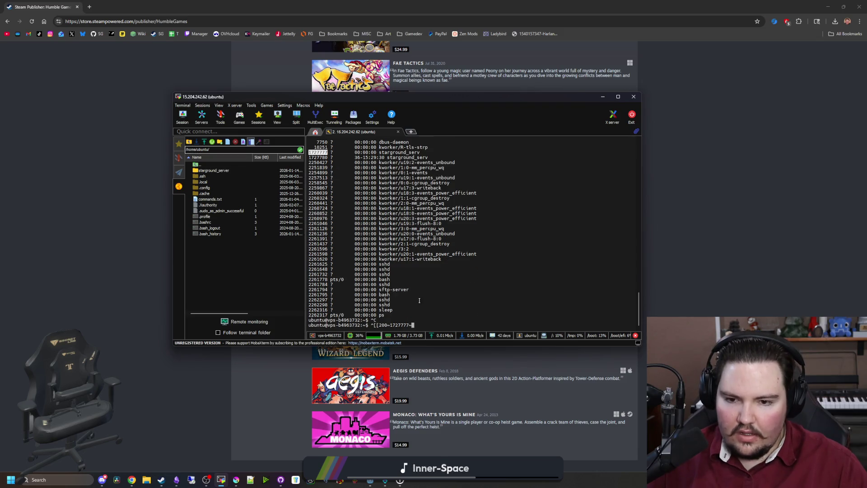
pyautogui.press('BackSpace')
pyautogui.press('BackSpace')
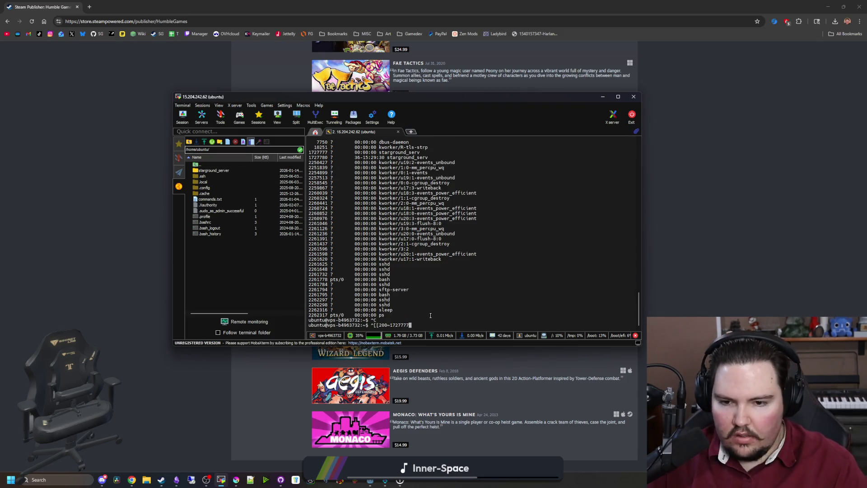
pyautogui.press('Home')
pyautogui.press('Delete')
pyautogui.press('Delete')
pyautogui.press('Delete')
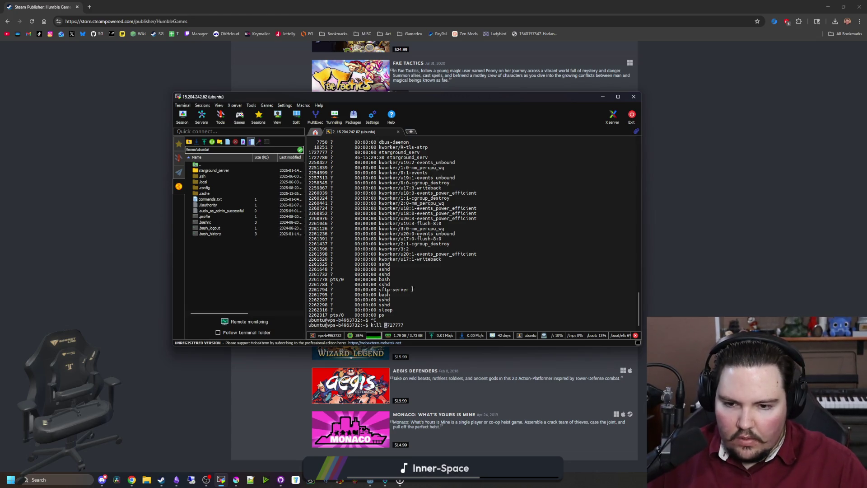
pyautogui.scroll(4, 368, 268)
pyautogui.scroll(5, 368, 268)
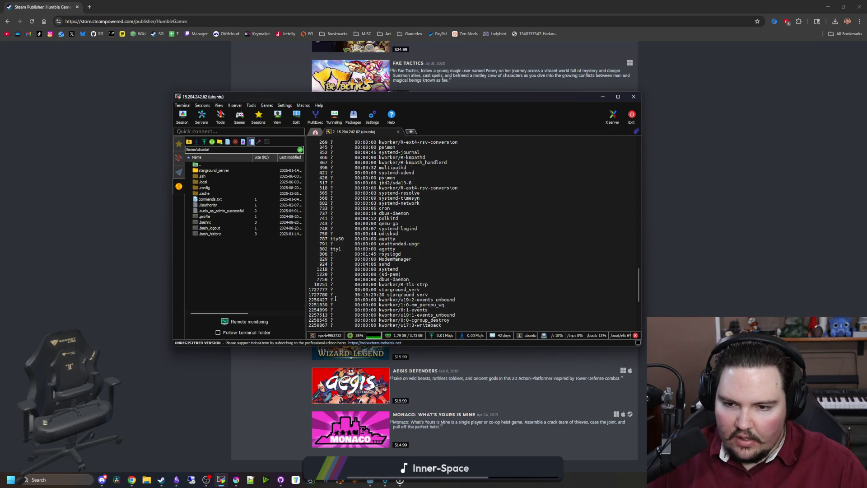
pyautogui.hotkey('ctrl', 'c')
pyautogui.write('kill 1727777')
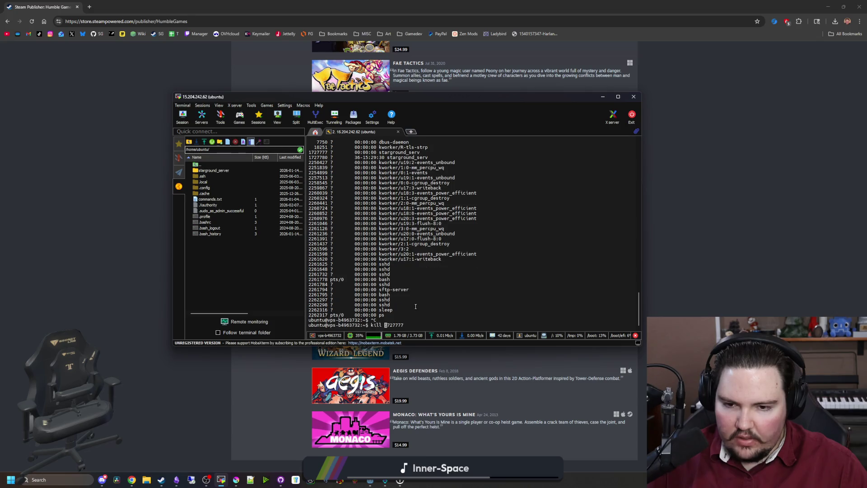
pyautogui.press('Return')
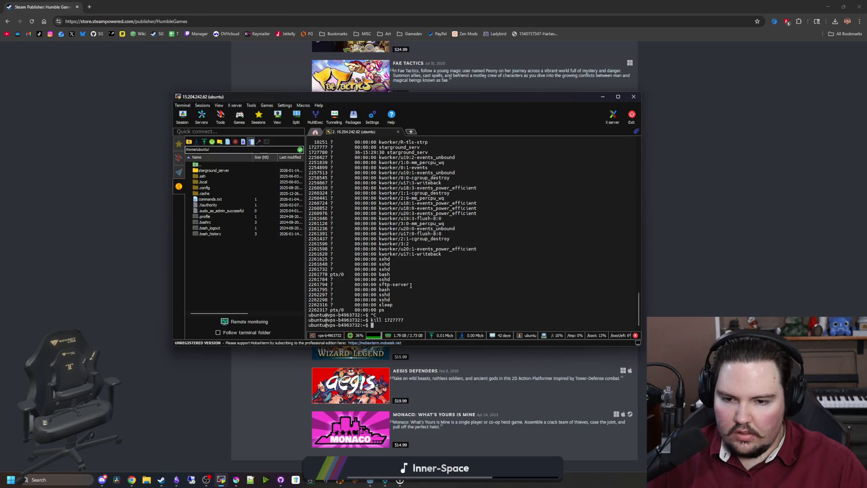
pyautogui.write('kill')
# - End the second starground_serv process with 'kill 1727780'
pyautogui.scroll(7, 411, 285)
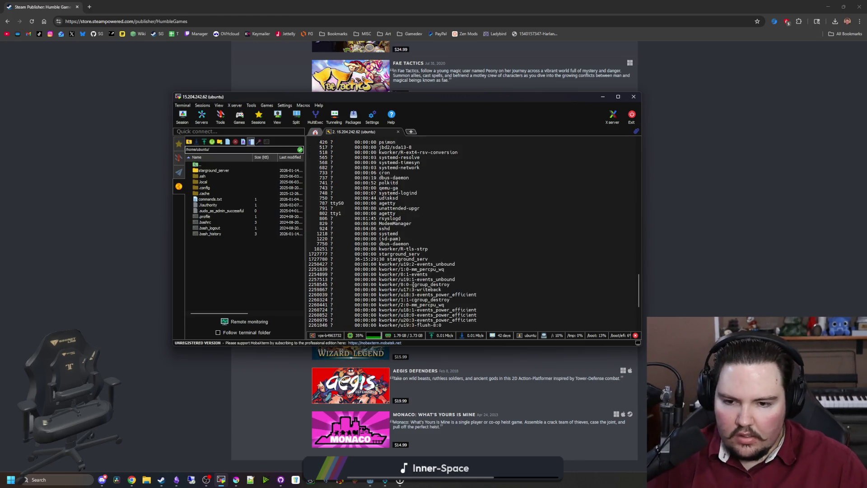
pyautogui.scroll(-2, 412, 285)
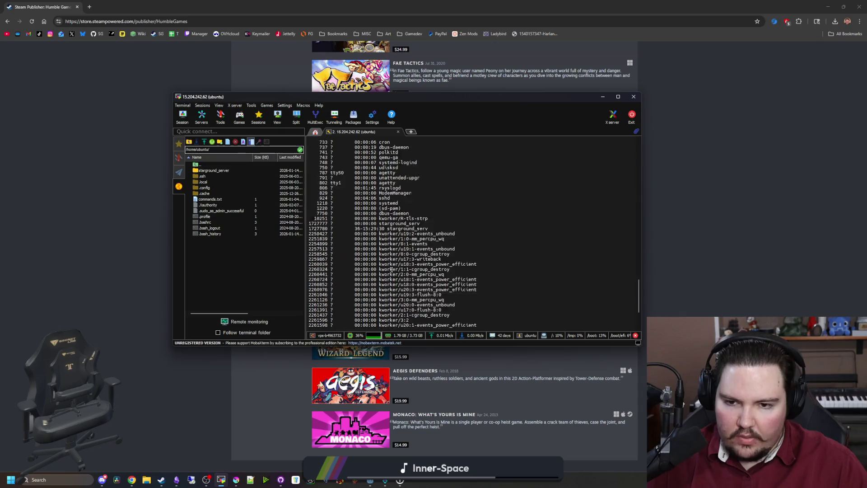
pyautogui.scroll(1, 391, 269)
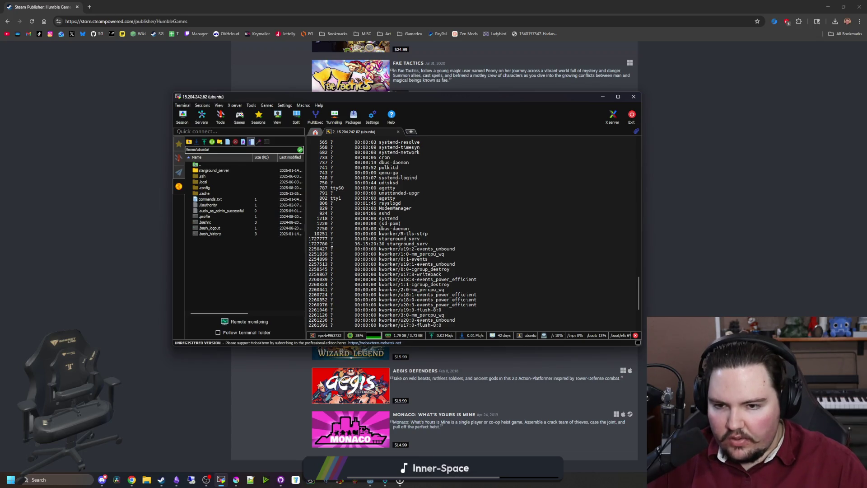
pyautogui.write('kill 1727780')
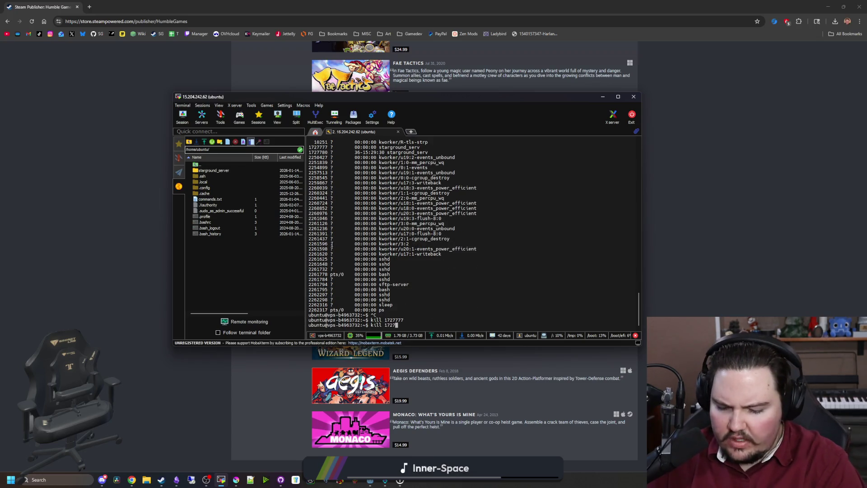
pyautogui.press('Return')
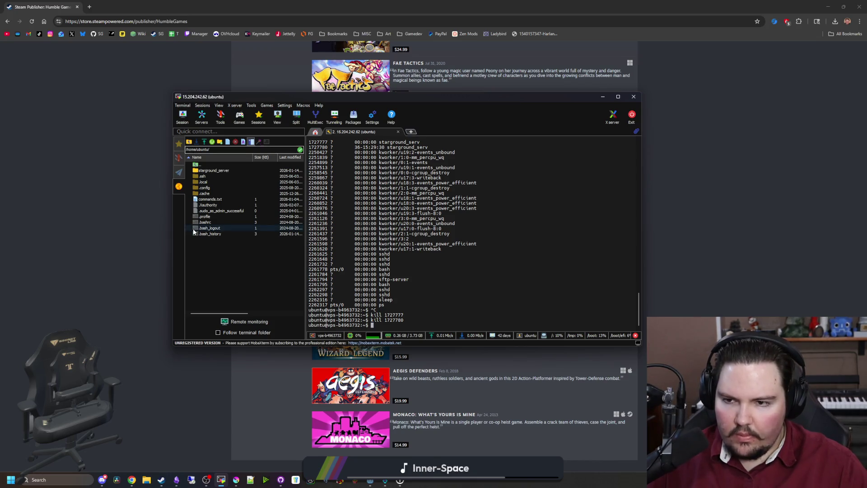
# - Delete starground_server.x86_64, the .sh script, the .pck file and libsteam_api.so from the VPS folder
pyautogui.doubleClick(226, 172)
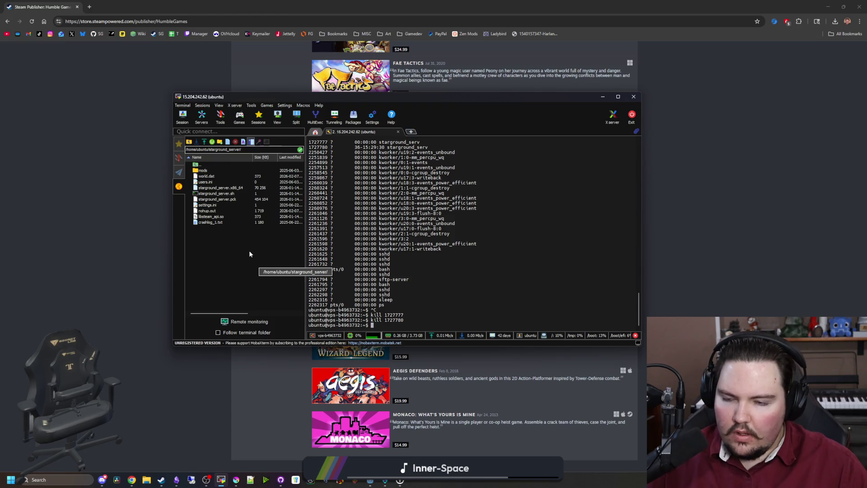
pyautogui.click(224, 212)
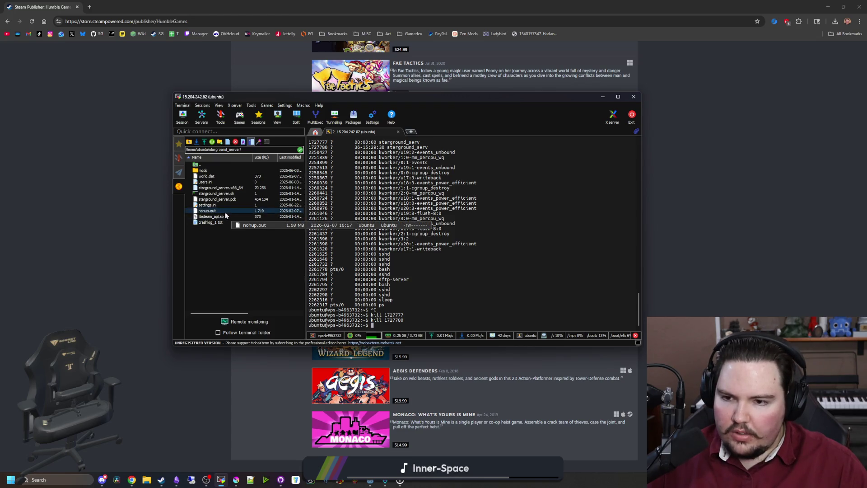
pyautogui.click(248, 248)
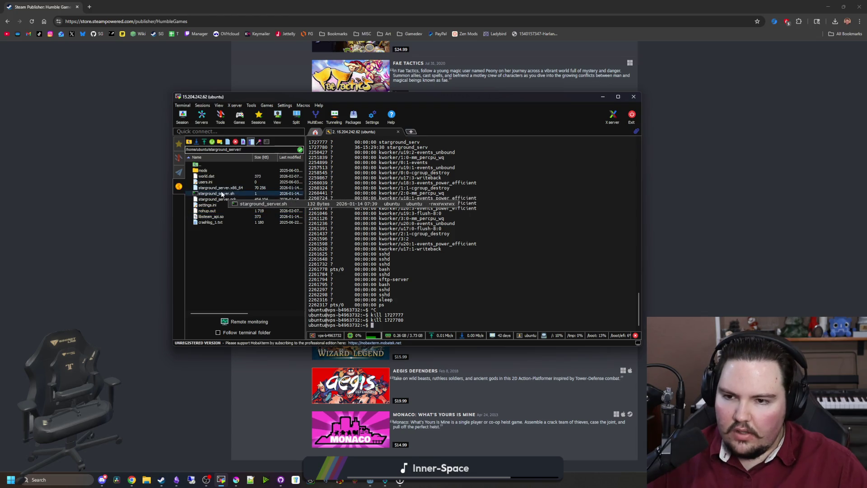
pyautogui.moveTo(230, 200); pyautogui.dragTo(242, 188)
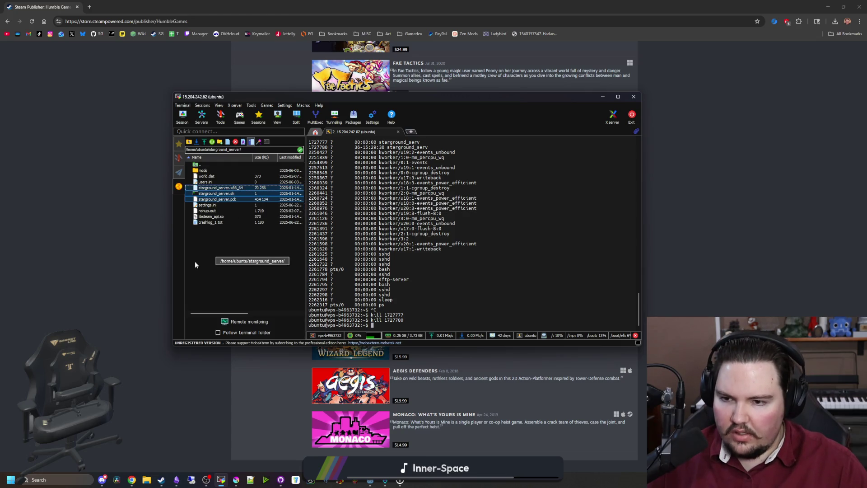
pyautogui.keyDown('ctrl'); pyautogui.click(220, 217); pyautogui.keyUp('ctrl')
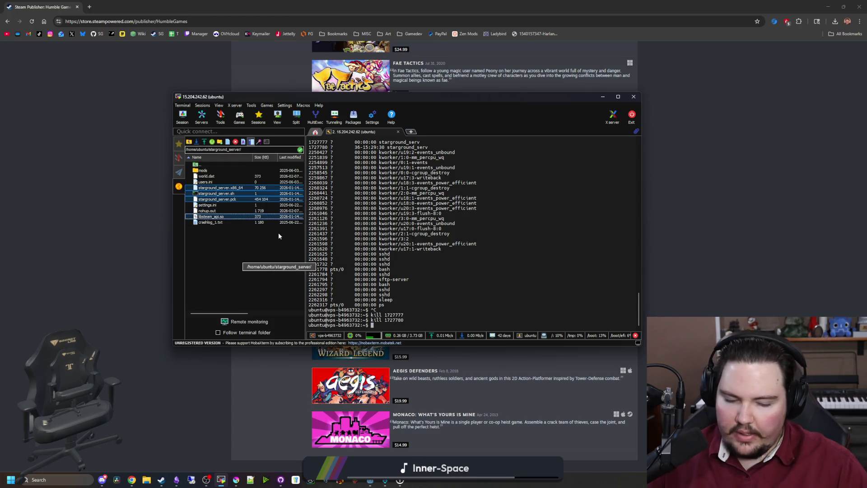
pyautogui.press('Delete')
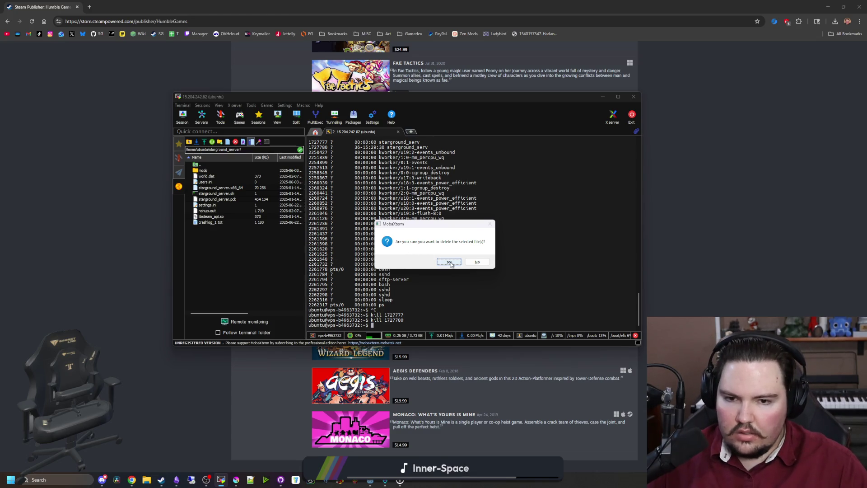
pyautogui.click(449, 263)
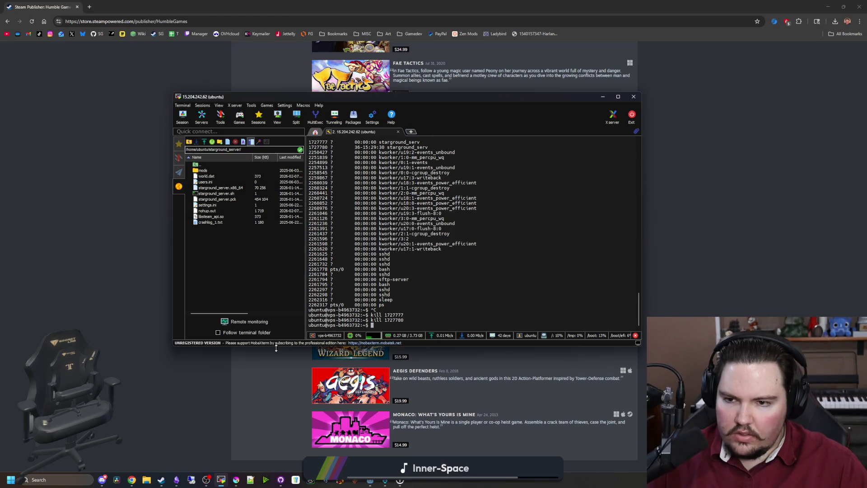
pyautogui.click(146, 480)
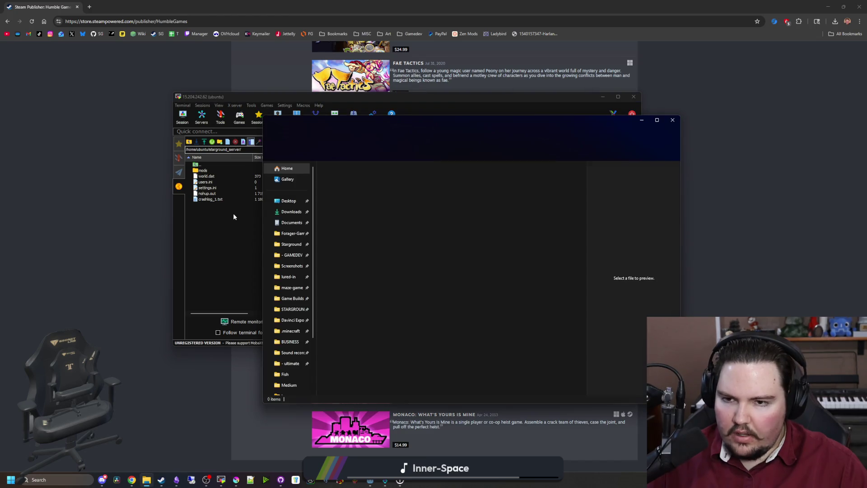
# - Upload the files from Documents > Forager-Game > build > LinuxServer to the VPS starground_server folder
pyautogui.click(298, 244)
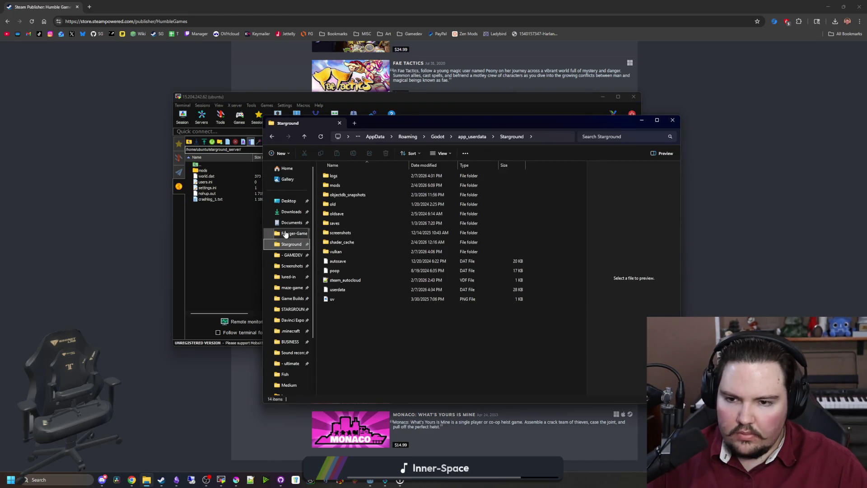
pyautogui.click(291, 233)
pyautogui.scroll(-20, 369, 232)
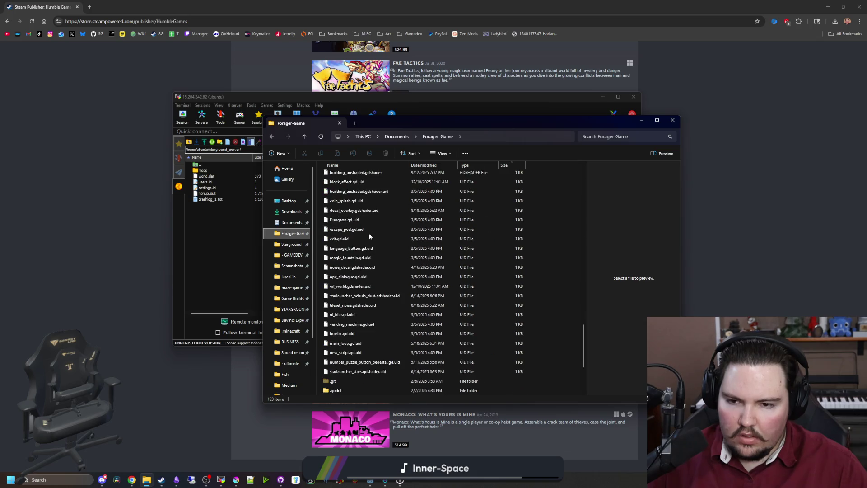
pyautogui.doubleClick(351, 296)
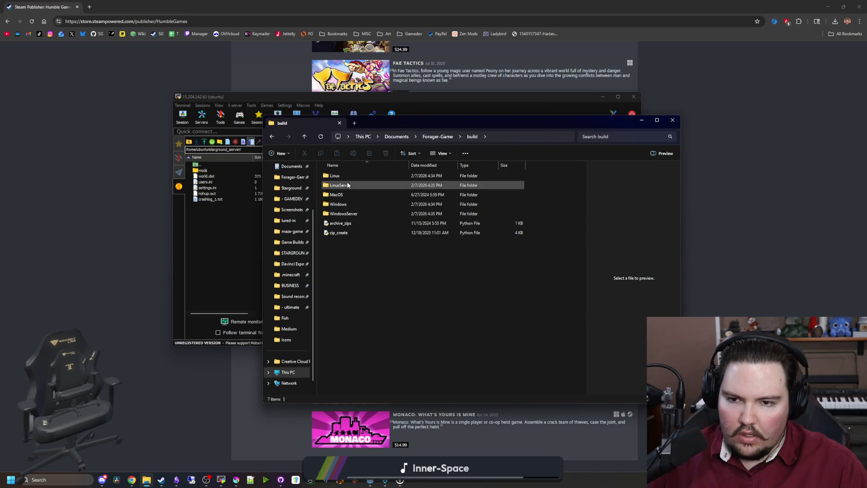
pyautogui.doubleClick(346, 185)
pyautogui.click(641, 120)
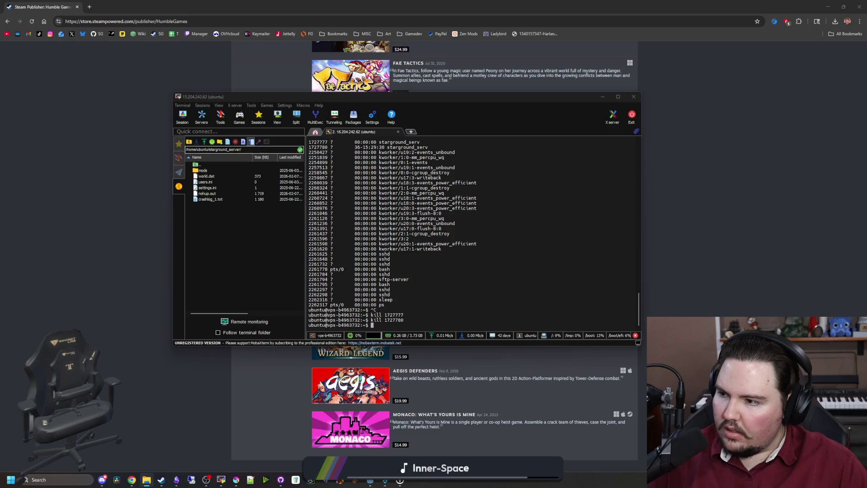
pyautogui.moveTo(247, 223); pyautogui.dragTo(246, 222)
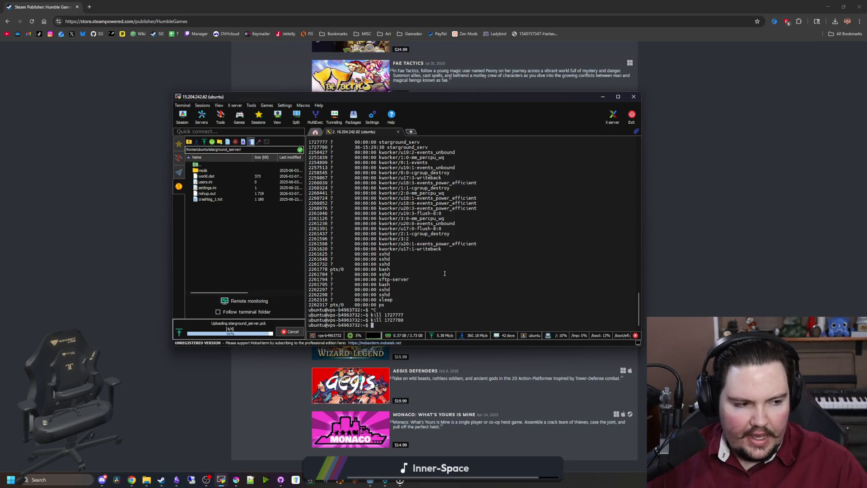
# - Move the terminal into ~/starground_server, with the file panel following it
pyautogui.click(227, 332)
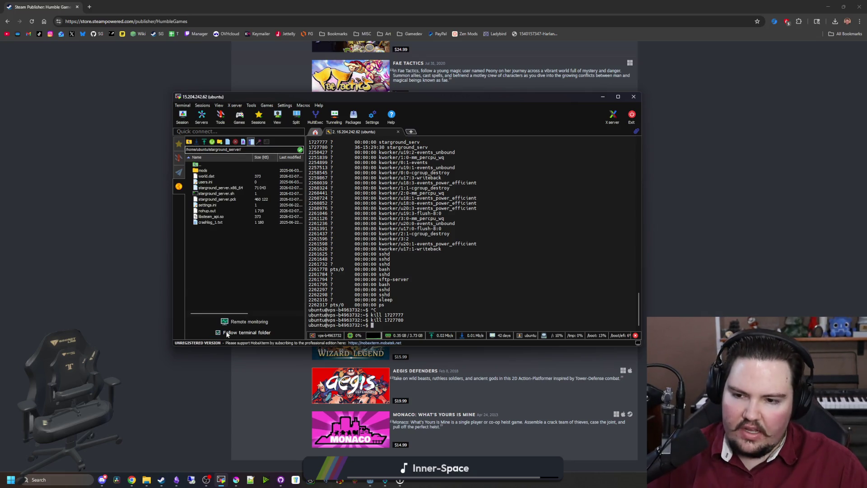
pyautogui.write('cd')
pyautogui.press('Return')
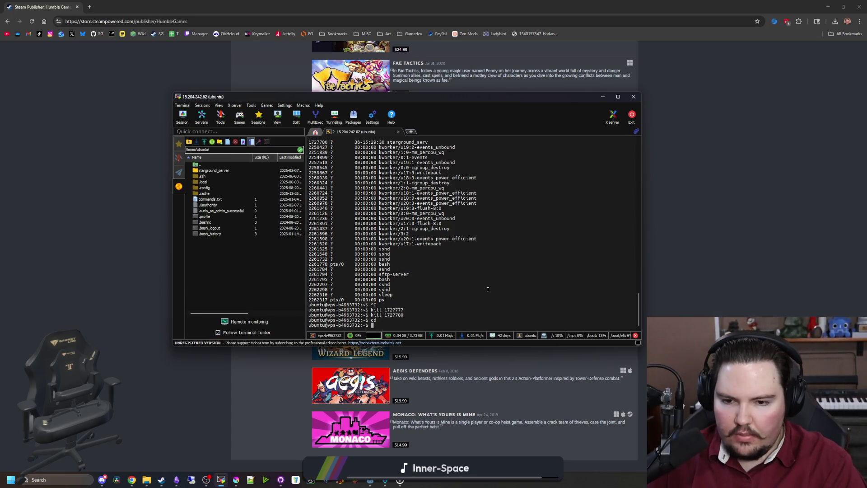
pyautogui.write('cd starground')
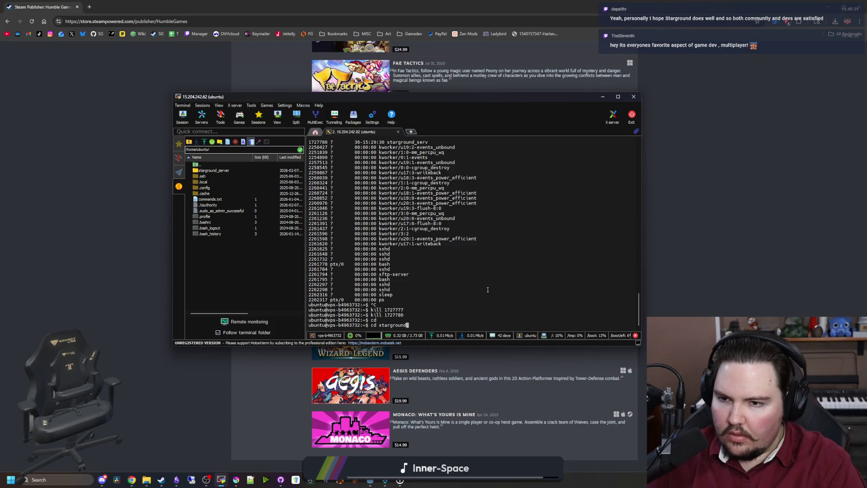
pyautogui.write('_server')
pyautogui.press('Return')
# - Give all server files full permissions with chmod -R 777 . and list them
pyautogui.write('chmod ')
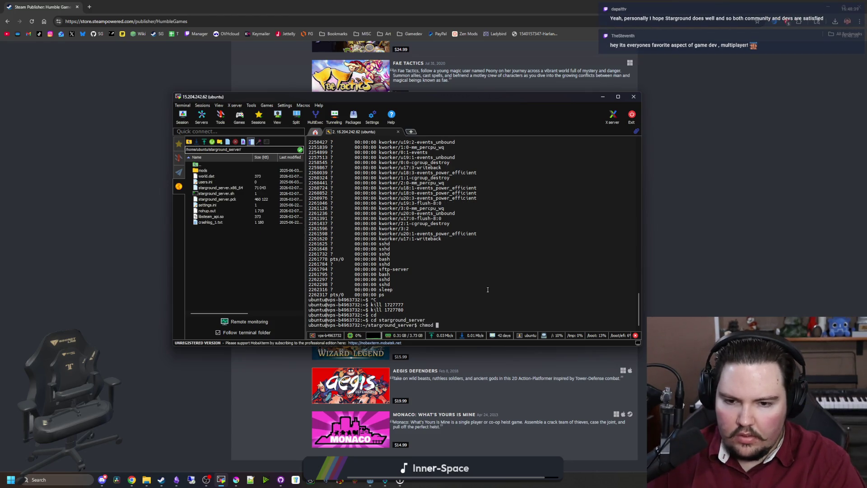
pyautogui.write('-R 777')
pyautogui.press('Return')
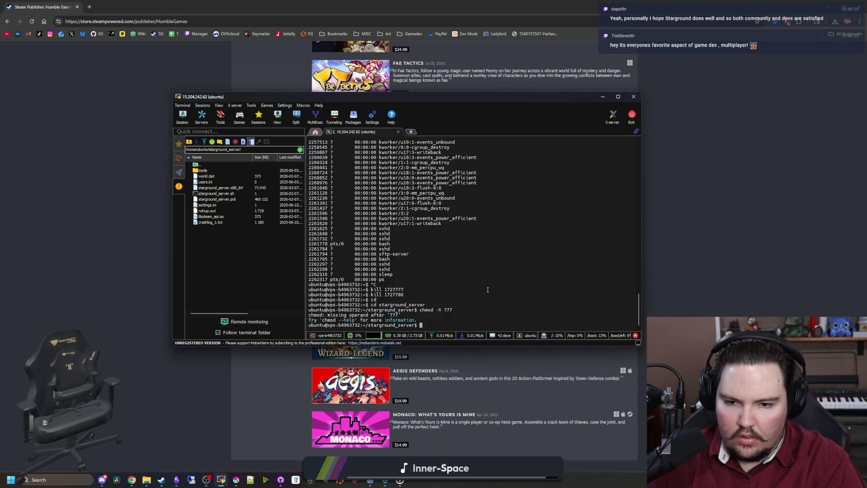
pyautogui.press('Up')
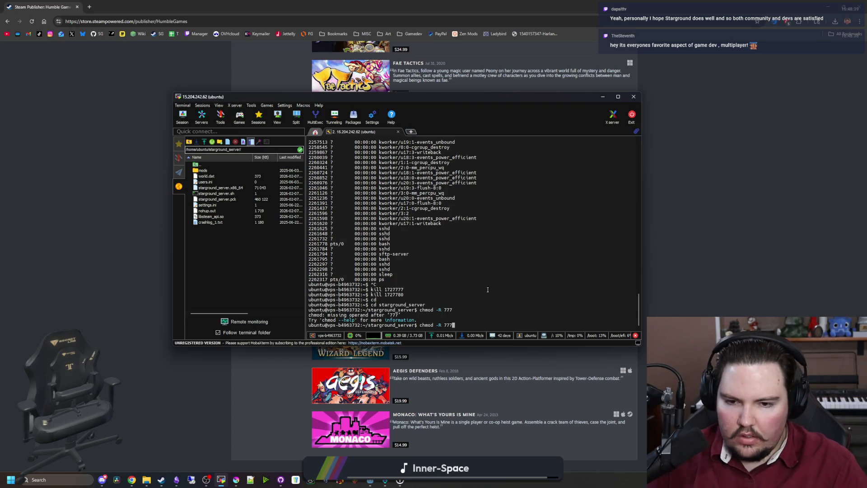
pyautogui.press('BackSpace')
pyautogui.press('BackSpace')
pyautogui.press('BackSpace')
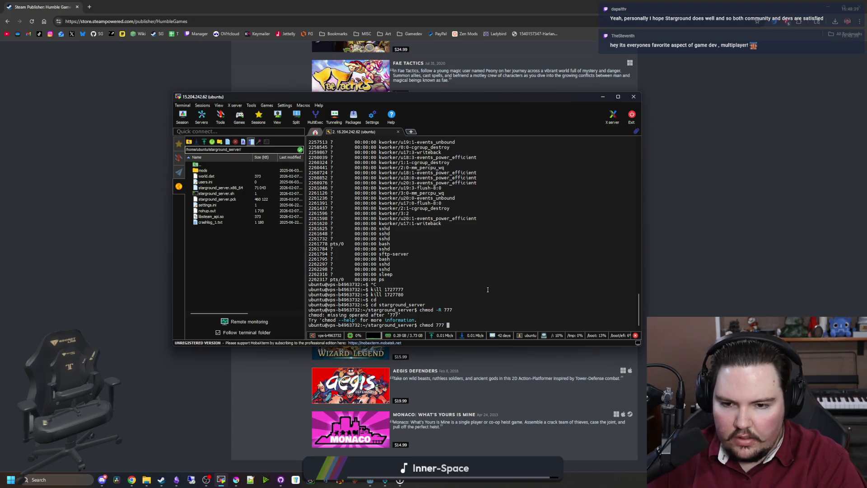
pyautogui.write('-R')
pyautogui.press('Return')
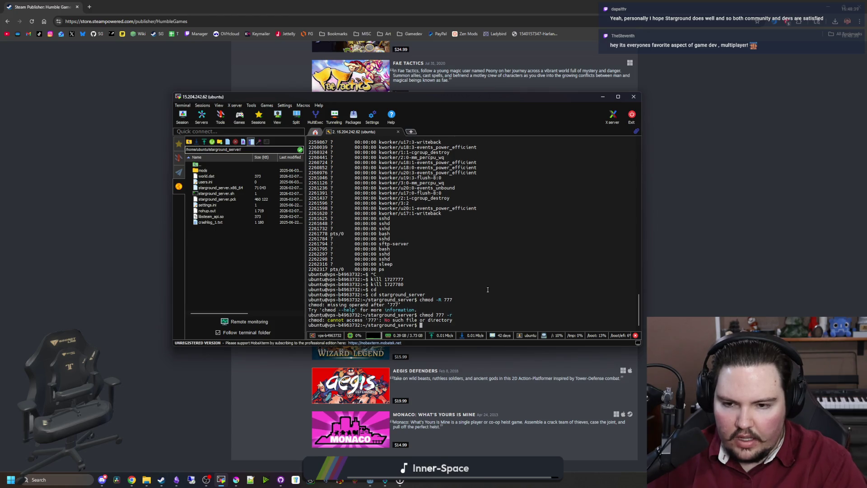
pyautogui.press('Up')
pyautogui.press('Return')
pyautogui.press('Up')
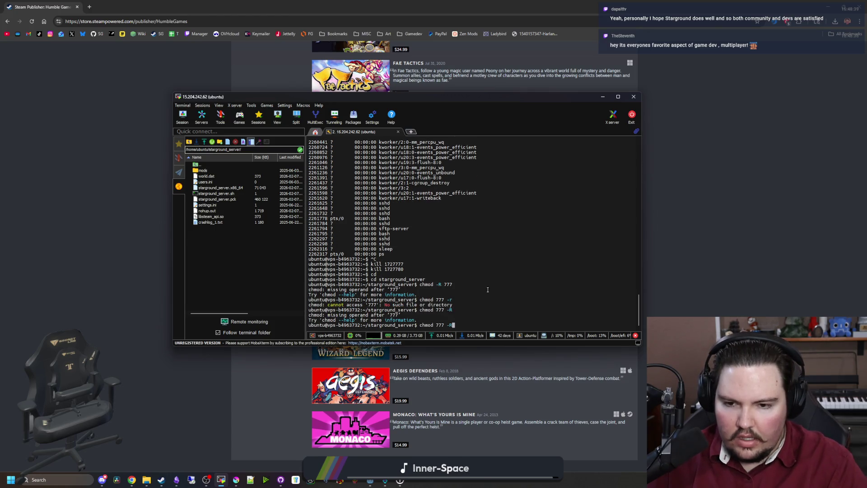
pyautogui.press('BackSpace')
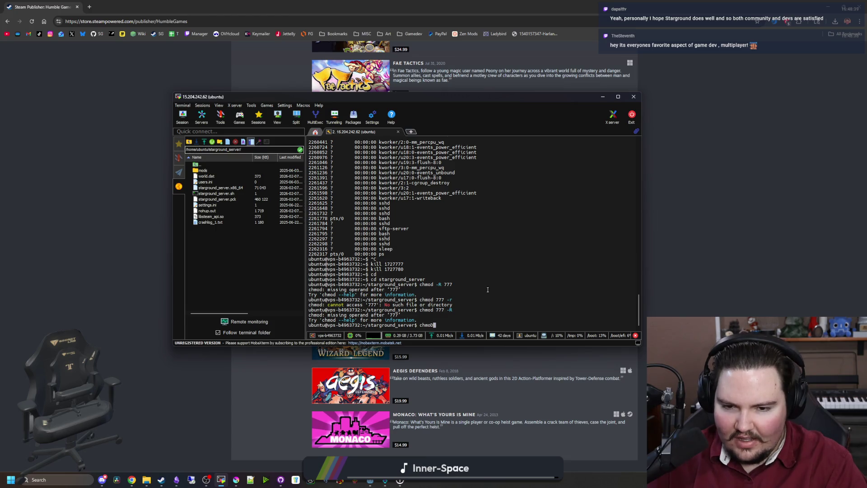
pyautogui.write(' -R ')
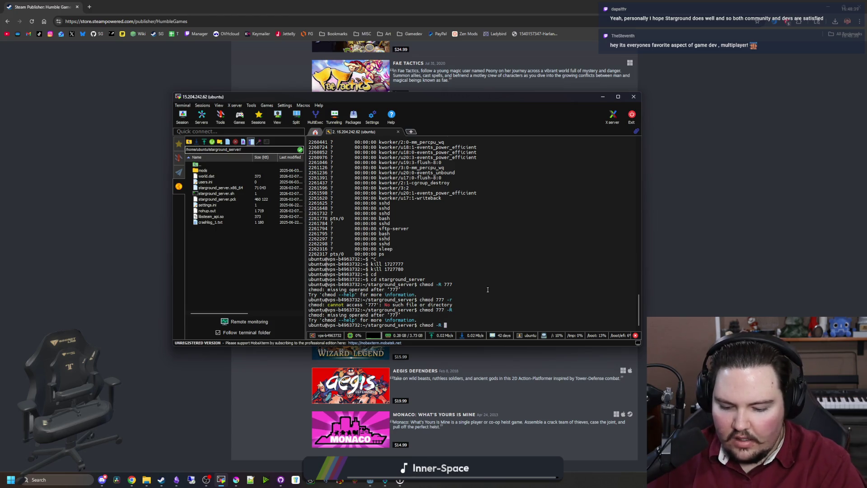
pyautogui.write('777 .')
pyautogui.press('Return')
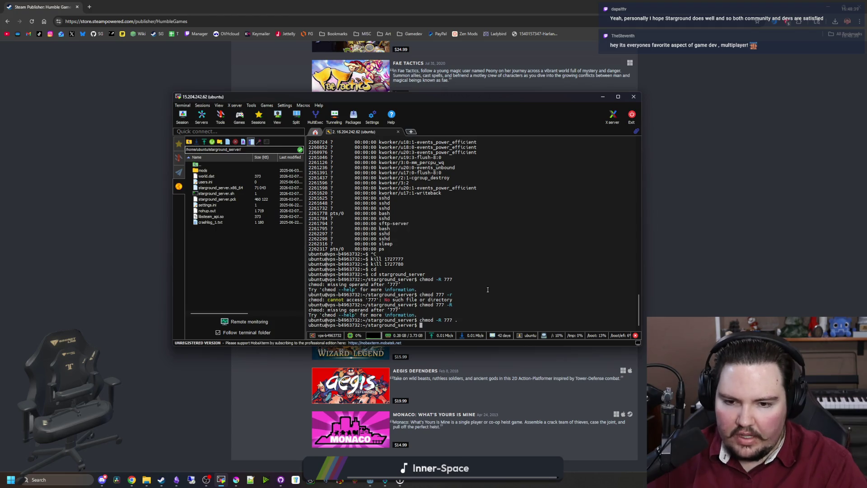
pyautogui.write('ls')
pyautogui.press('Return')
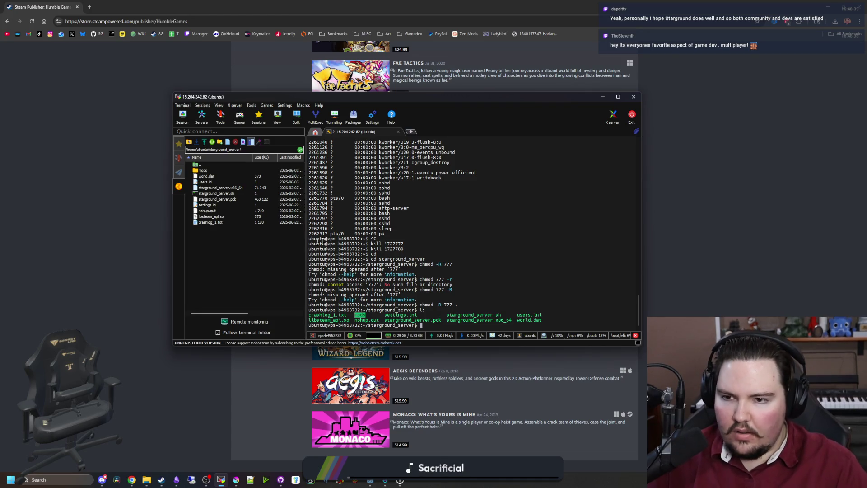
# - Review the saved commands.txt note in nano from the home folder
pyautogui.write('cd ..')
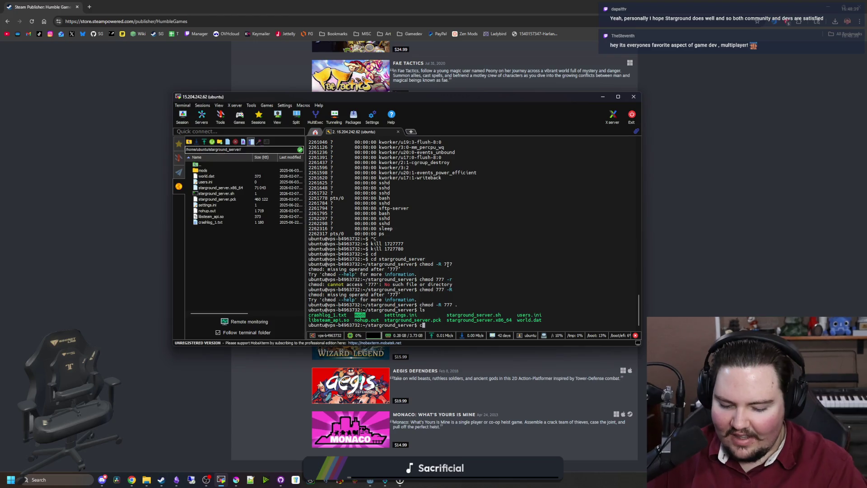
pyautogui.press('Return')
pyautogui.write('ls')
pyautogui.press('Return')
pyautogui.write('n')
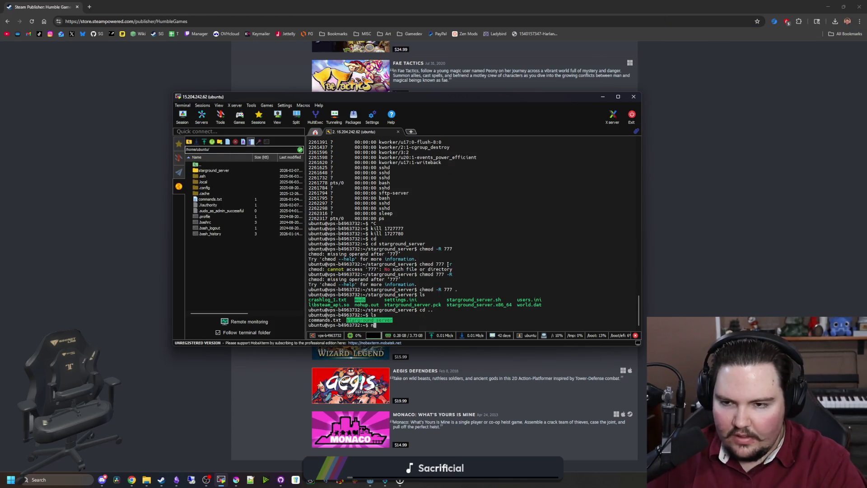
pyautogui.write('ano com.txt')
pyautogui.press('Return')
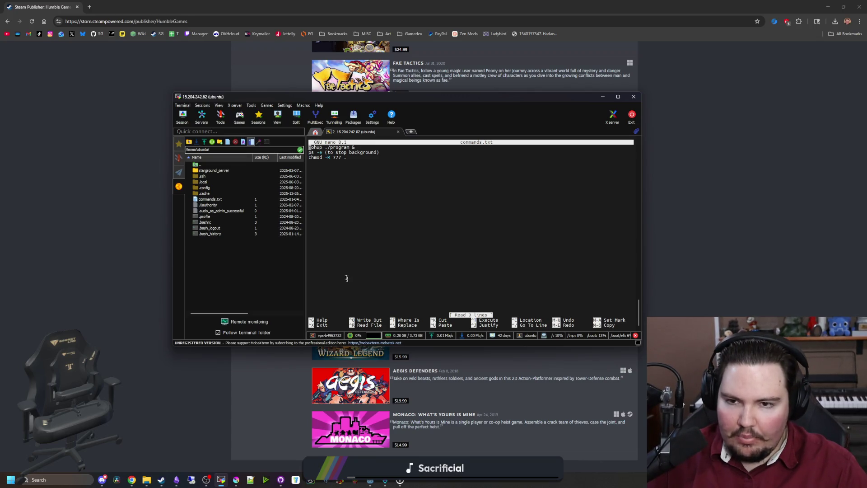
pyautogui.hotkey('ctrl', 'x')
pyautogui.write('cd')
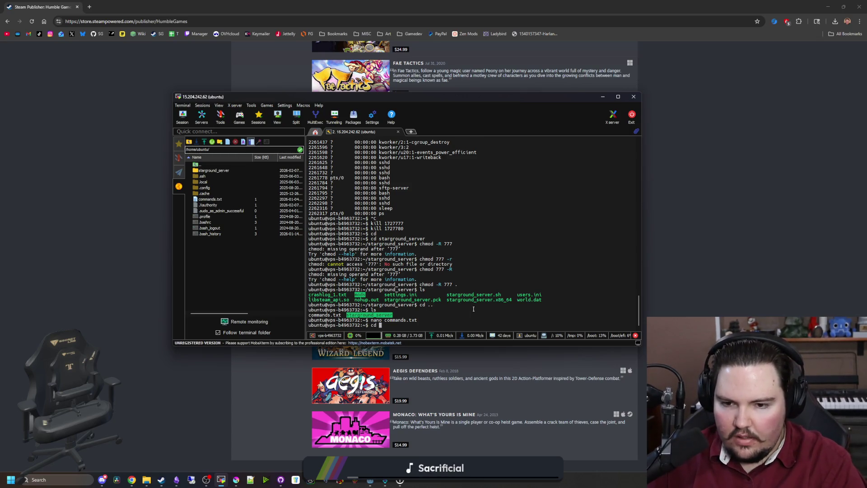
# - Relaunch starground_server.sh in the background with nohup from the server folder
pyautogui.write('starground_server')
pyautogui.press('Return')
pyautogui.write('n')
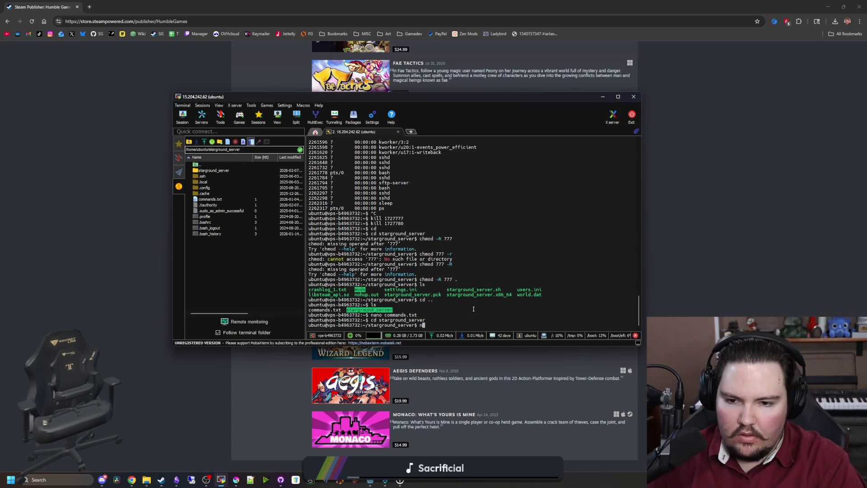
pyautogui.write('ohup ./star')
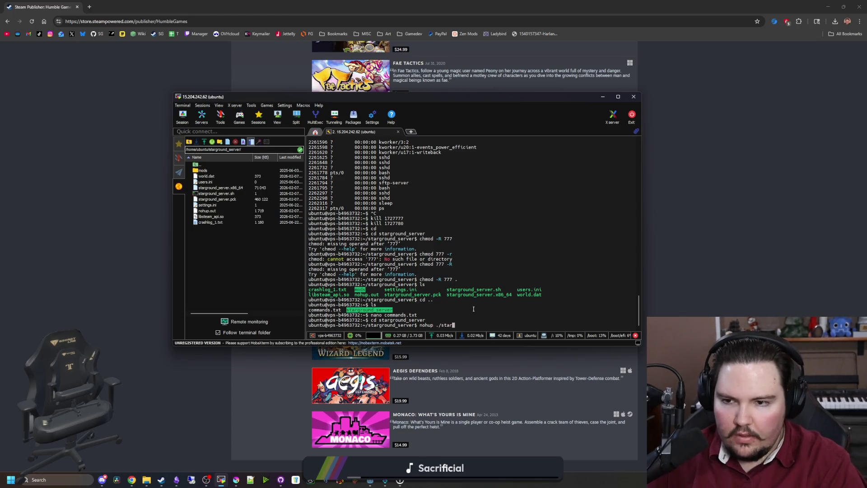
pyautogui.write('sh &')
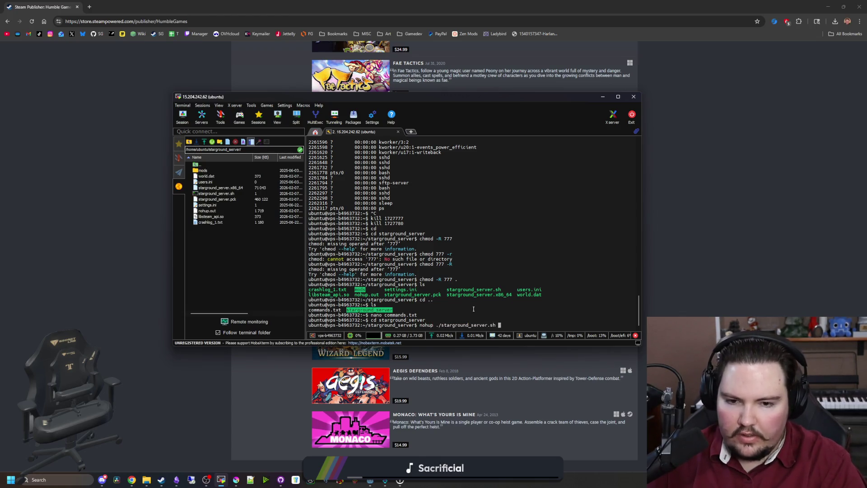
pyautogui.press('Return')
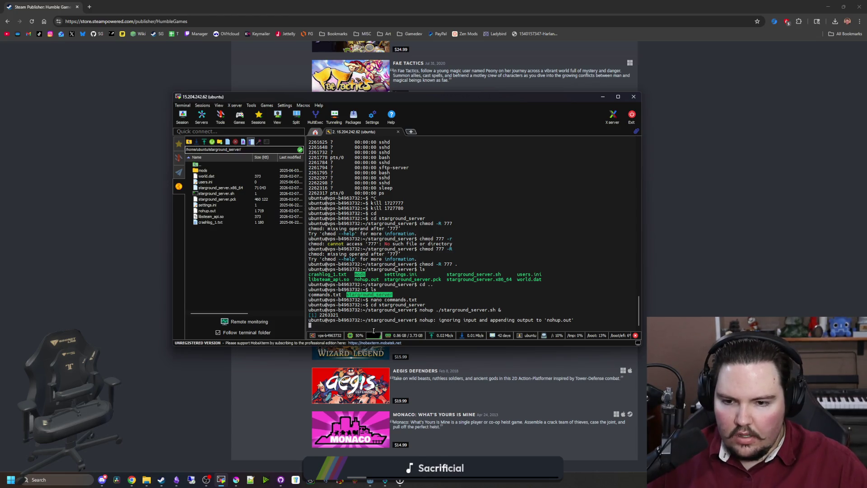
pyautogui.click(747, 267)
pyautogui.click(131, 480)
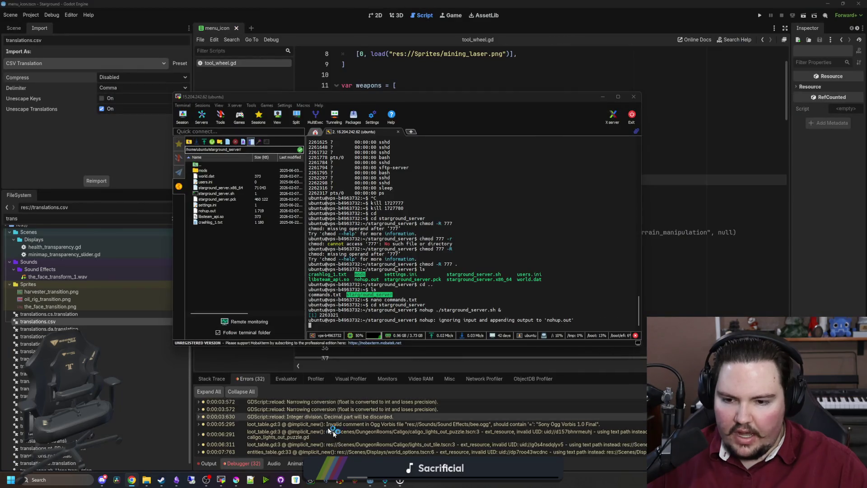
# - Download the Starground update from its Steam library page
pyautogui.click(332, 432)
pyautogui.click(161, 480)
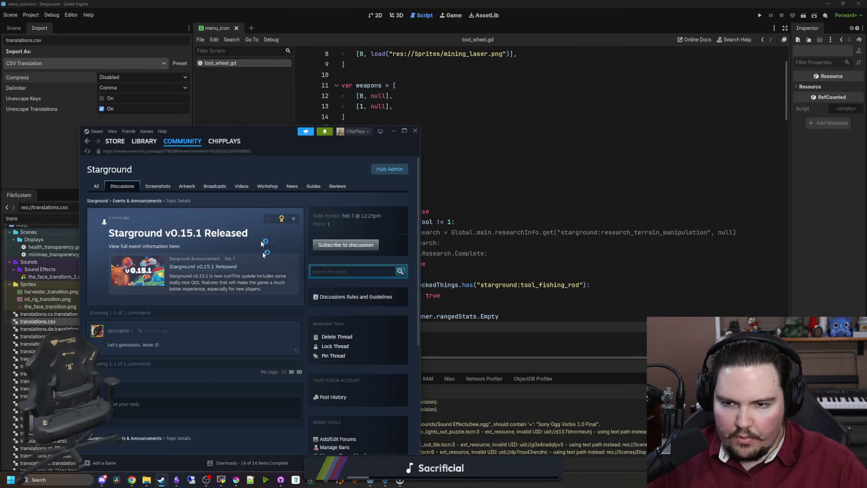
pyautogui.click(142, 141)
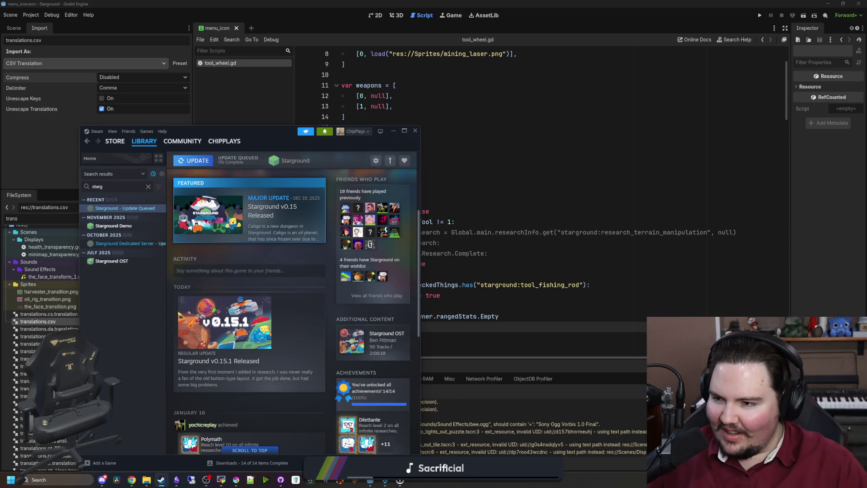
pyautogui.click(120, 208)
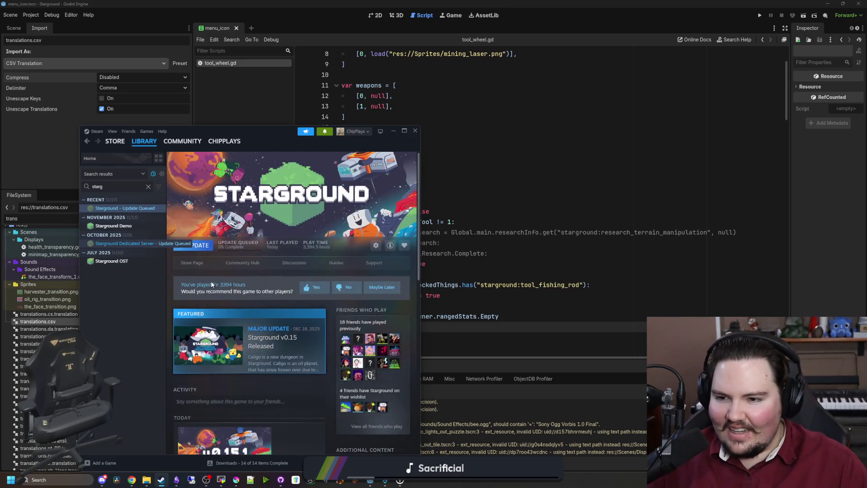
pyautogui.click(195, 245)
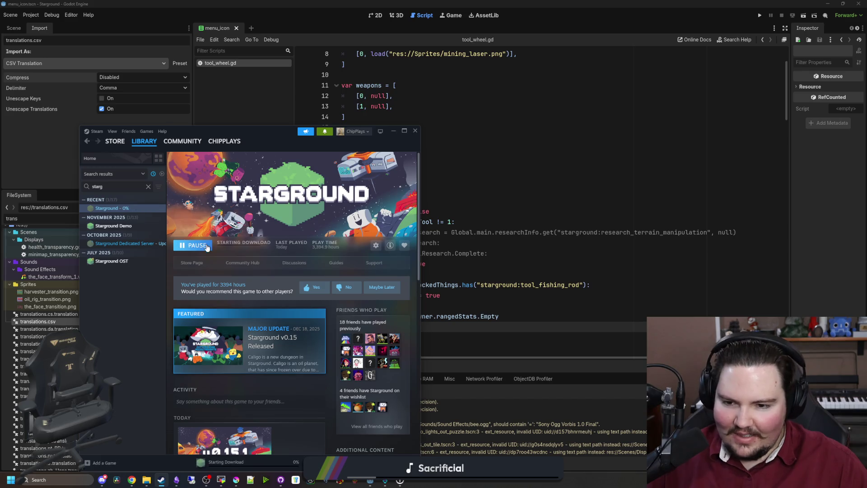
# - Check Starground's properties, then launch the game to its main menu
pyautogui.doubleClick(351, 137)
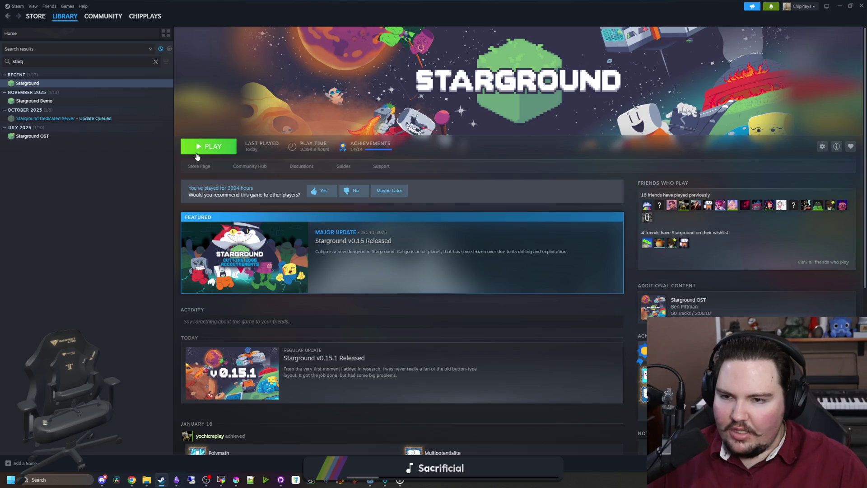
pyautogui.rightClick(101, 84)
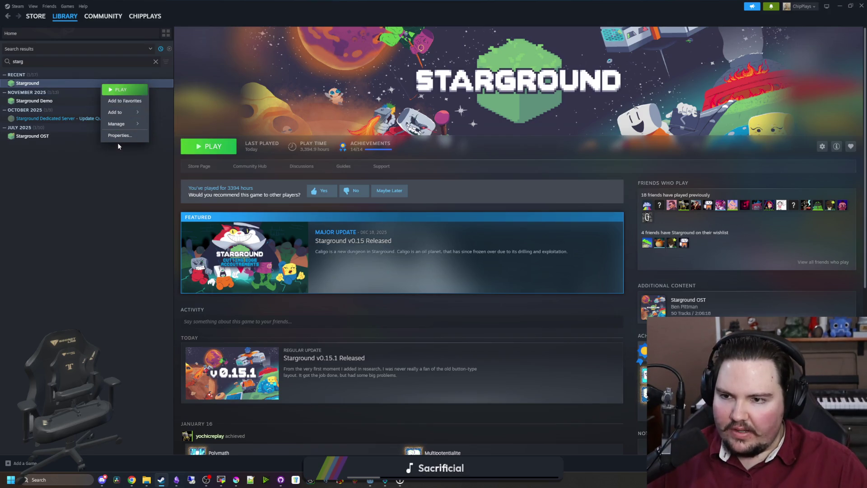
pyautogui.click(129, 135)
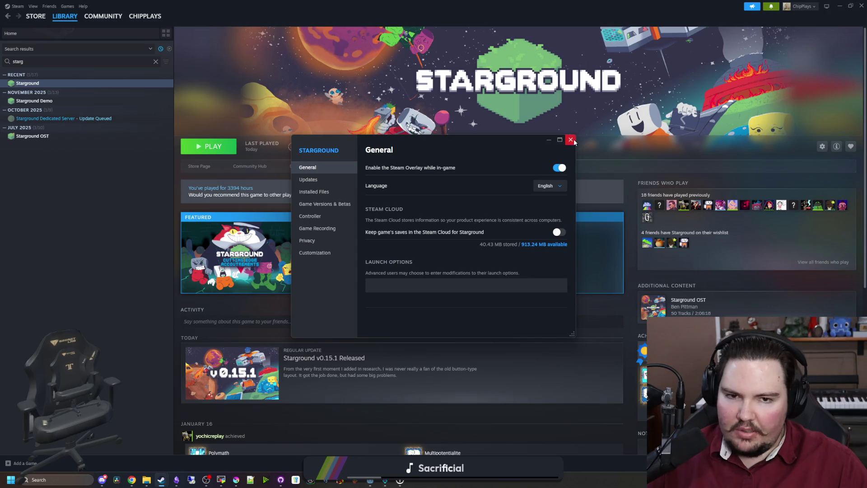
pyautogui.click(571, 140)
pyautogui.click(221, 149)
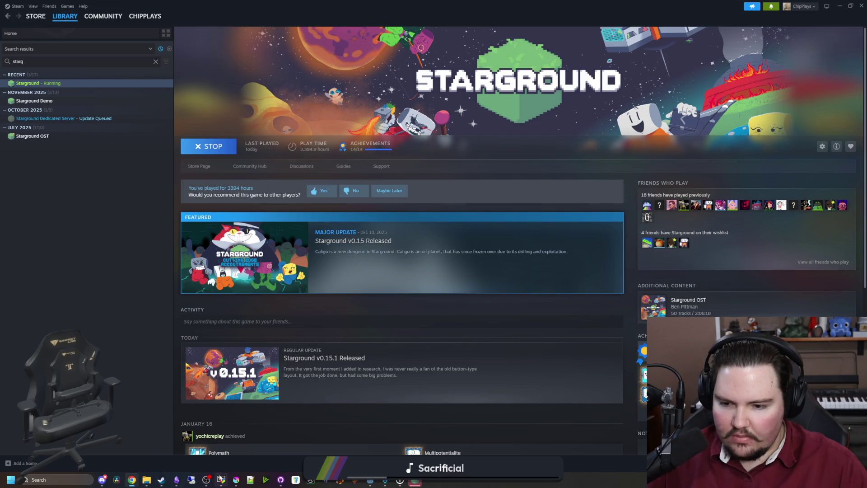
pyautogui.click(220, 479)
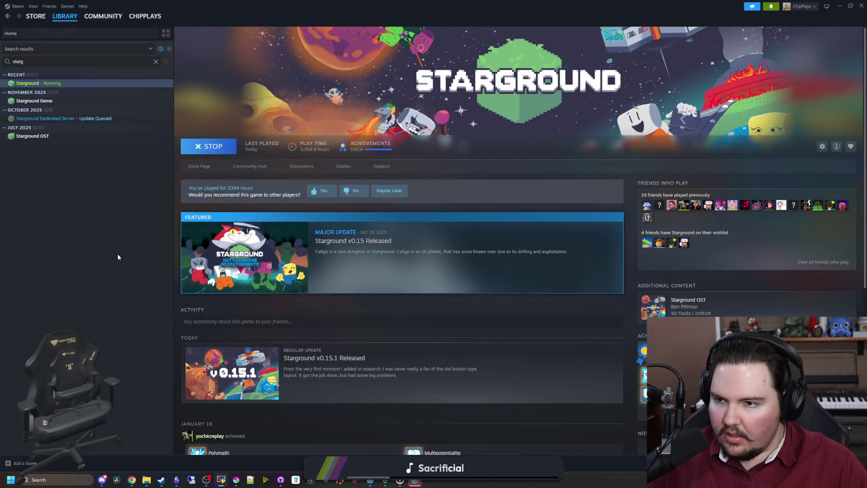
pyautogui.click(418, 444)
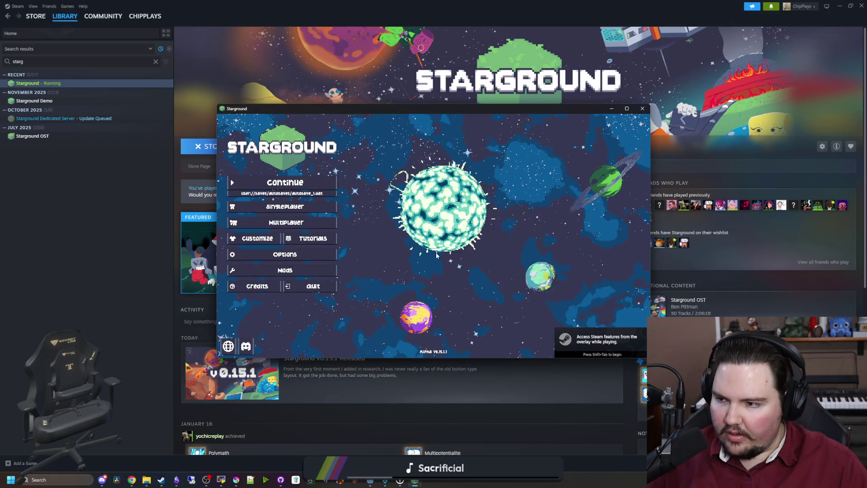
# - Connect to the dedicated server by entering its IP on the Manual multiplayer tab, then return to MobaXterm
pyautogui.click(286, 222)
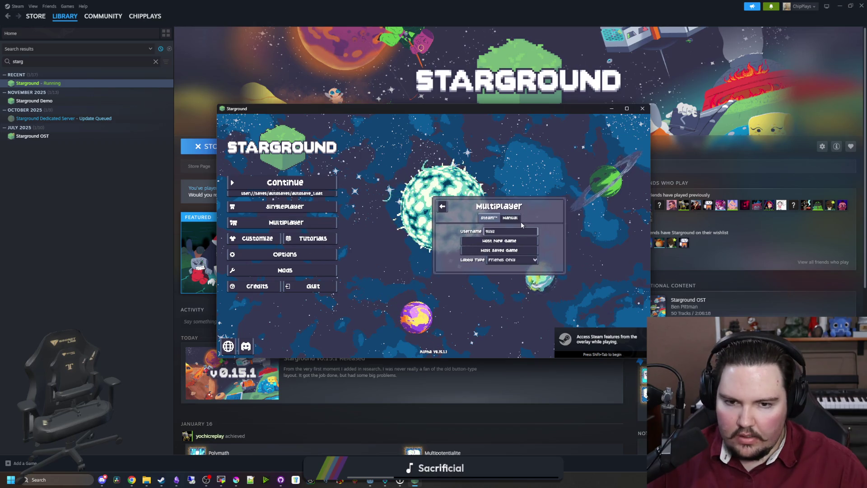
pyautogui.click(515, 217)
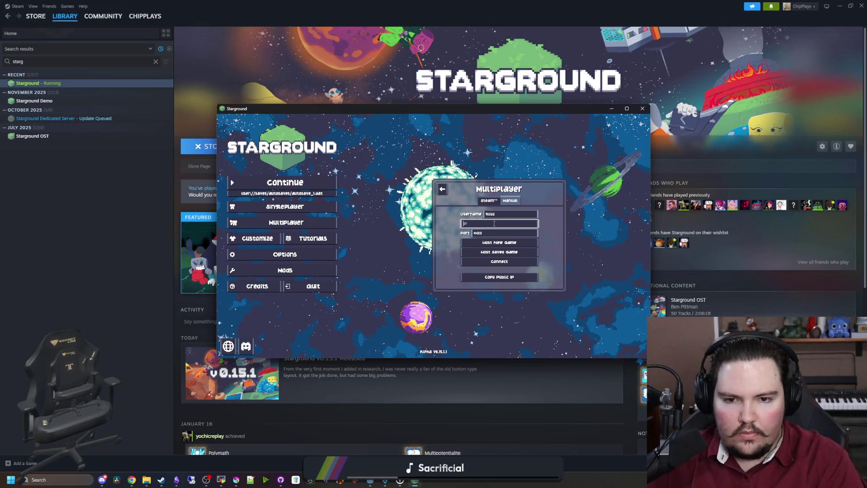
pyautogui.write('s')
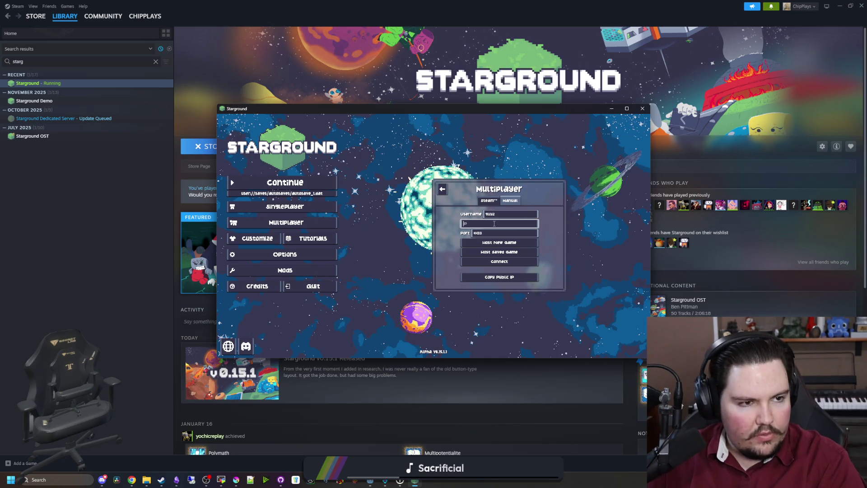
pyautogui.write('15.204')
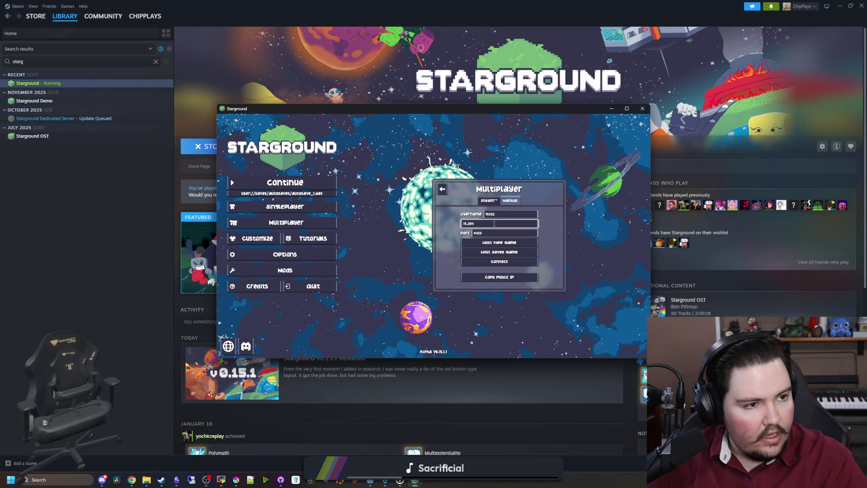
pyautogui.write('.')
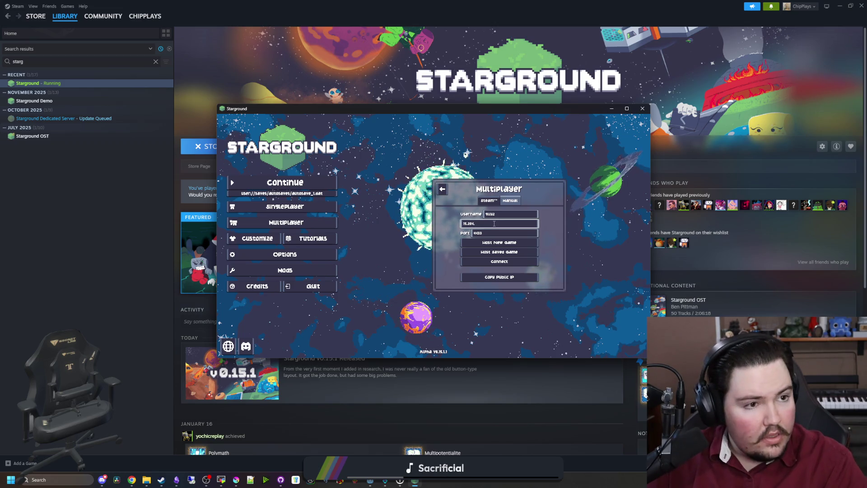
pyautogui.write('242.62')
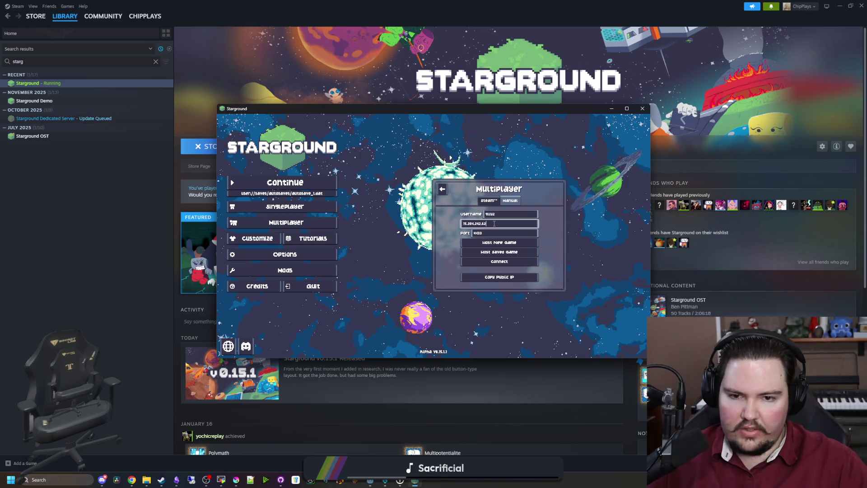
pyautogui.click(505, 262)
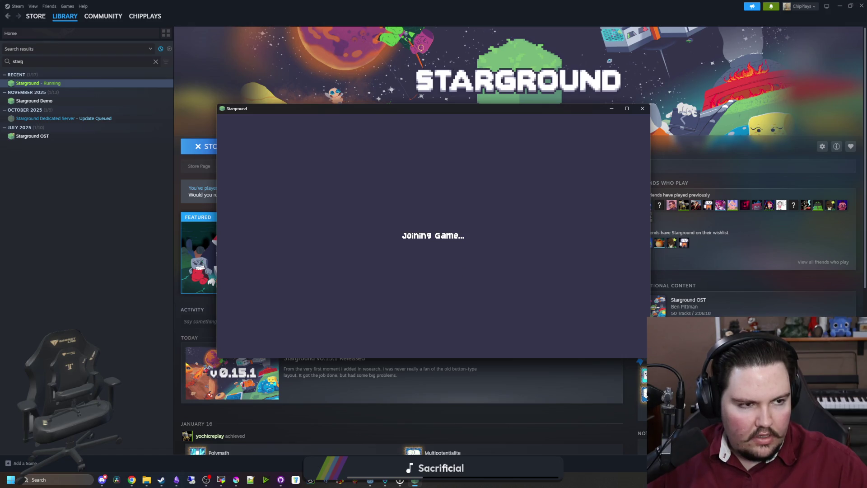
pyautogui.hotkey('alt', 'Tab')
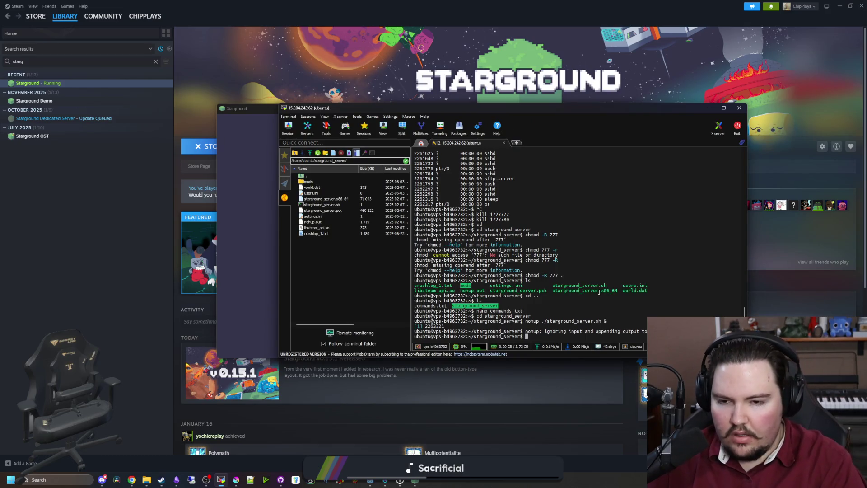
# - Open nohup.out in nano and scroll through the server log
pyautogui.write('nano crash')
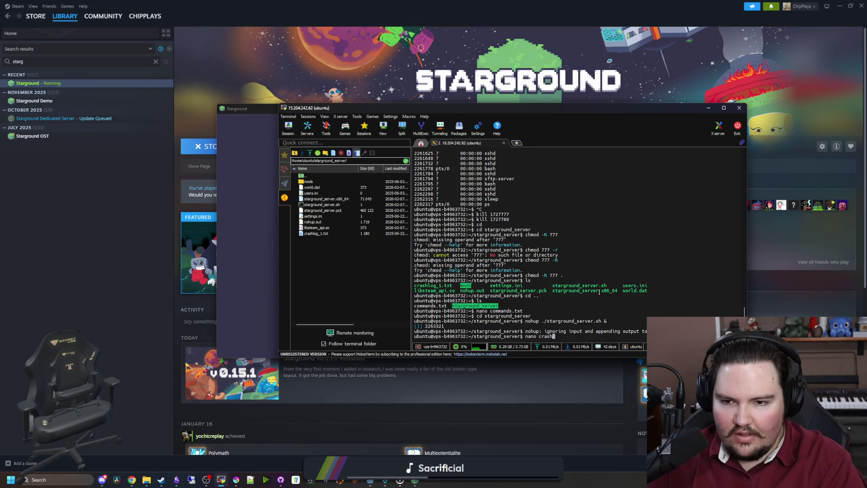
pyautogui.press('BackSpace')
pyautogui.press('BackSpace')
pyautogui.press('BackSpace')
pyautogui.press('BackSpace')
pyautogui.press('BackSpace')
pyautogui.write('no')
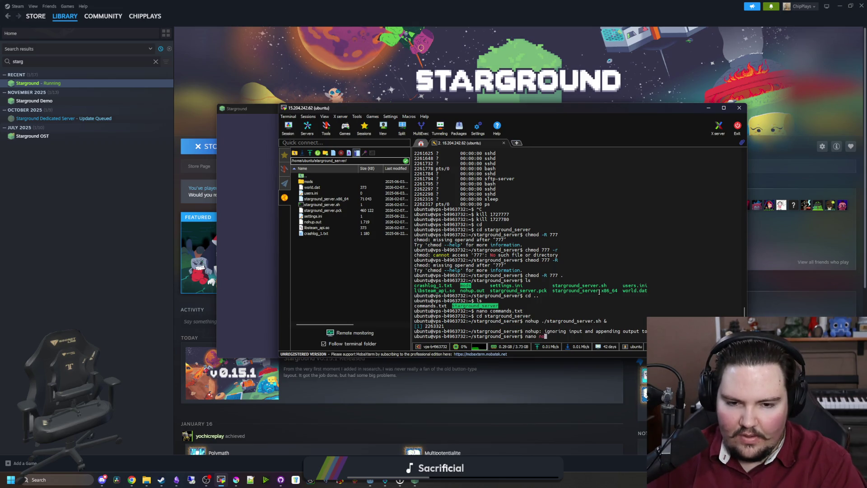
pyautogui.write('hup.out')
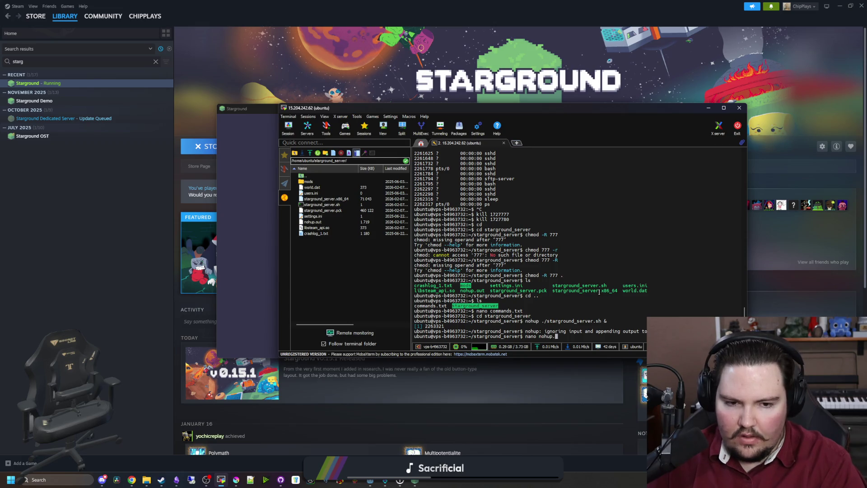
pyautogui.press('Return')
pyautogui.scroll(-10, 564, 262)
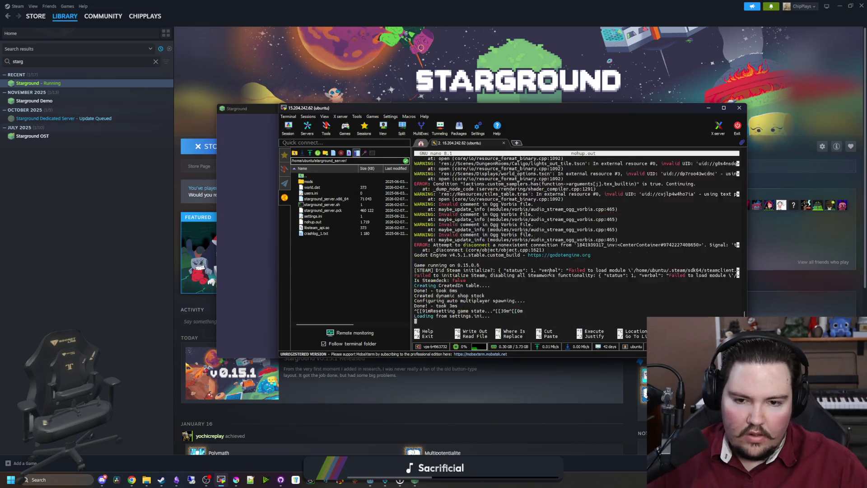
pyautogui.scroll(-10, 564, 261)
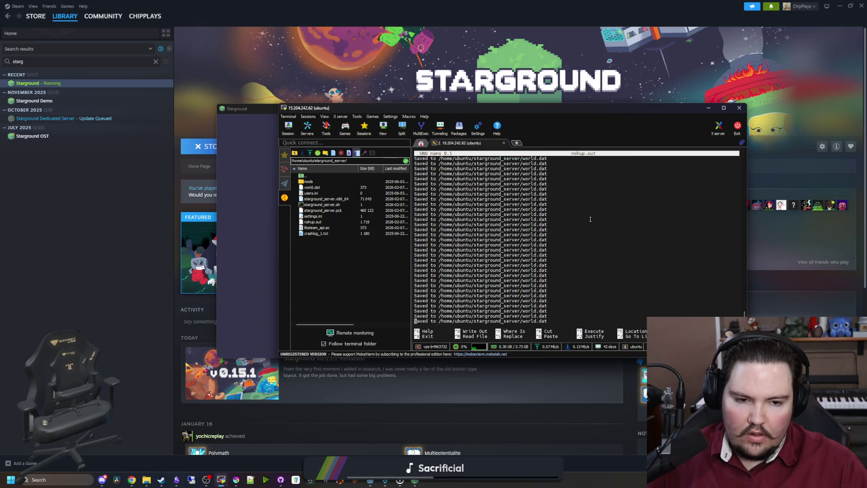
pyautogui.scroll(7, 724, 280)
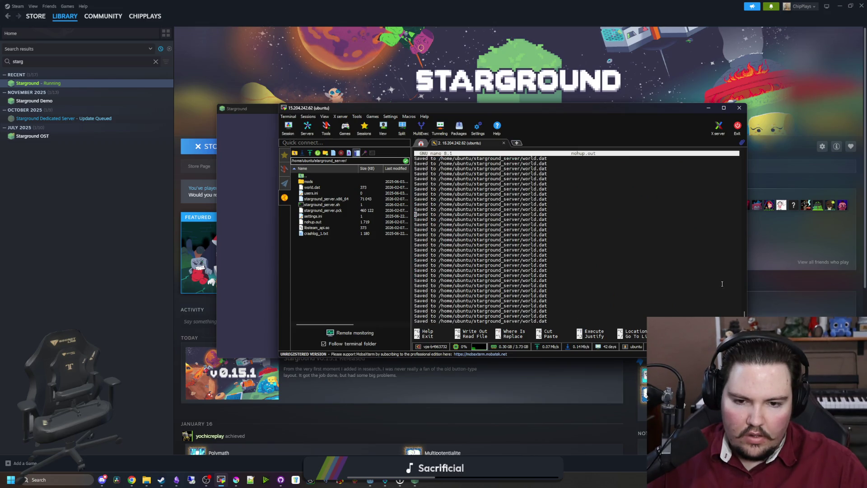
pyautogui.scroll(10, 676, 267)
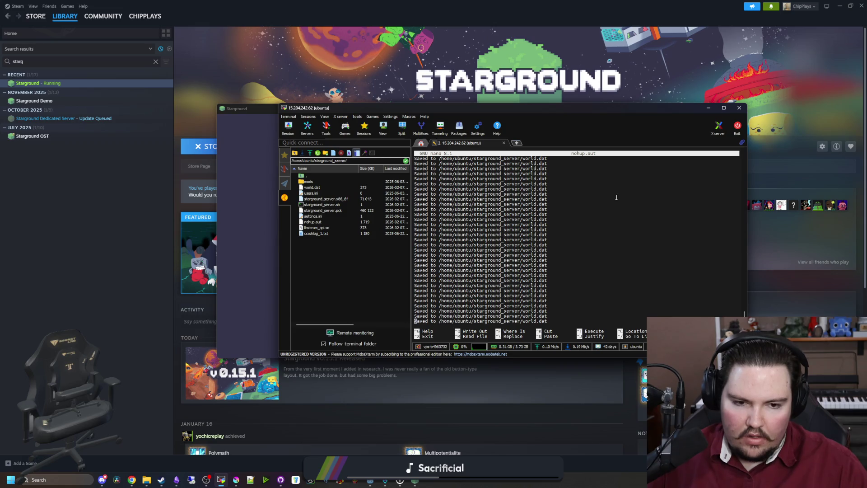
pyautogui.scroll(-5, 641, 205)
pyautogui.scroll(5, 647, 205)
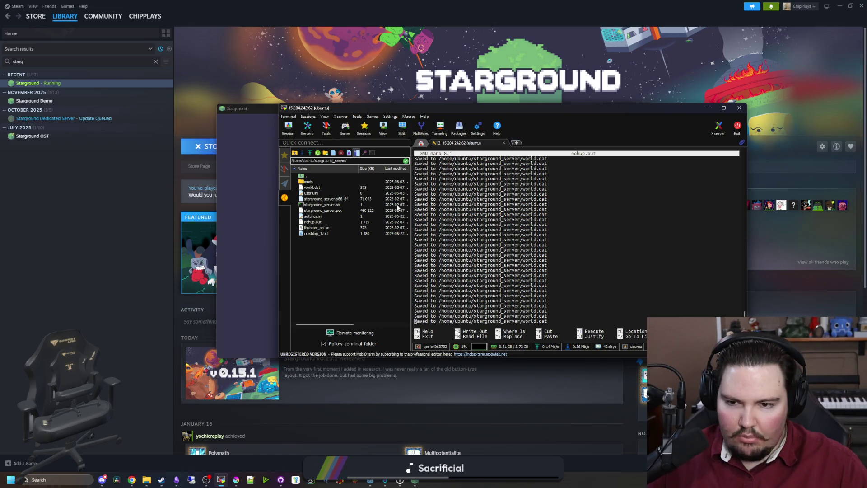
# - Refresh the server folder's file list and refocus the terminal
pyautogui.rightClick(336, 266)
pyautogui.click(360, 295)
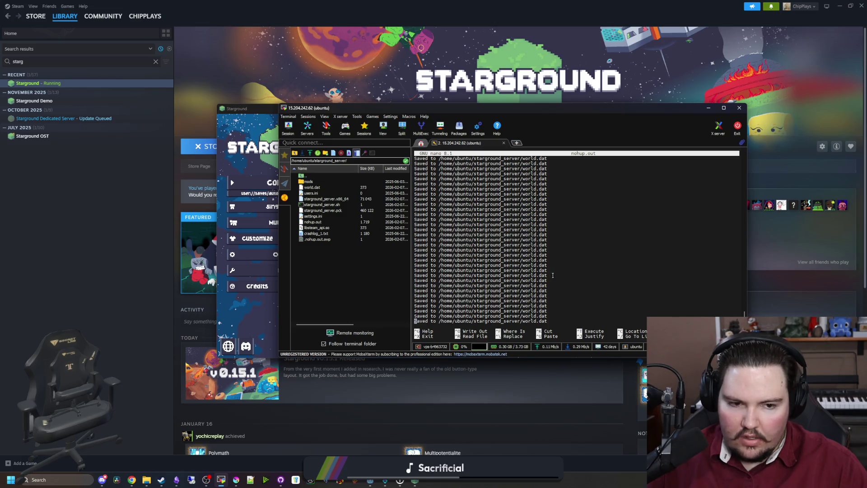
pyautogui.hotkey('alt', 'Tab')
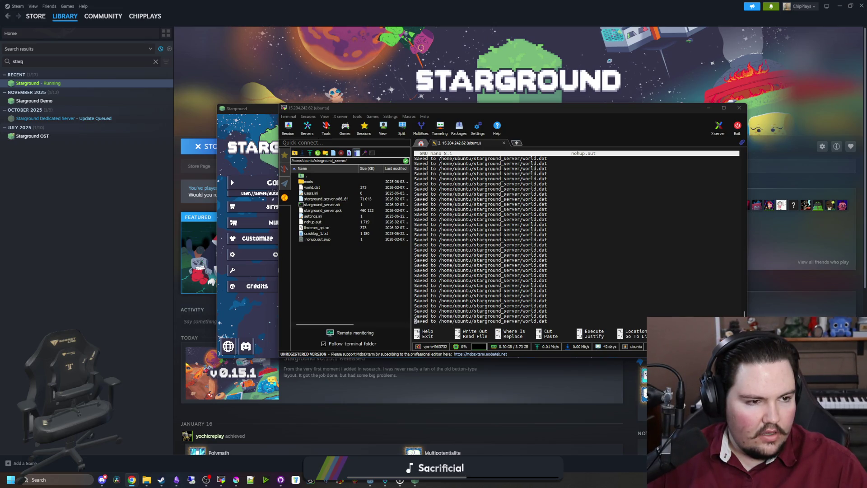
pyautogui.doubleClick(579, 235)
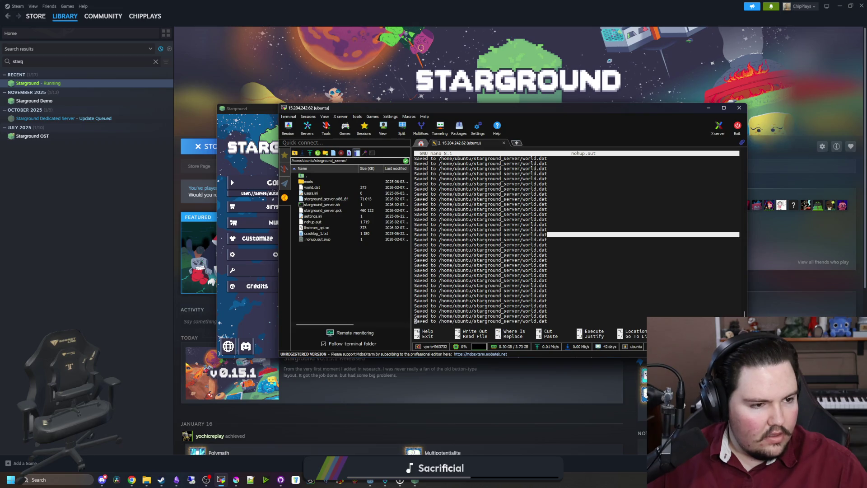
pyautogui.click(630, 231)
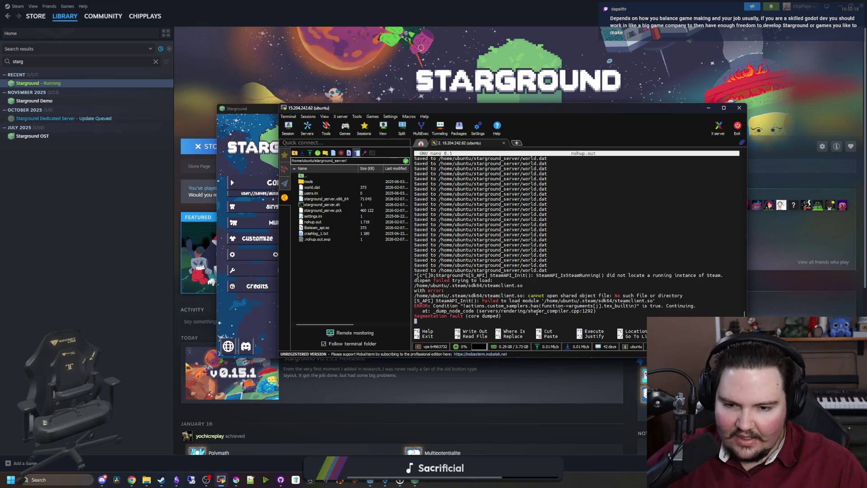
# - Exit nano and recall earlier commands from the shell history
pyautogui.hotkey('ctrl', 'x')
pyautogui.press('Up')
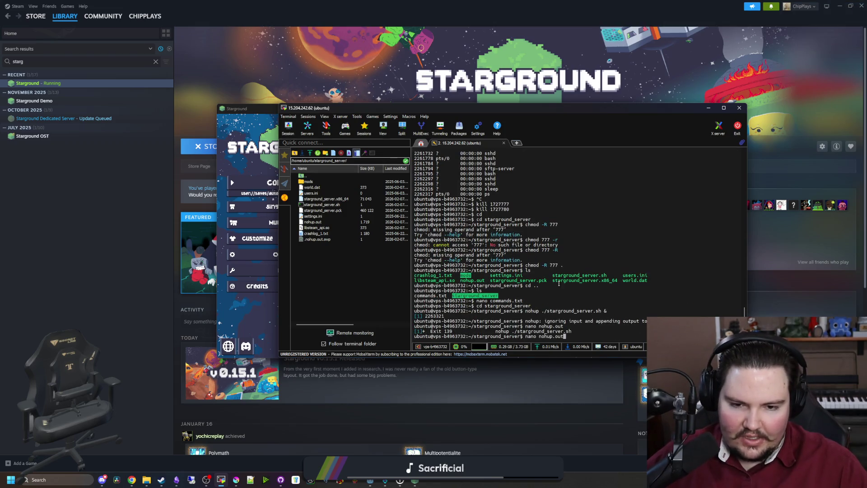
pyautogui.press('Up')
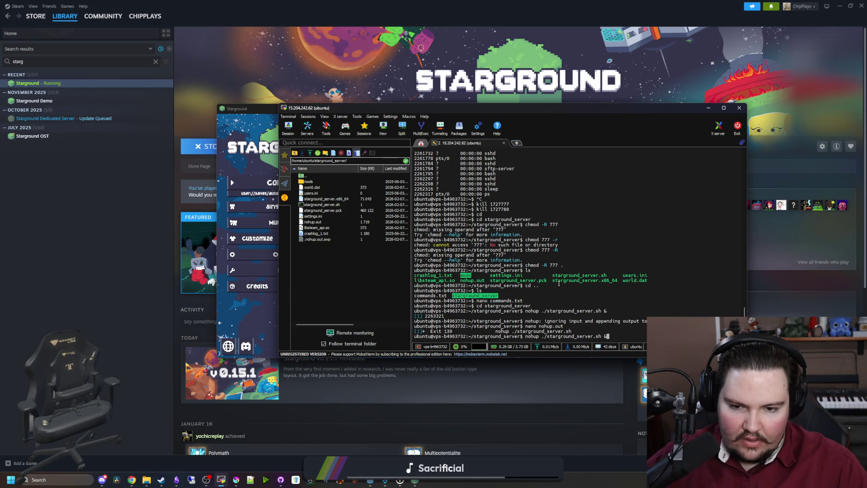
# - Clear the prompt and run 'nohup ./starground_server.sh &' to restart the server
pyautogui.press('BackSpace')
pyautogui.press('BackSpace')
pyautogui.press('BackSpace')
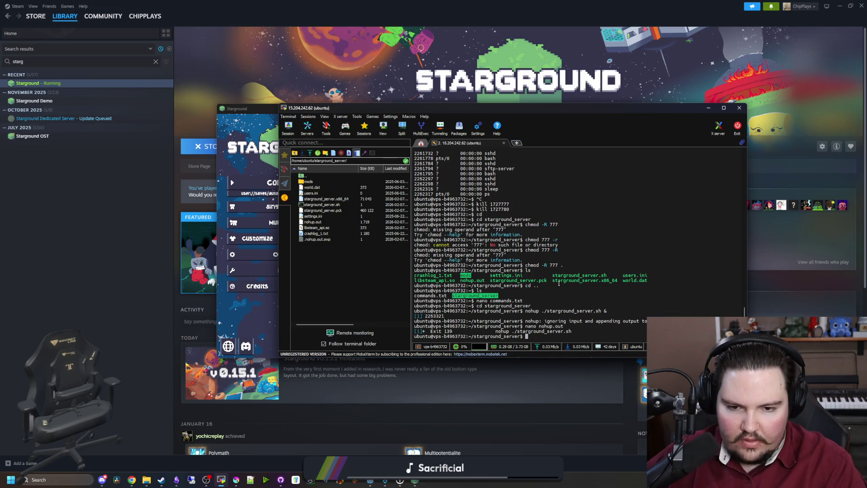
pyautogui.press('Up')
pyautogui.press('Up')
pyautogui.press('Up')
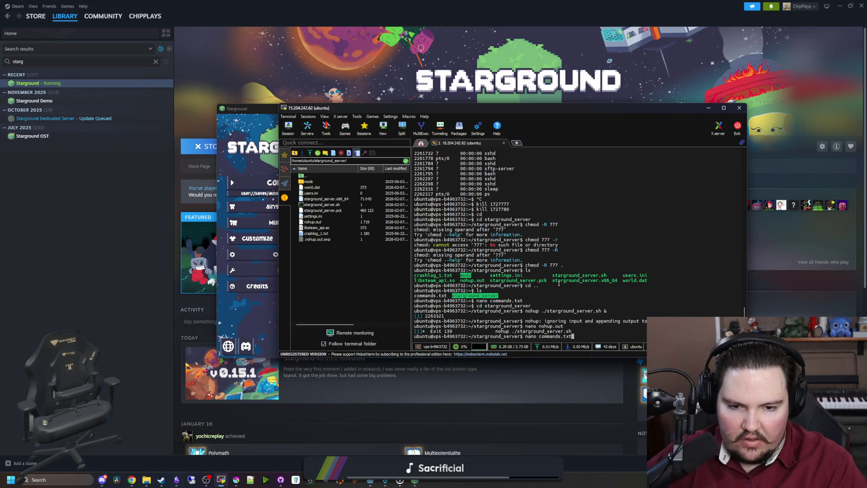
pyautogui.press('Up')
pyautogui.press('Up')
pyautogui.press('Up')
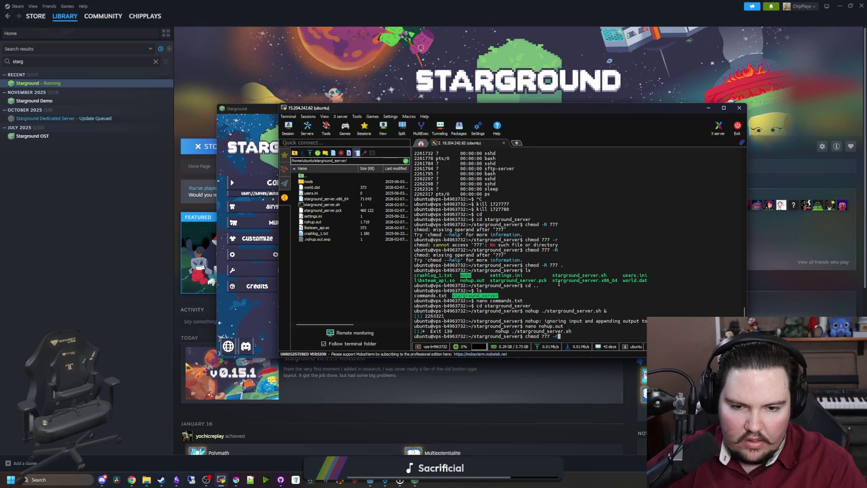
pyautogui.press('Down')
pyautogui.press('Down')
pyautogui.press('Down')
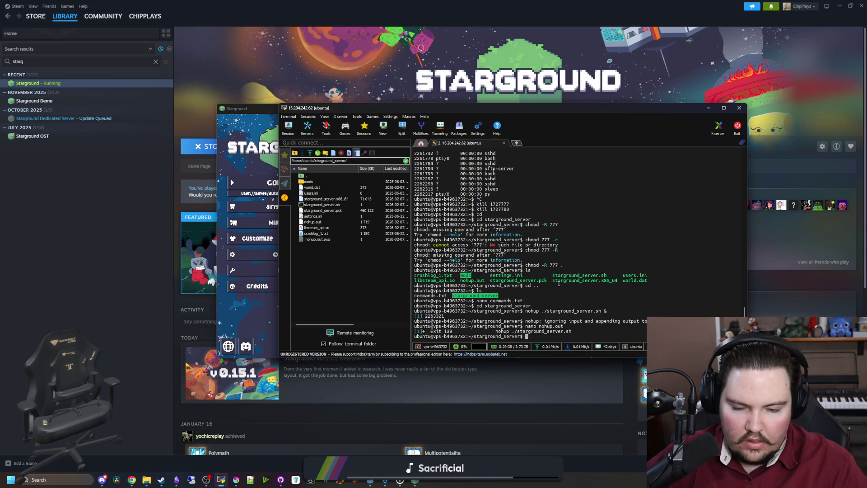
pyautogui.write('nohup ./')
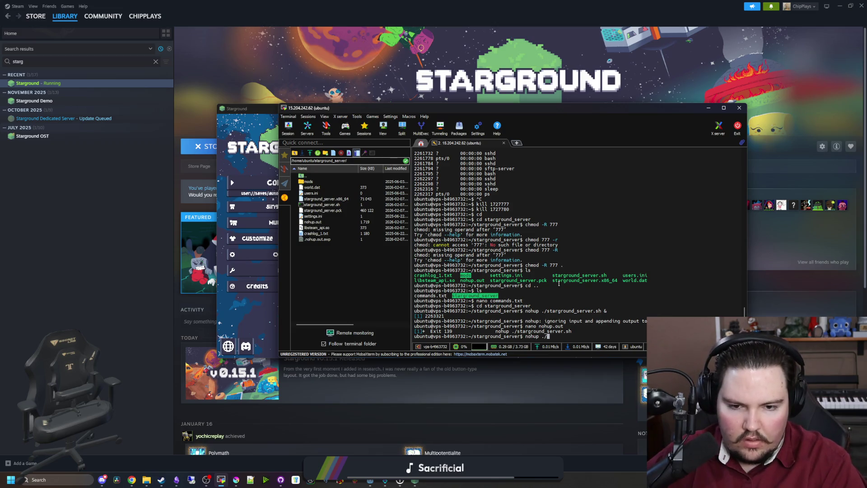
pyautogui.write('starground_serv')
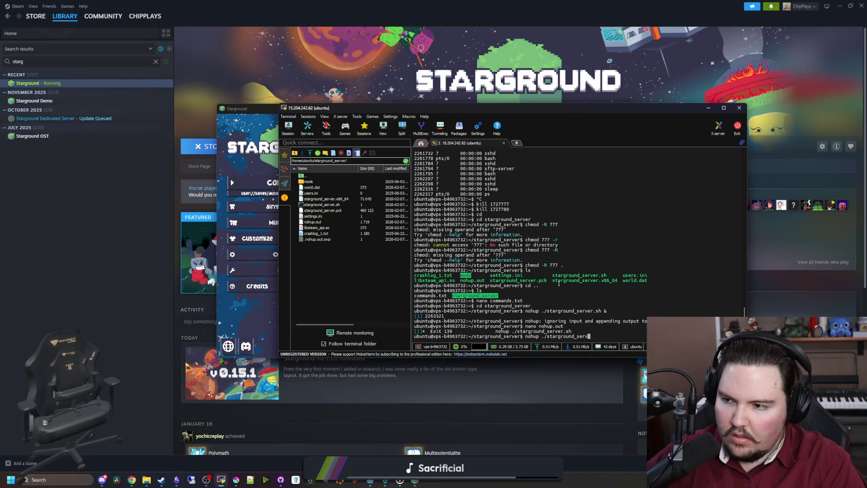
pyautogui.write('er.sh &')
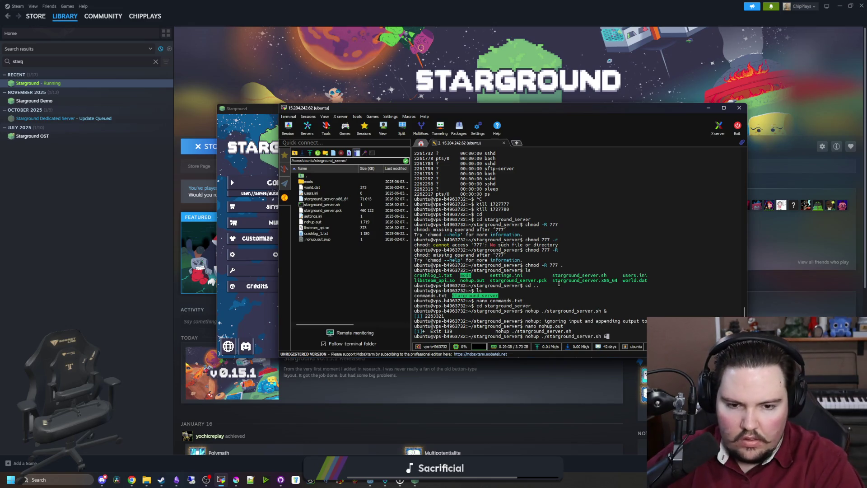
pyautogui.press('Return')
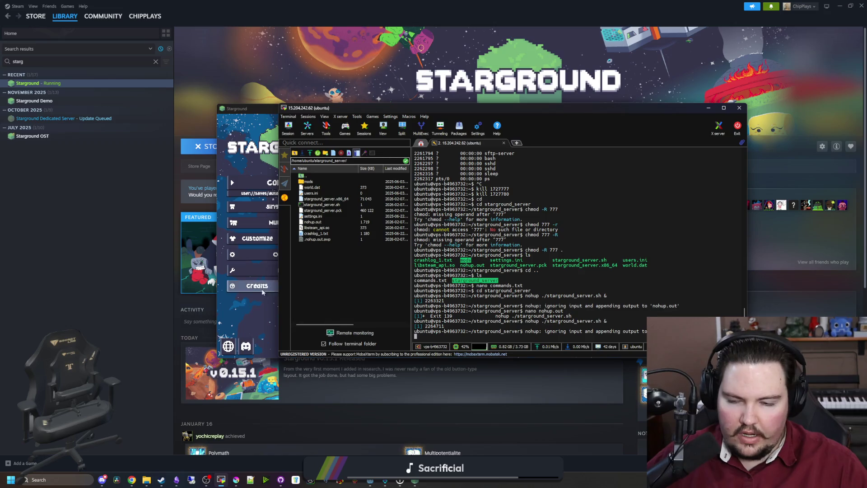
# - Copy the server IP from the Discord public-server pinned message into the game's manual connection field
pyautogui.click(262, 292)
pyautogui.click(332, 223)
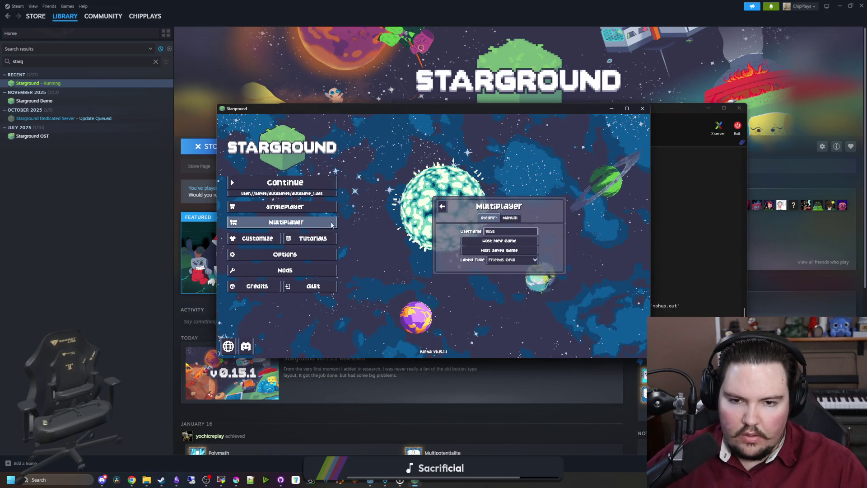
pyautogui.moveTo(102, 480)
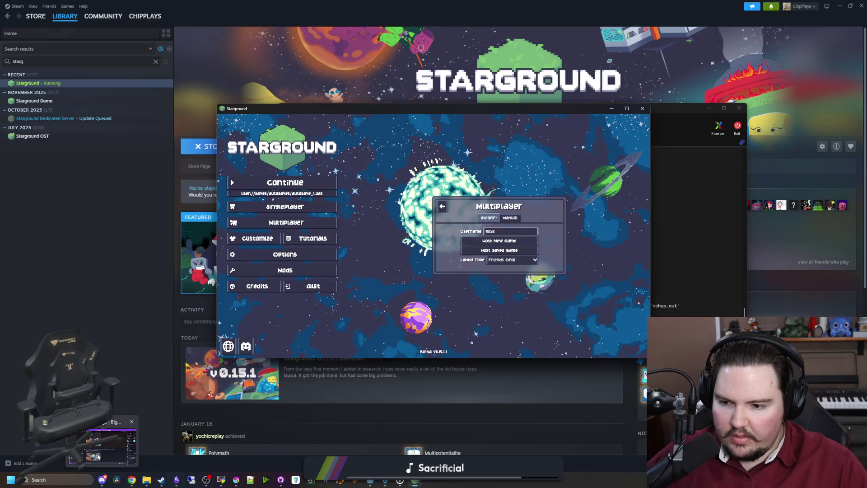
pyautogui.click(98, 456)
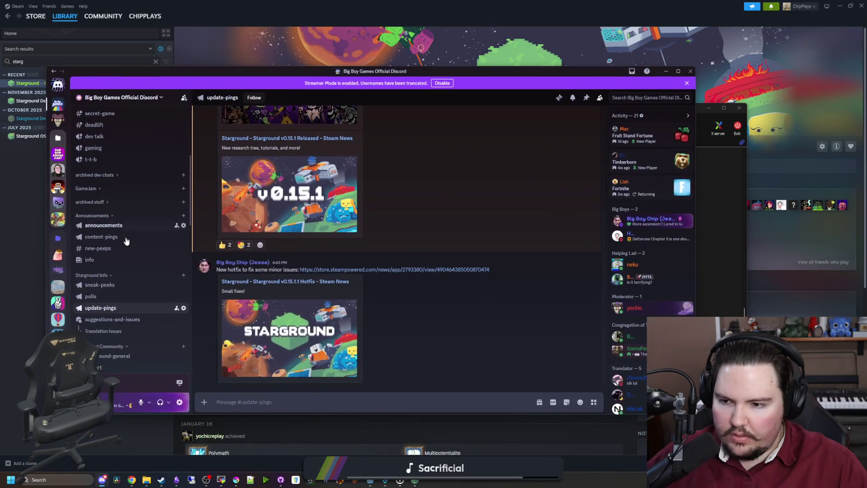
pyautogui.scroll(-5, 126, 241)
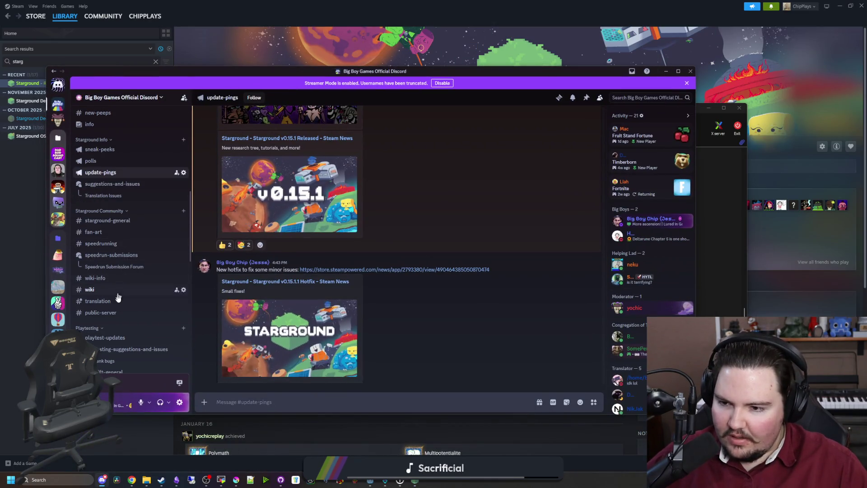
pyautogui.click(100, 312)
pyautogui.click(586, 97)
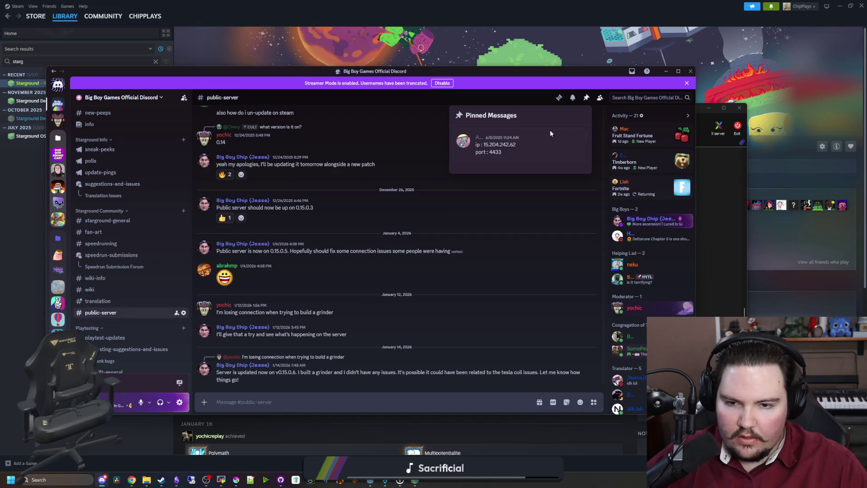
pyautogui.doubleClick(498, 144)
pyautogui.moveTo(533, 75); pyautogui.dragTo(465, 318)
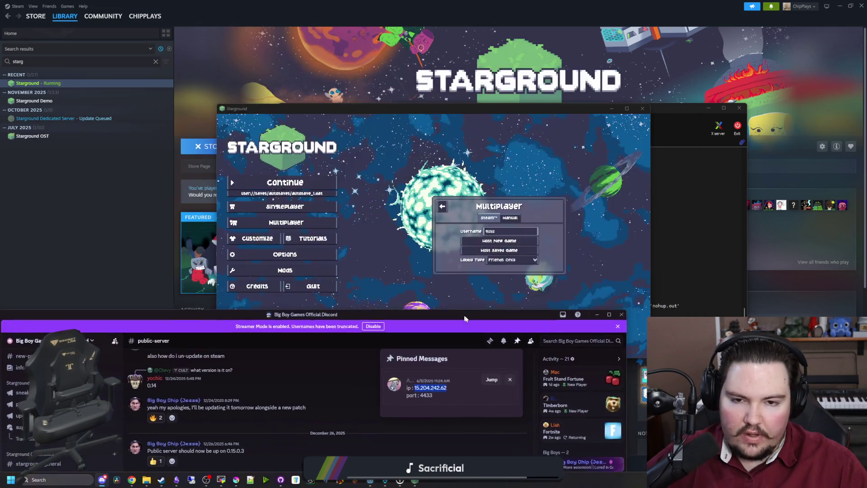
pyautogui.click(510, 218)
pyautogui.click(465, 223)
pyautogui.hotkey('ctrl', 'v')
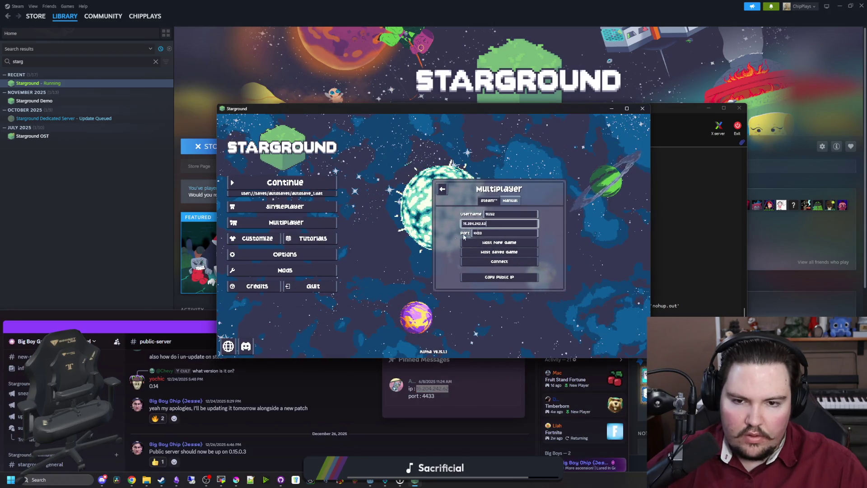
# - Move the terminal right and place a narrowed game window on the left
pyautogui.click(667, 126)
pyautogui.moveTo(695, 109); pyautogui.dragTo(722, 96)
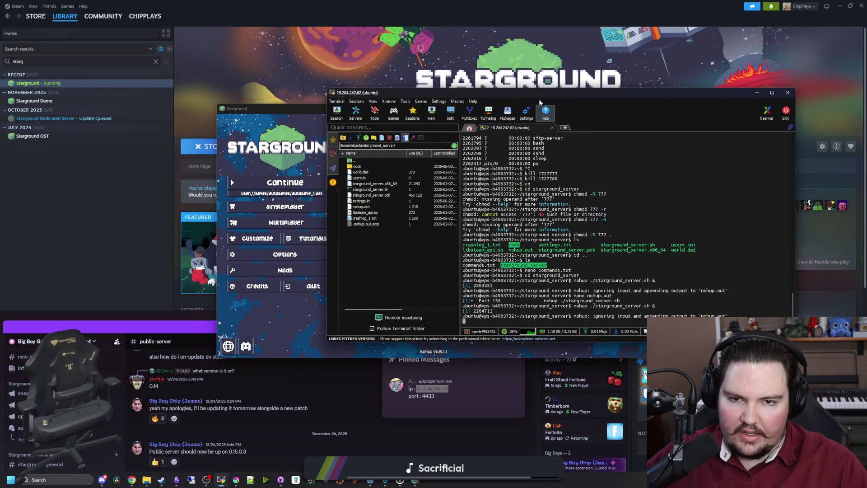
pyautogui.moveTo(496, 92); pyautogui.dragTo(587, 88)
pyautogui.moveTo(397, 110); pyautogui.dragTo(236, 121)
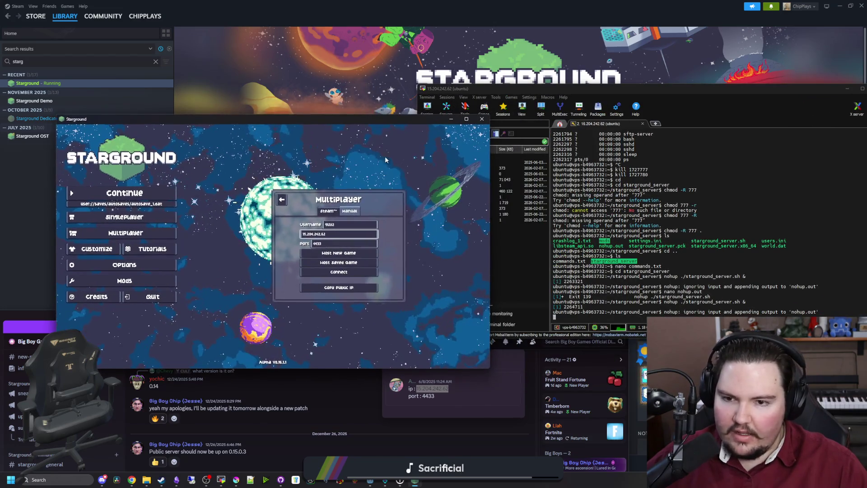
pyautogui.moveTo(489, 208); pyautogui.dragTo(410, 207)
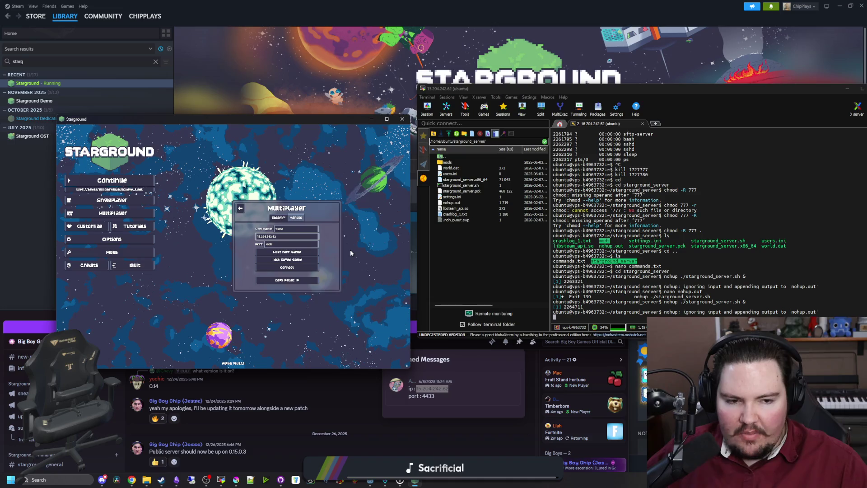
# - Connect to the server on port 4433, dismiss the disconnect, and retry via the Manual tab
pyautogui.click(289, 244)
pyautogui.click(296, 267)
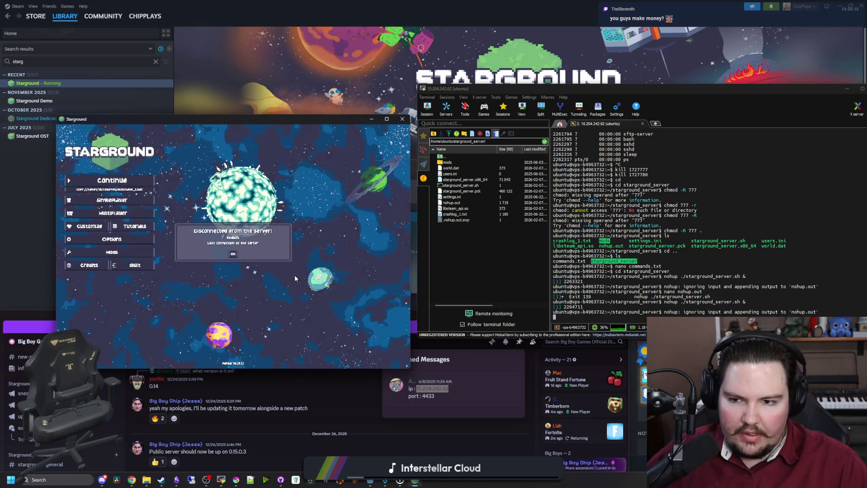
pyautogui.click(233, 253)
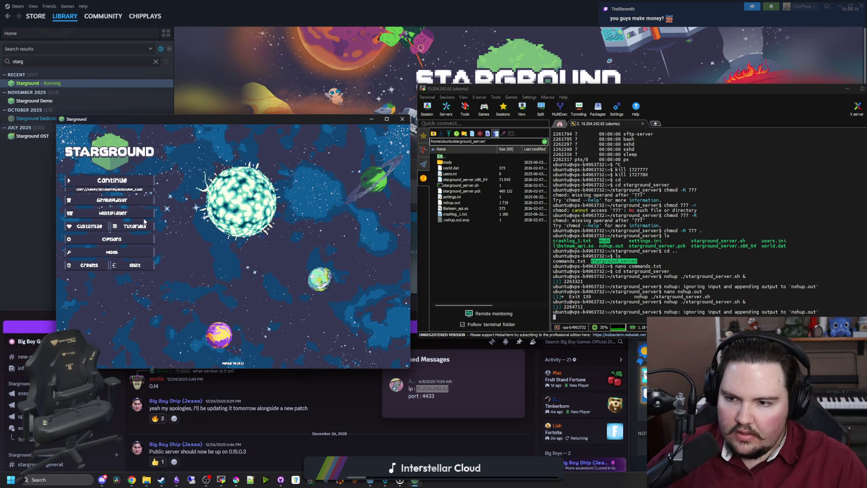
pyautogui.click(112, 213)
pyautogui.click(295, 231)
pyautogui.click(293, 237)
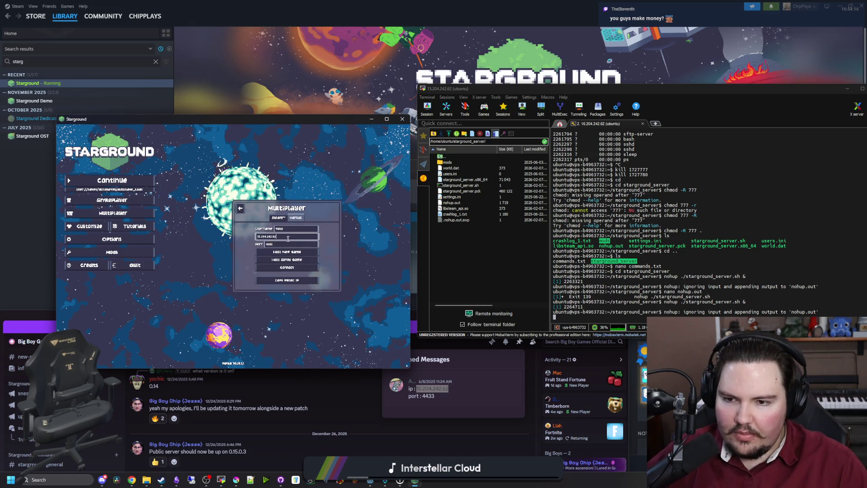
pyautogui.click(294, 268)
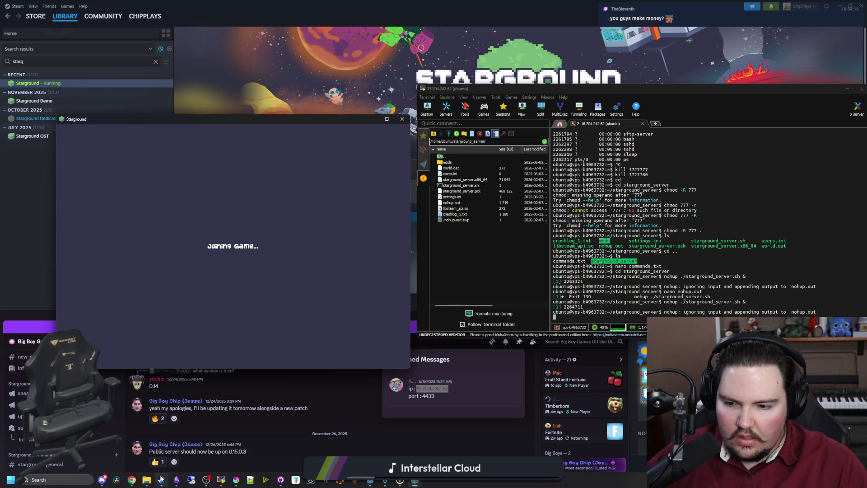
pyautogui.moveTo(161, 479)
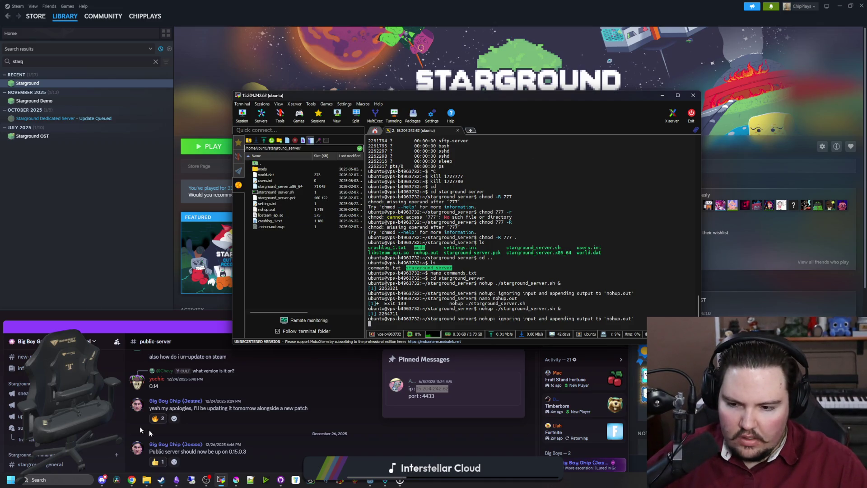
# - Connect to the other PC over Remote Desktop and close its FileZilla Server admin window
pyautogui.click(191, 480)
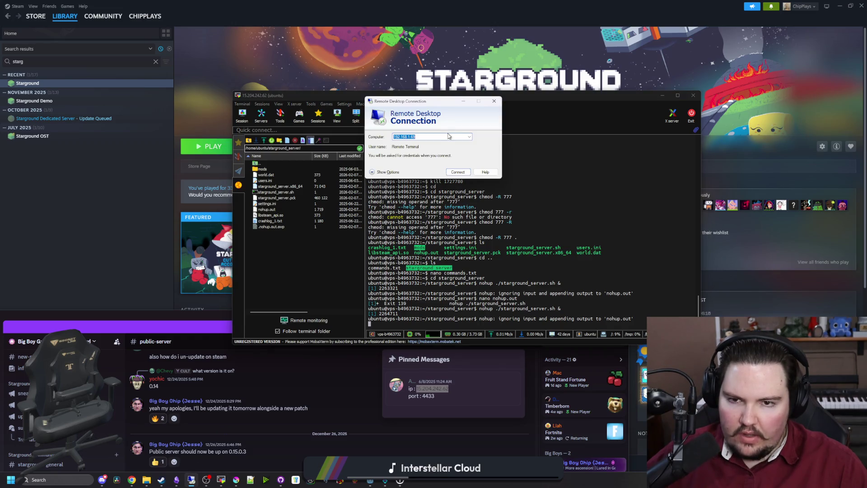
pyautogui.press('Escape')
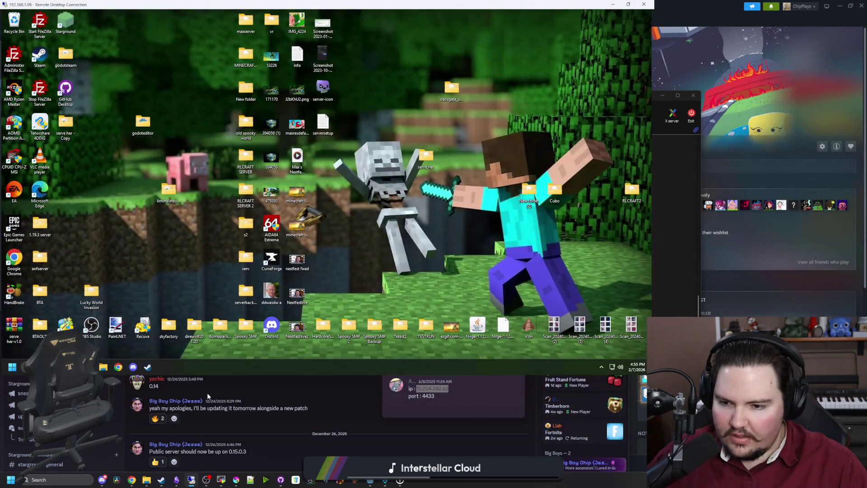
pyautogui.click(514, 57)
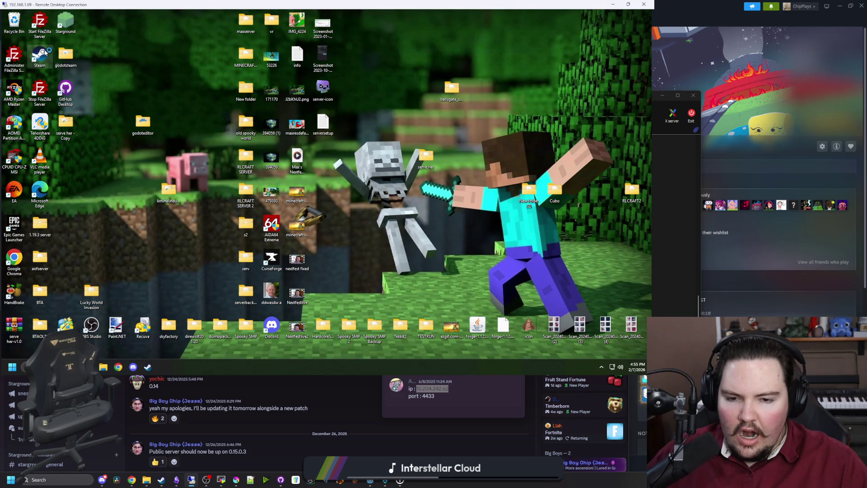
# - Launch Steam on the remote PC, then minimize the Remote Desktop session
pyautogui.doubleClick(39, 55)
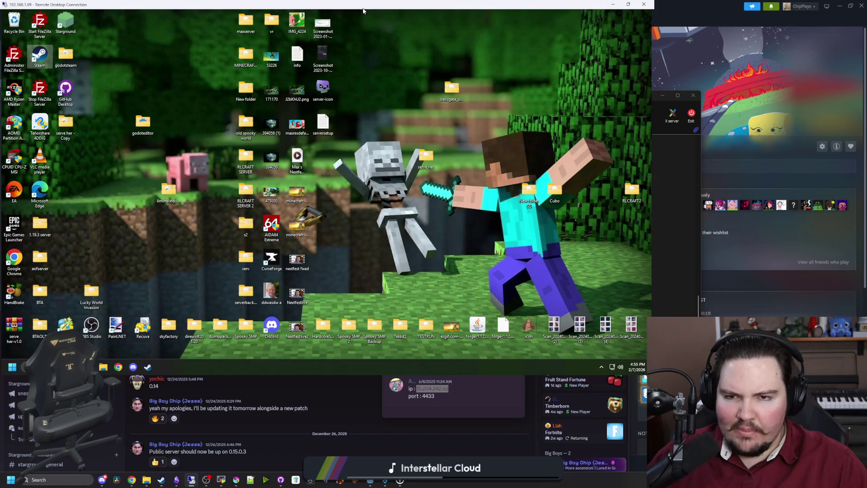
pyautogui.moveTo(364, 11); pyautogui.dragTo(422, 56)
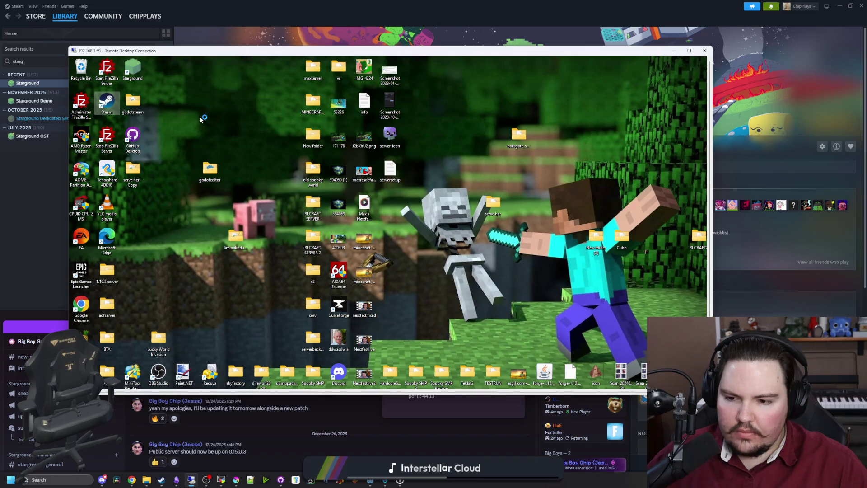
pyautogui.click(674, 50)
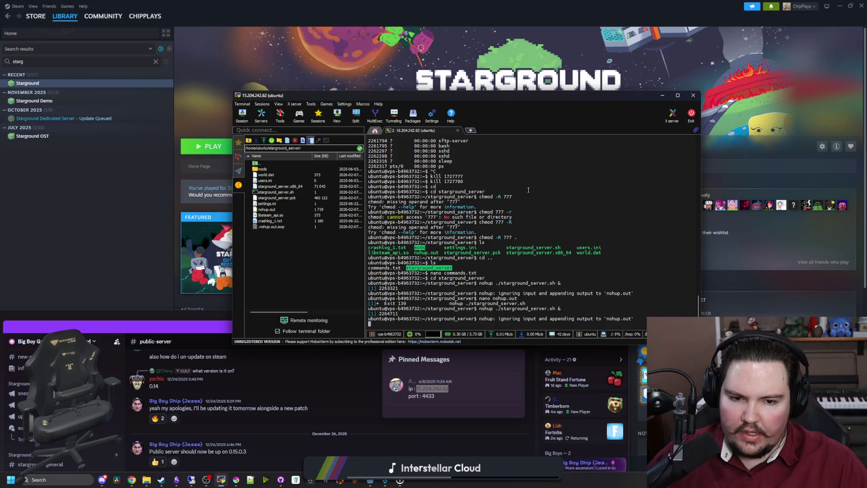
# - Open the server's nohup.out log in nano
pyautogui.moveTo(611, 333)
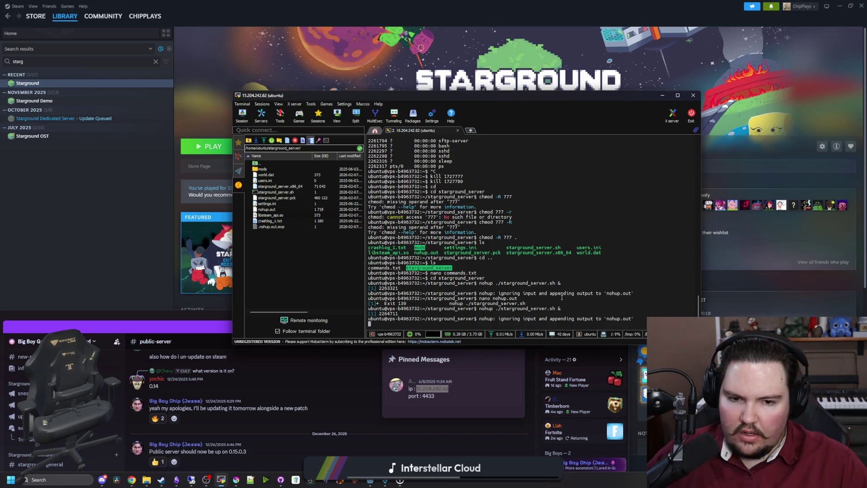
pyautogui.press('Up')
pyautogui.press('Up')
pyautogui.press('Up')
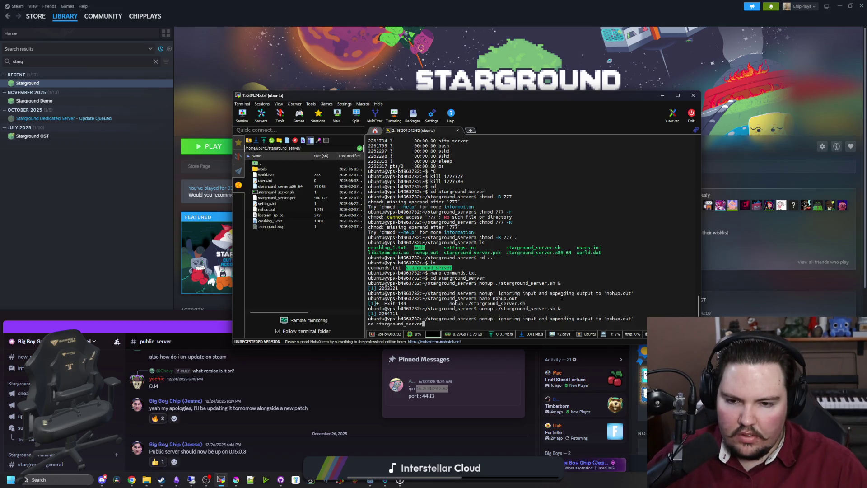
pyautogui.press('Up')
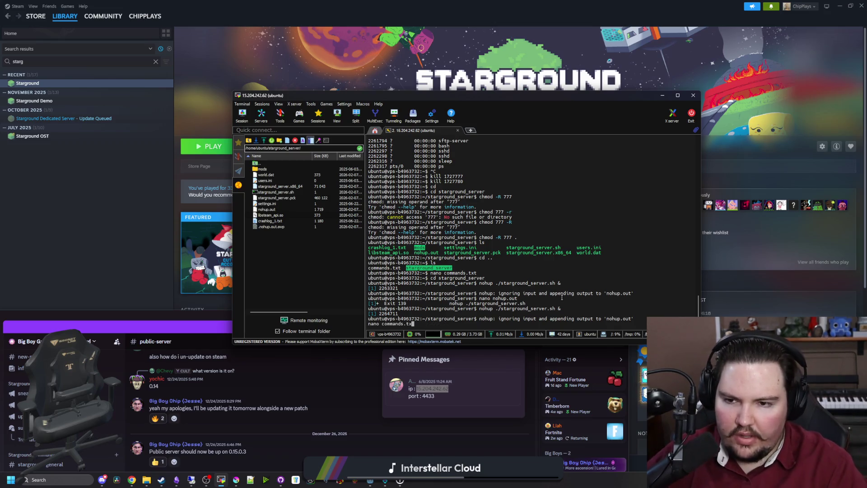
pyautogui.press('BackSpace')
pyautogui.press('BackSpace')
pyautogui.press('BackSpace')
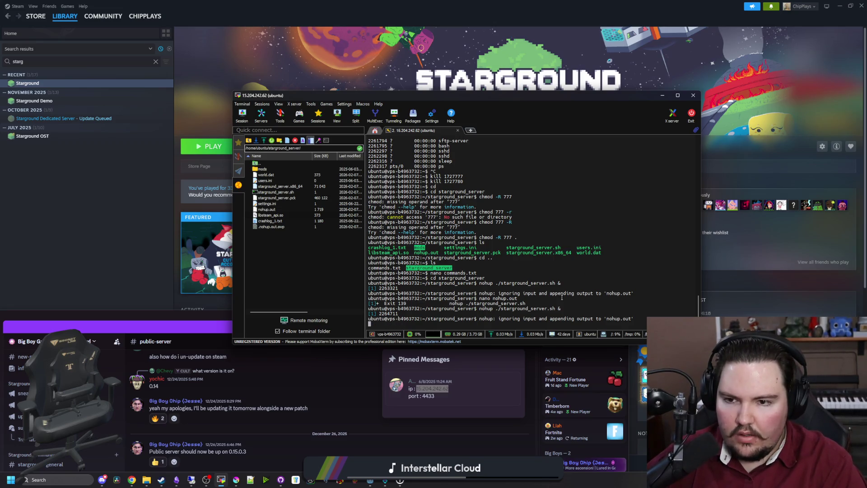
pyautogui.write('nano nohu')
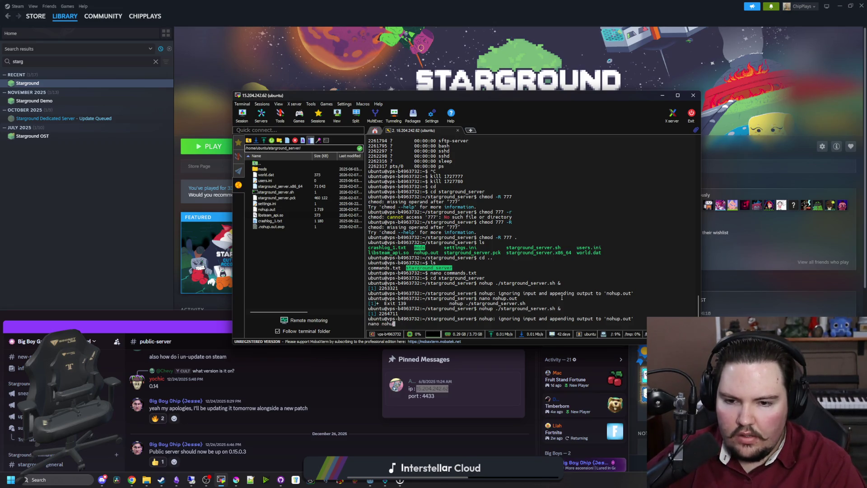
pyautogui.write('p.out')
pyautogui.press('Return')
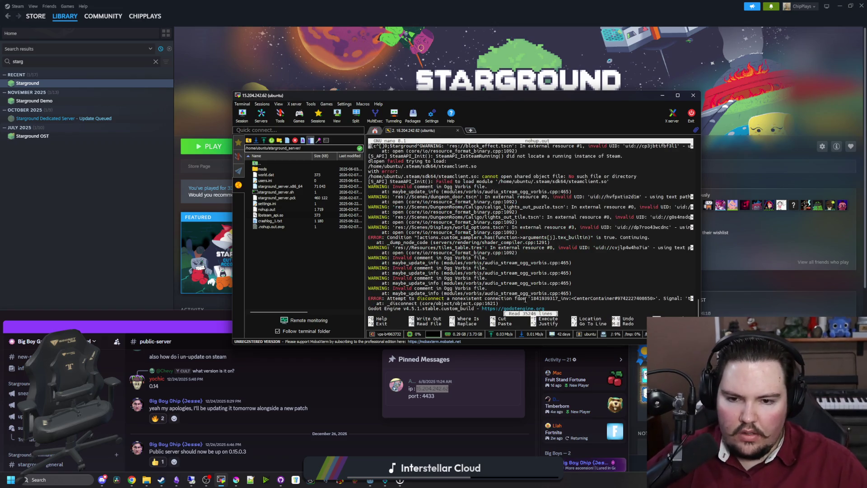
# - Go to the log's end at line 999999999, showing steamclient.so failures and a segmentation fault
pyautogui.hotkey('ctrl', 'End')
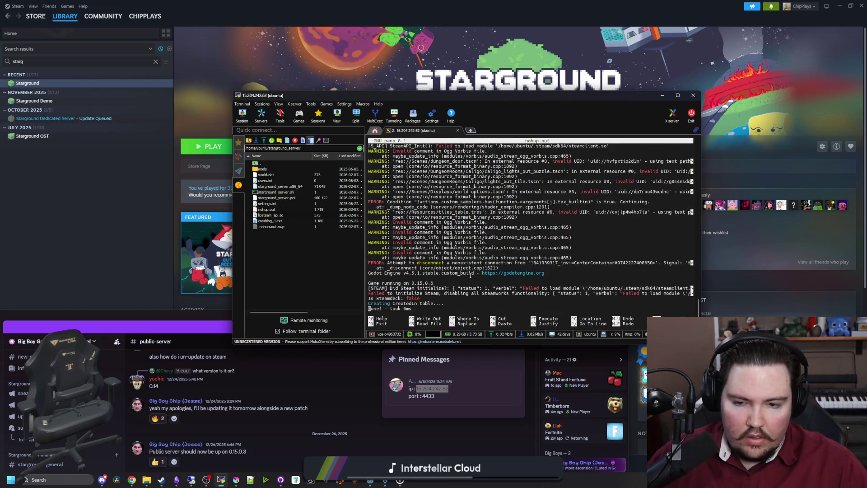
pyautogui.scroll(-15, 470, 275)
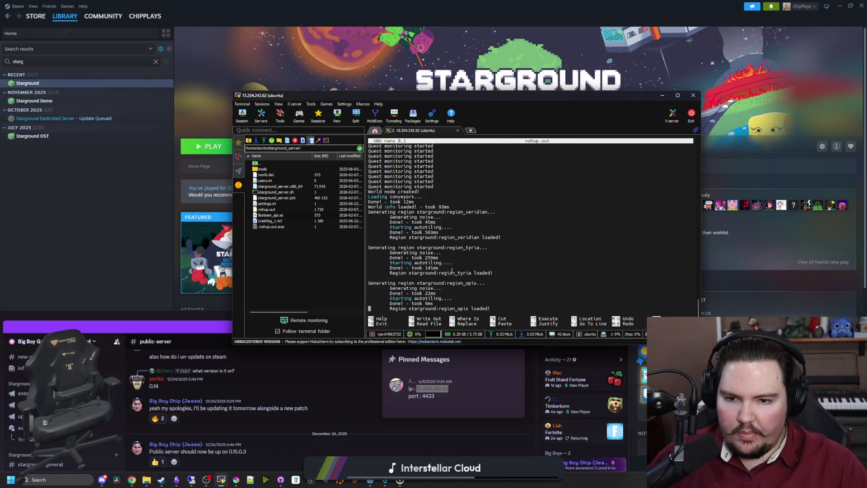
pyautogui.scroll(-15, 452, 271)
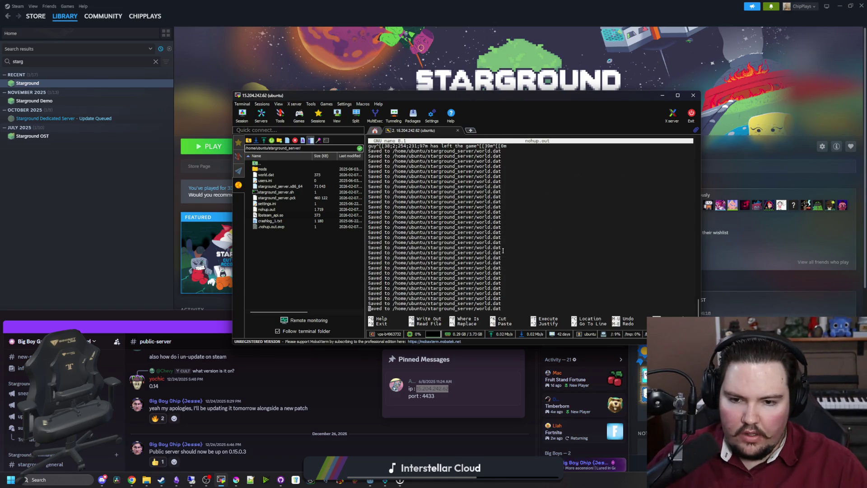
pyautogui.scroll(-1, 502, 250)
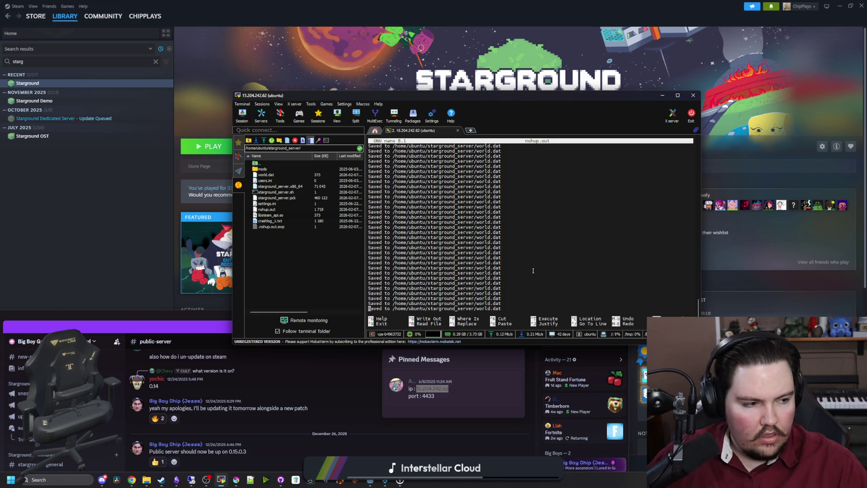
pyautogui.scroll(-5, 768, 181)
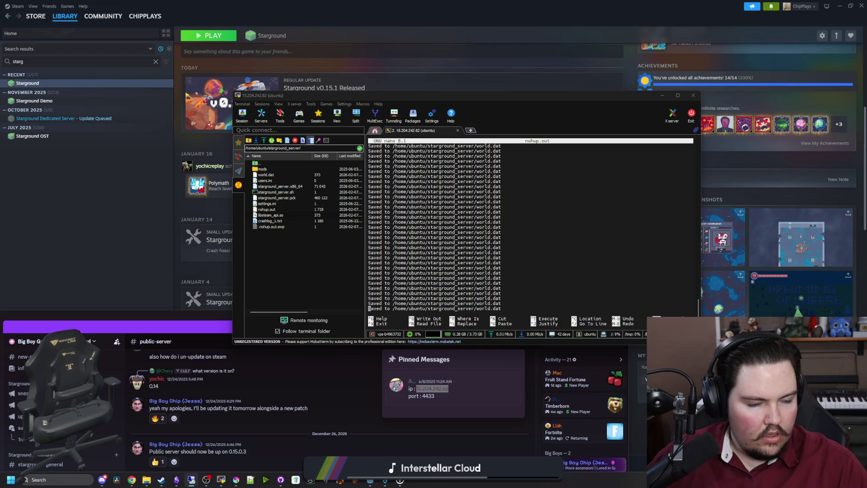
pyautogui.click(593, 258)
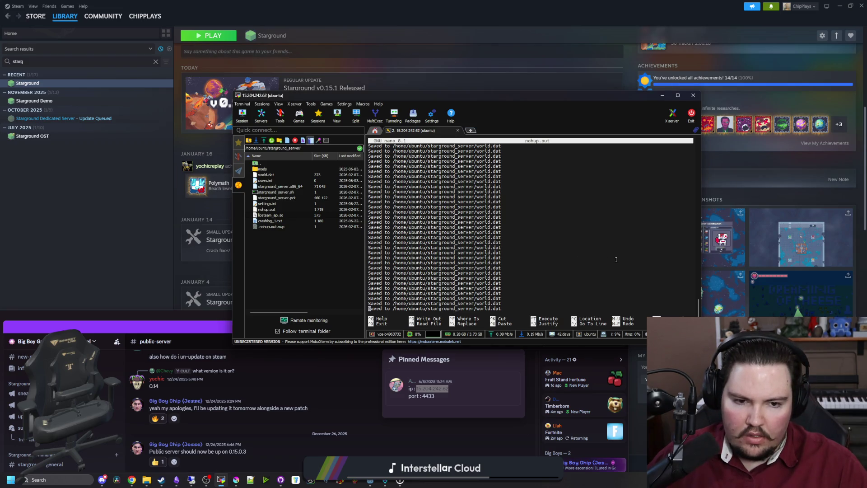
pyautogui.press('Down')
pyautogui.press('Down')
pyautogui.press('Down')
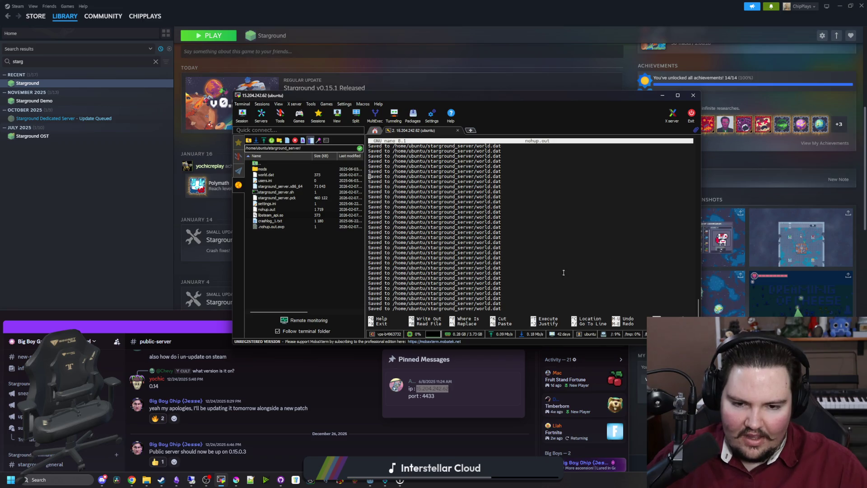
pyautogui.hotkey('ctrl', '_')
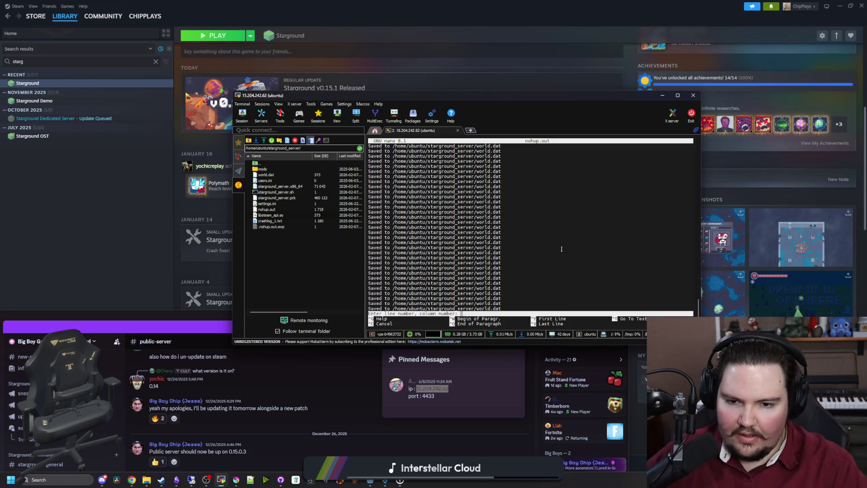
pyautogui.write('999999999')
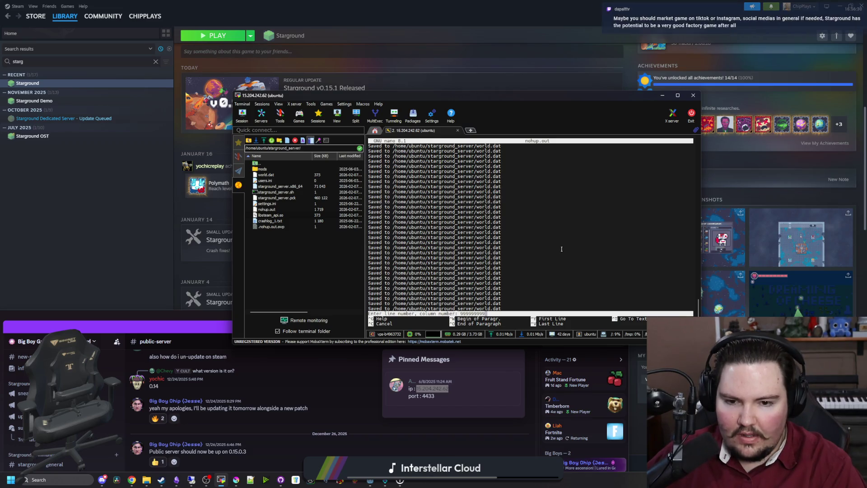
pyautogui.press('Return')
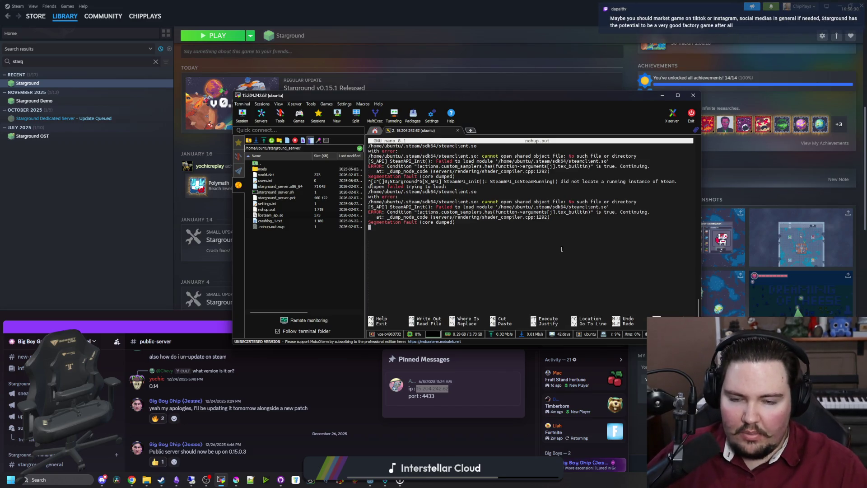
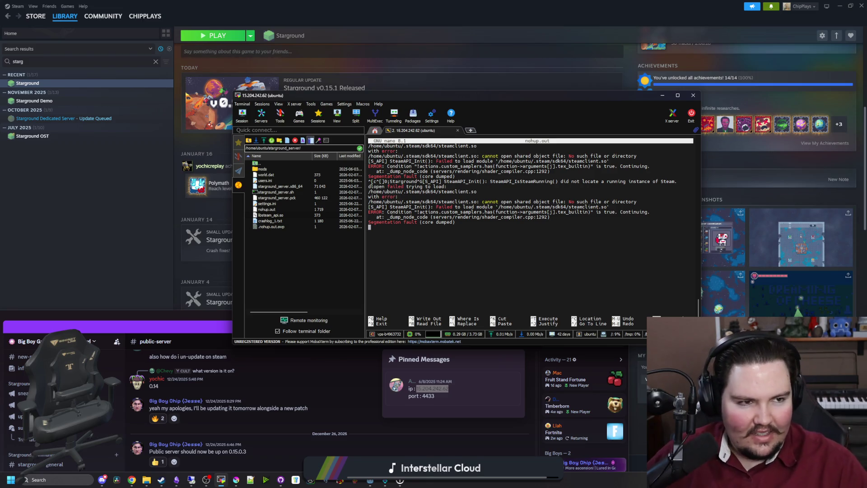
# - Search the browser for the Godot error, then return to the terminal session
pyautogui.hotkey('alt', 'Tab')
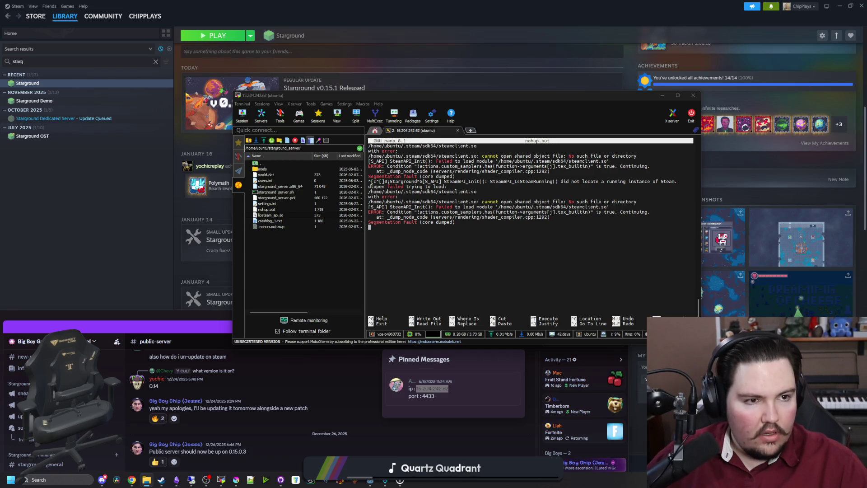
pyautogui.click(132, 480)
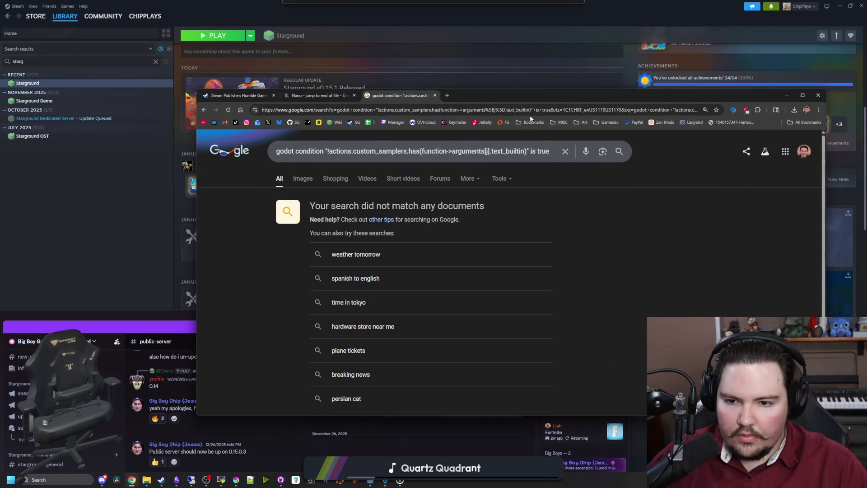
pyautogui.click(786, 95)
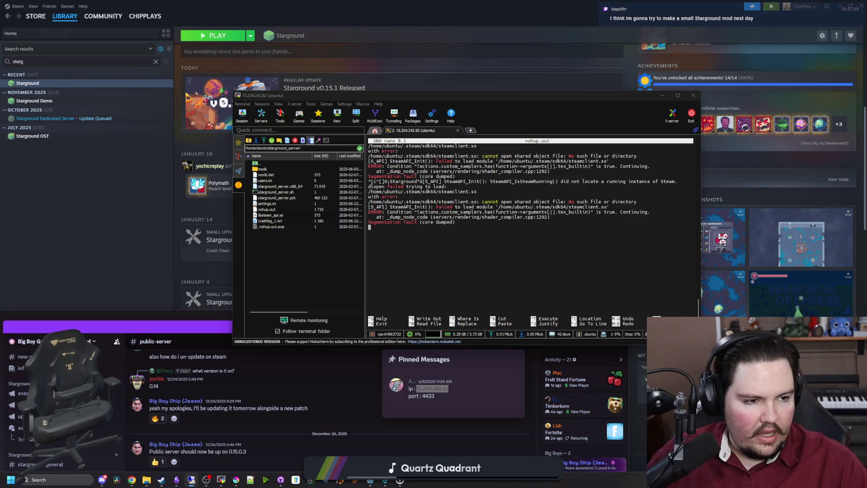
pyautogui.click(632, 256)
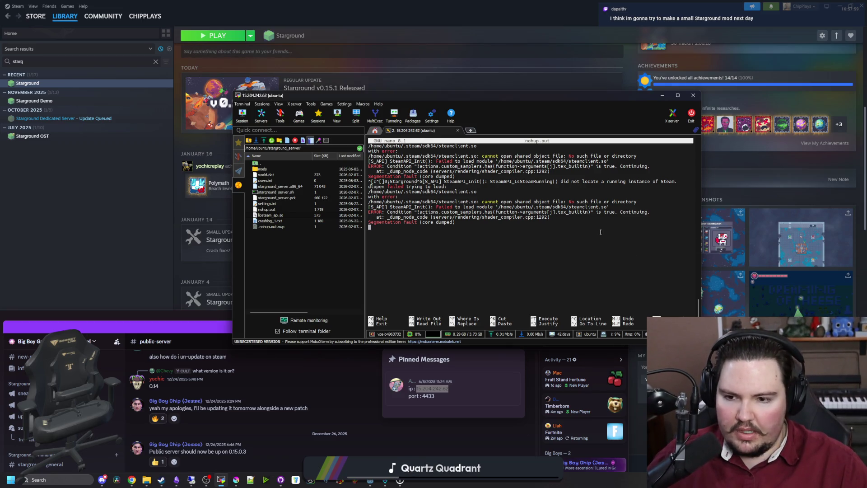
pyautogui.click(174, 318)
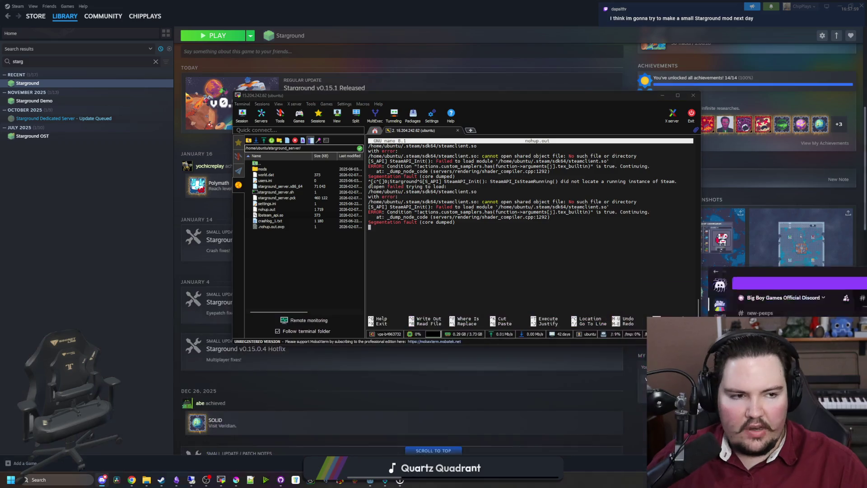
pyautogui.click(528, 237)
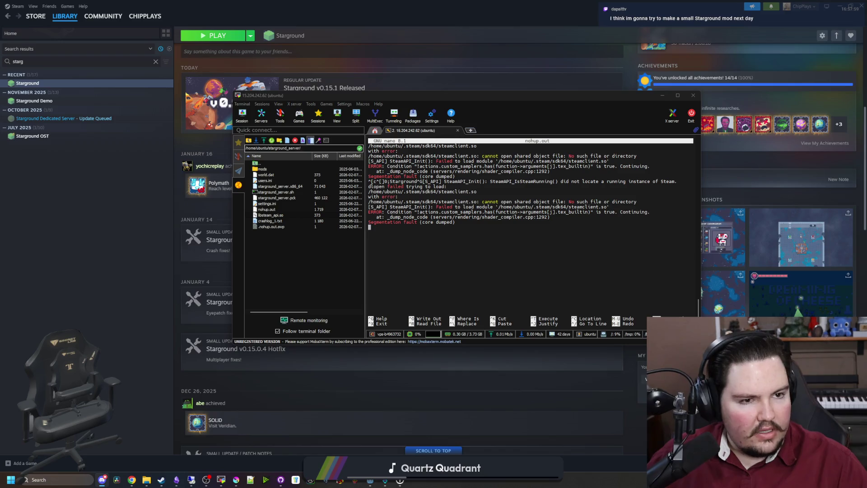
pyautogui.click(452, 292)
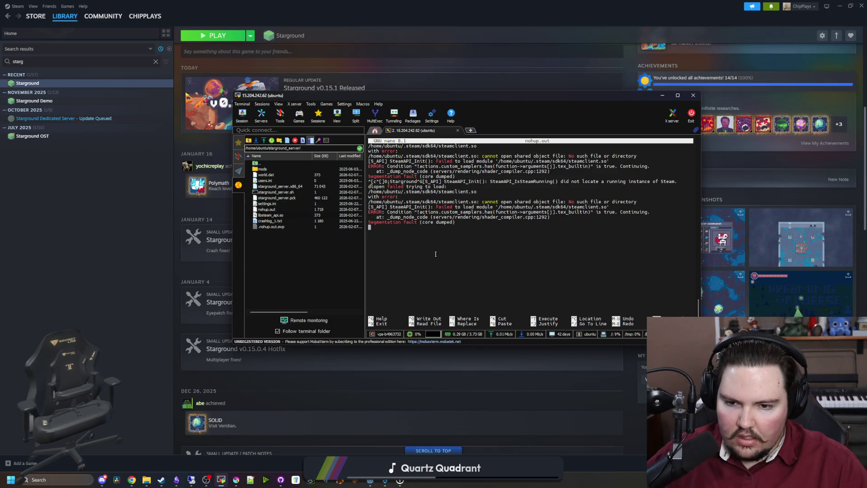
# - Exit nano and delete the old nohup.out log from the server folder
pyautogui.hotkey('ctrl', 'x')
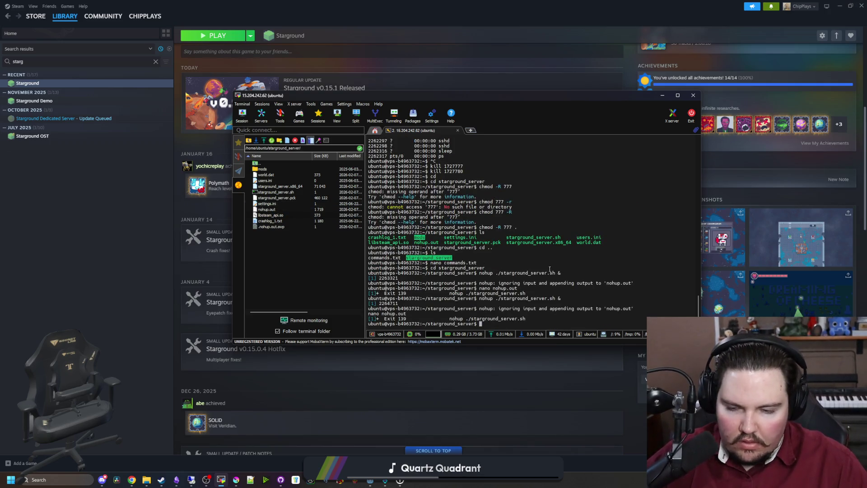
pyautogui.click(278, 210)
pyautogui.rightClick(278, 211)
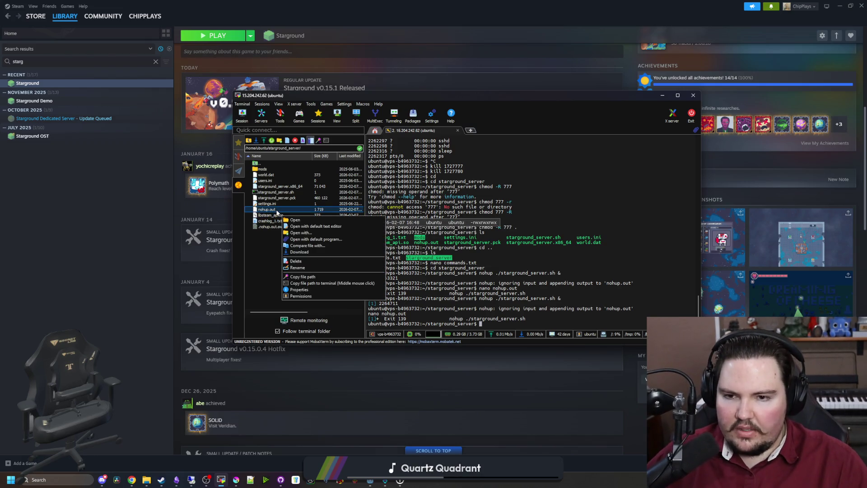
pyautogui.click(291, 262)
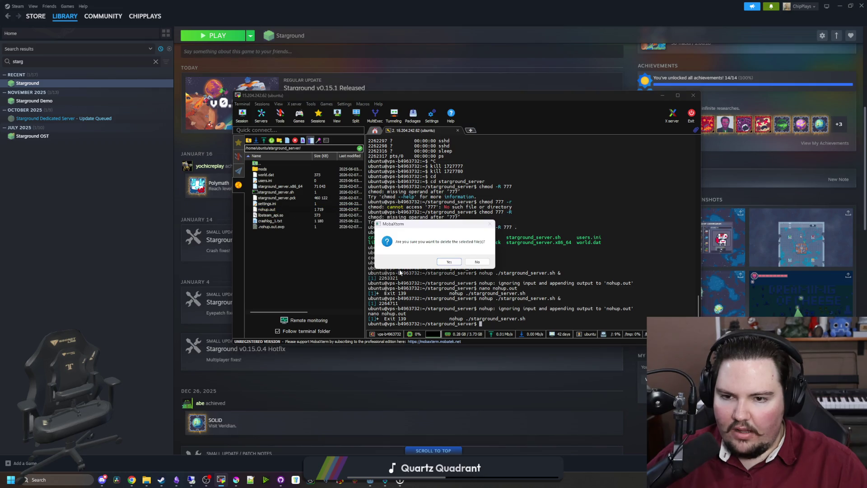
pyautogui.click(450, 260)
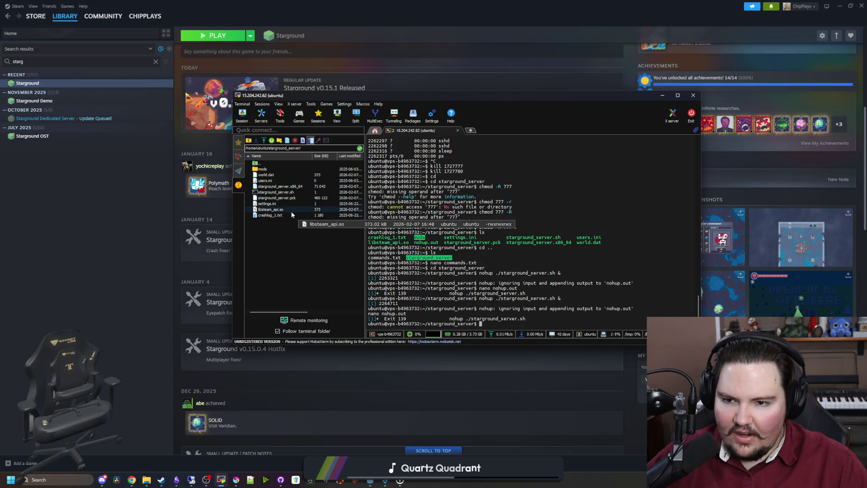
# - Look over the server files, including libsteam_api.so and settings.ini
pyautogui.click(295, 207)
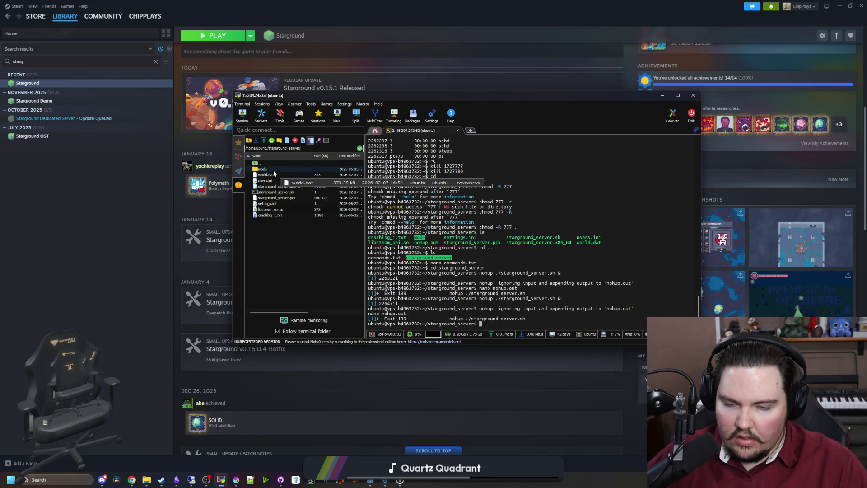
pyautogui.doubleClick(550, 257)
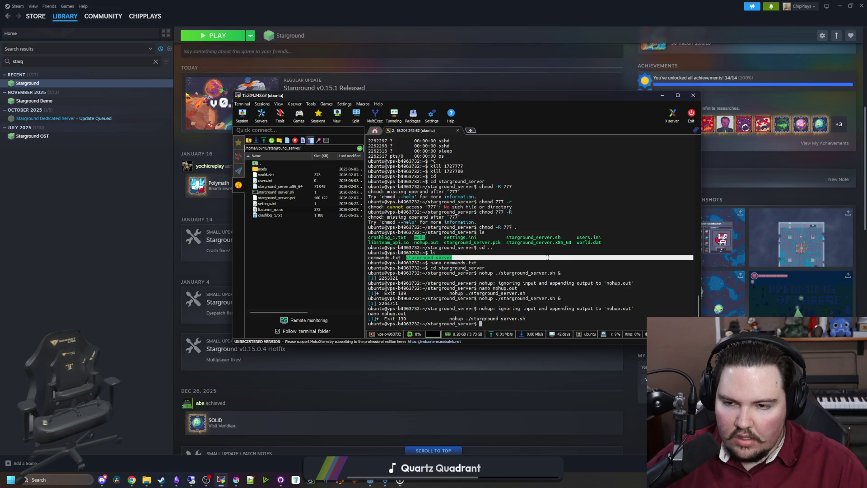
pyautogui.click(537, 261)
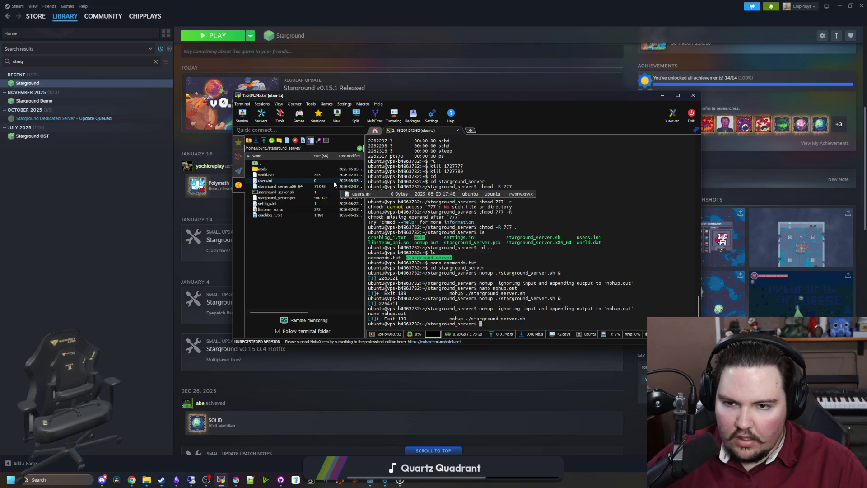
pyautogui.click(353, 209)
pyautogui.click(357, 203)
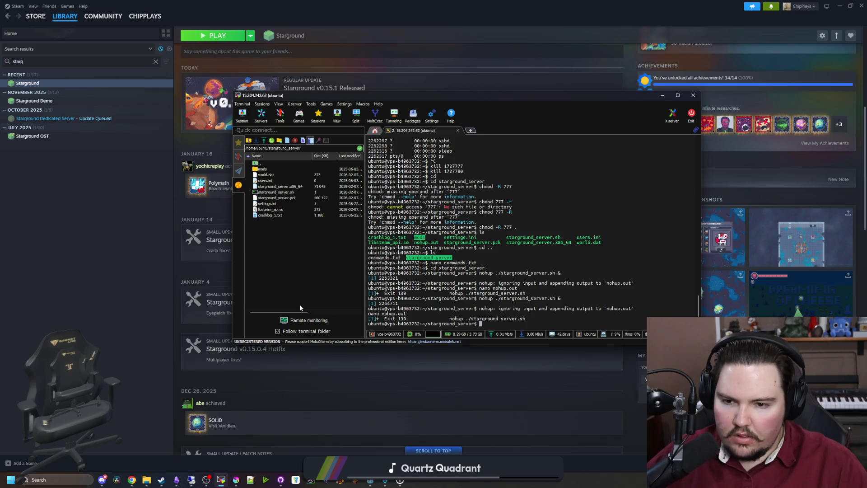
# - Start the server in the background with 'nohup ./starground_server.sh &' and hide MobaXterm
pyautogui.write('nohup ./starground_server.sh &')
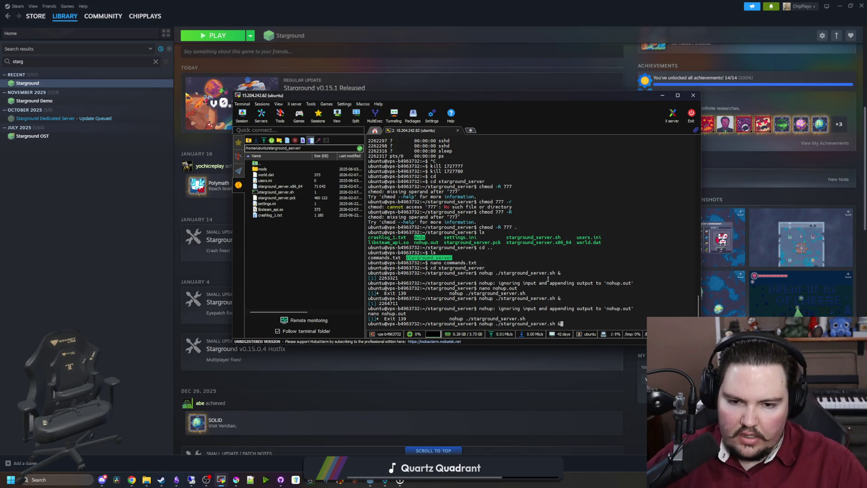
pyautogui.press('Return')
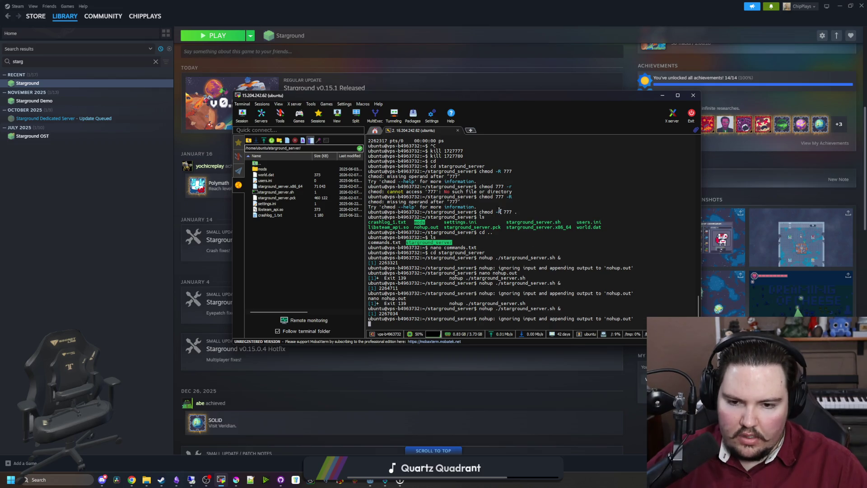
pyautogui.click(662, 95)
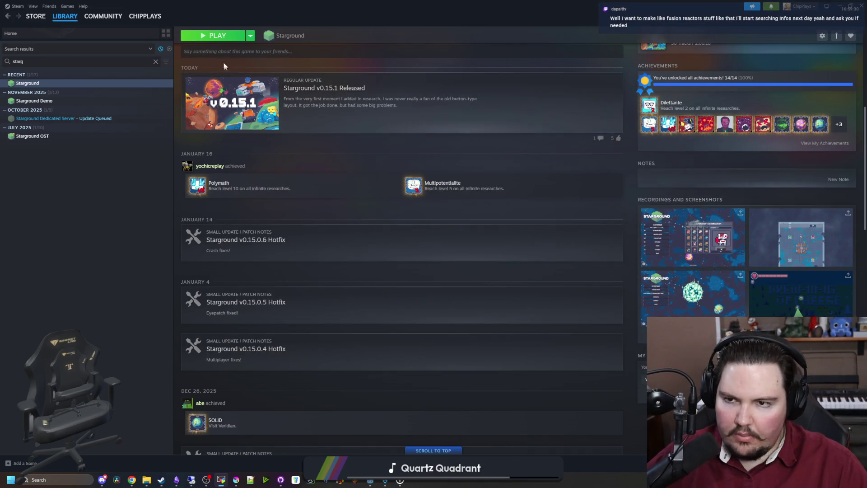
# - Launch Starground and connect via Multiplayer > Manual using the pasted server IP
pyautogui.click(225, 37)
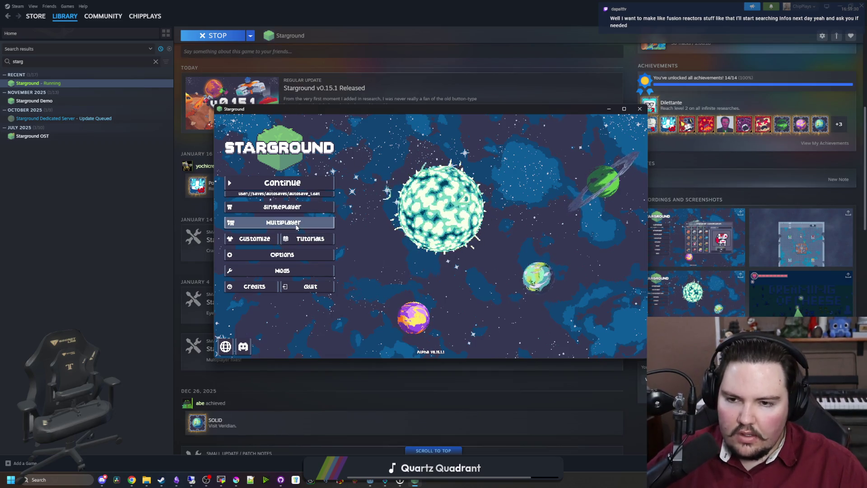
pyautogui.click(296, 222)
pyautogui.click(507, 200)
pyautogui.click(480, 223)
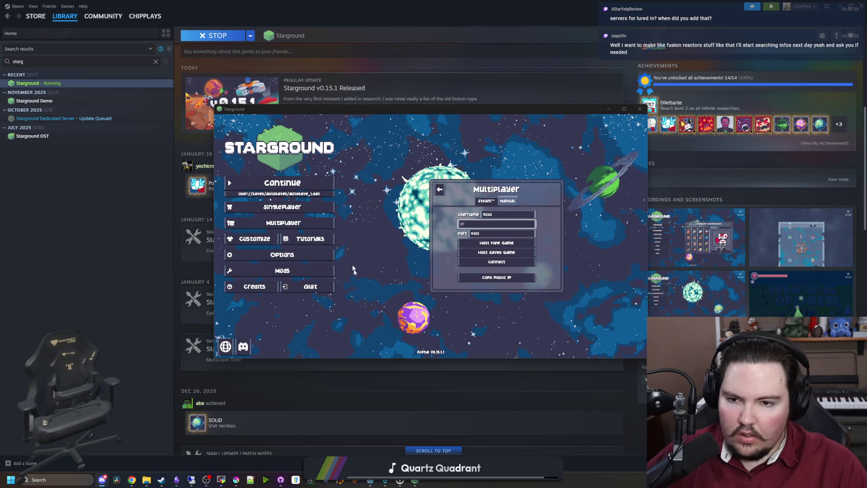
pyautogui.hotkey('ctrl', 'v')
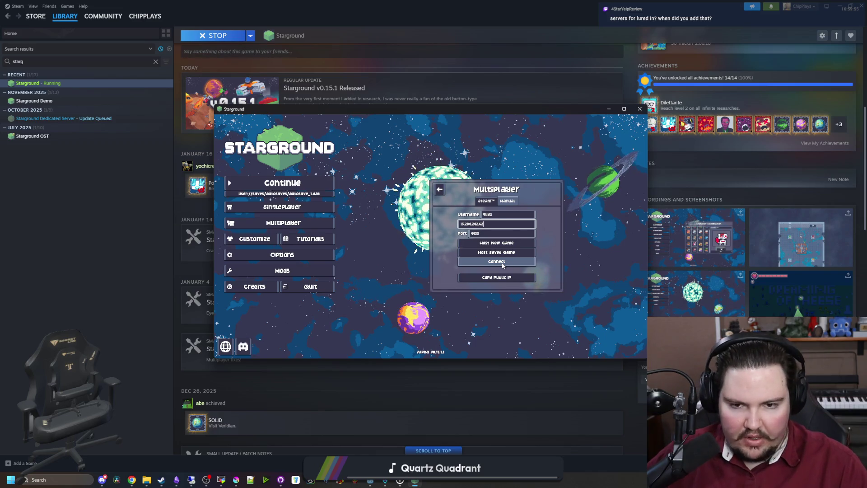
pyautogui.click(502, 264)
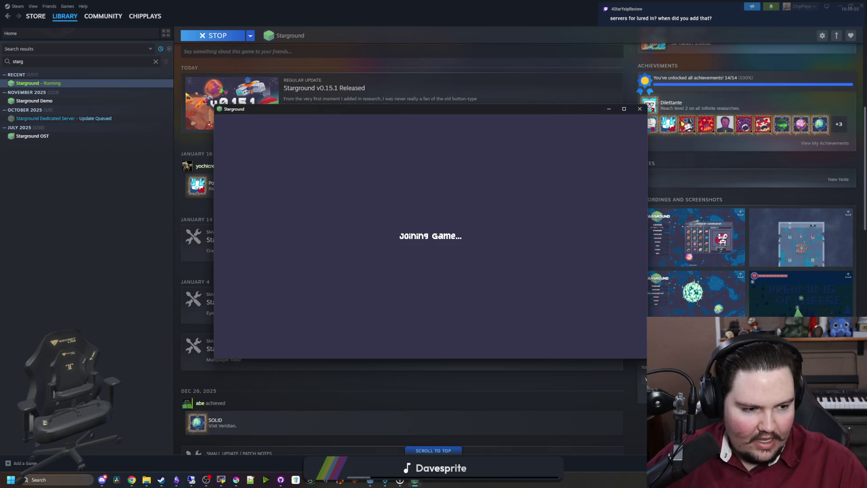
pyautogui.hotkey('alt', 'Tab')
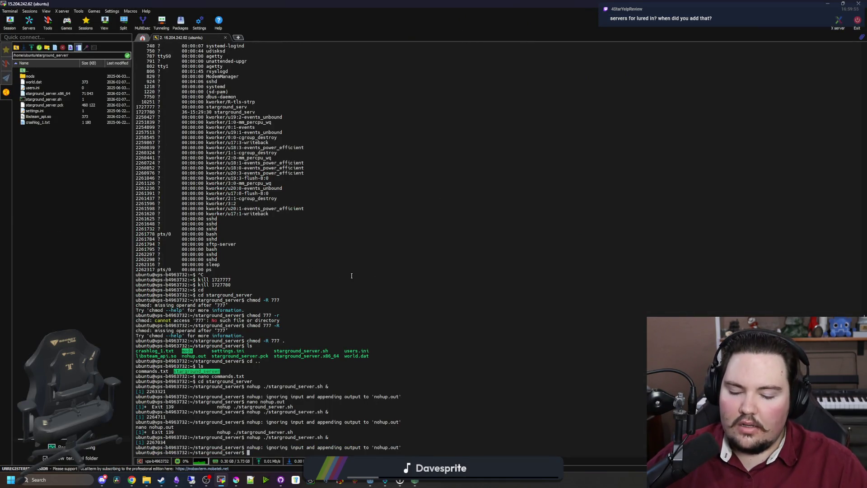
# - Refresh the server folder listing and open nohup.out with 'nano nohup.out'
pyautogui.write('nanoi')
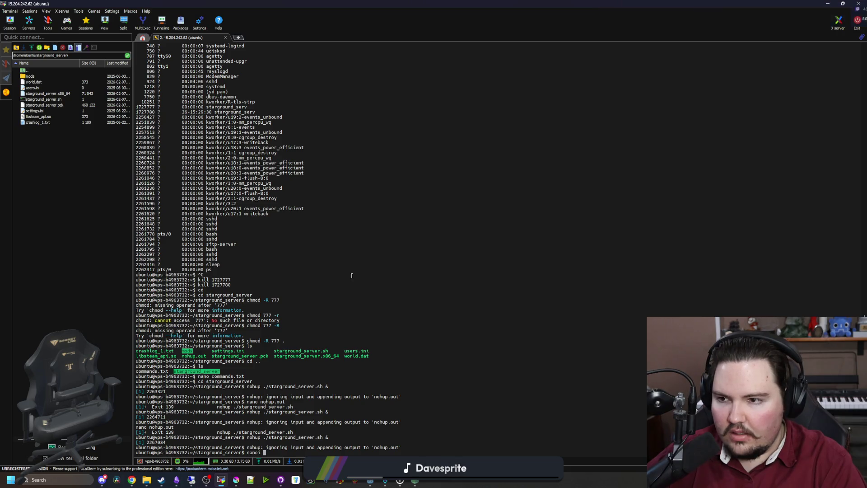
pyautogui.press('BackSpace')
pyautogui.press('BackSpace')
pyautogui.press('BackSpace')
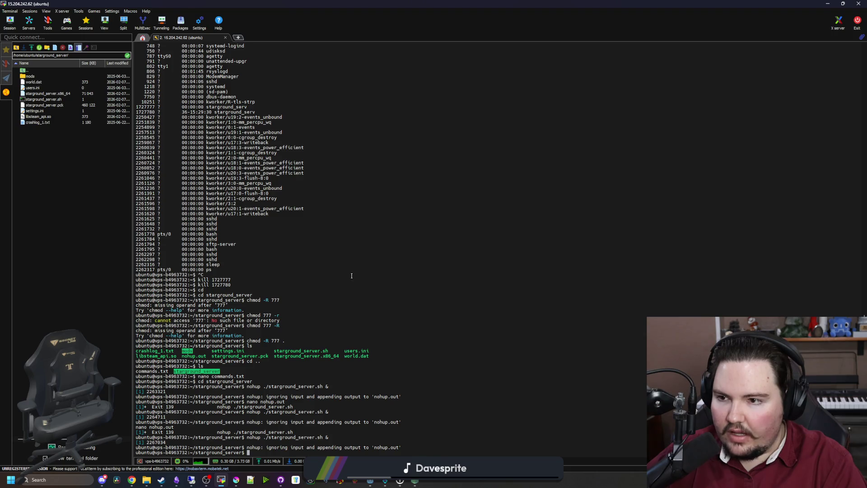
pyautogui.rightClick(63, 243)
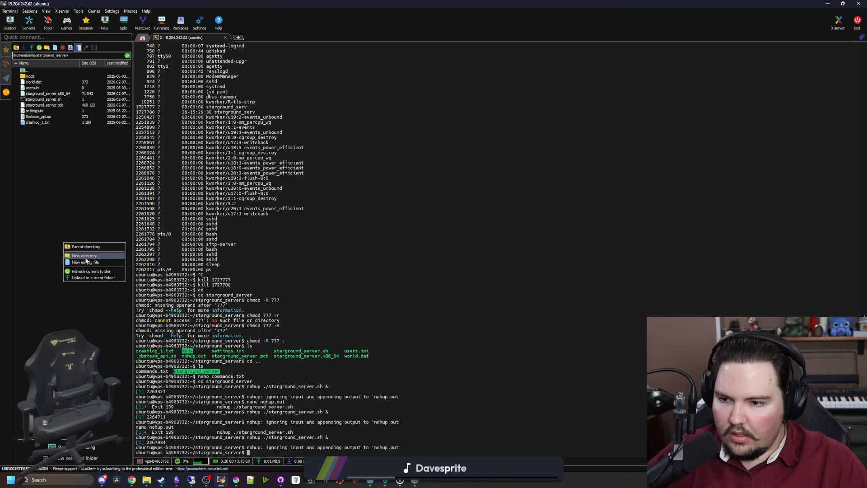
pyautogui.click(92, 271)
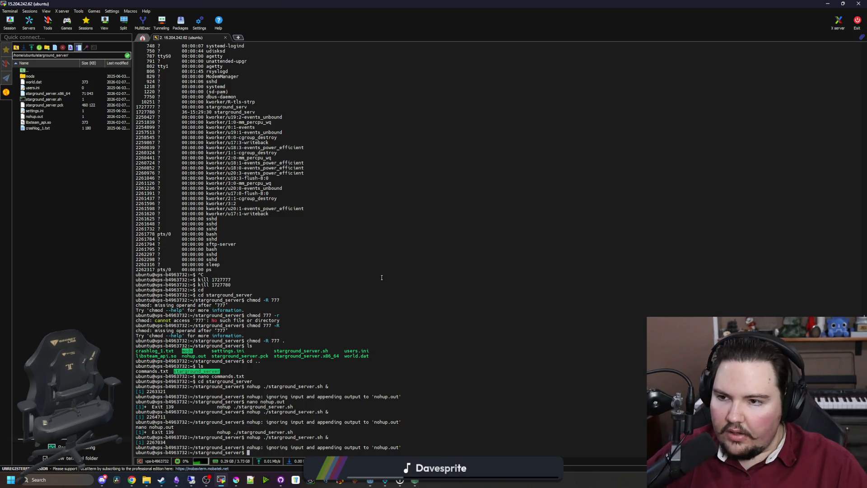
pyautogui.write('nan')
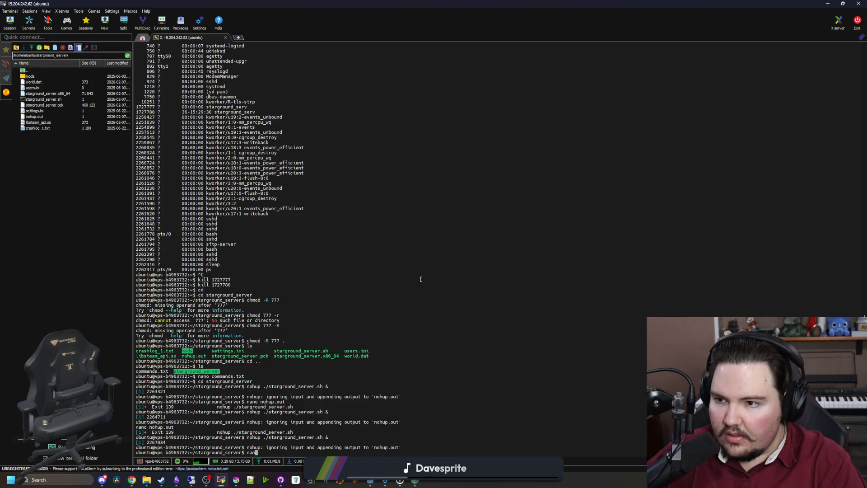
pyautogui.write('o nohup.out')
pyautogui.press('Return')
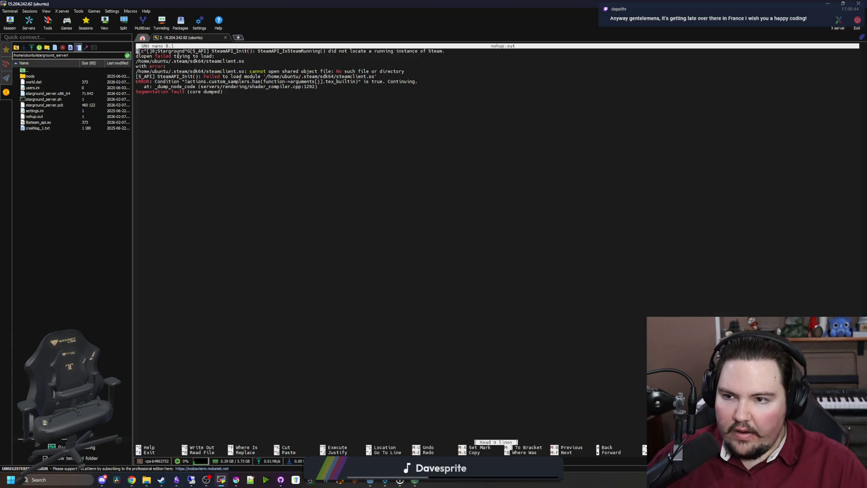
# - Highlight the SteamAPI init failures and the ERROR and segmentation fault lines in the log
pyautogui.moveTo(417, 81); pyautogui.dragTo(193, 53)
pyautogui.click(254, 78)
pyautogui.moveTo(154, 81)
pyautogui.mouseDown()
pyautogui.moveTo(323, 93)
pyautogui.moveTo(352, 86)
pyautogui.mouseUp()
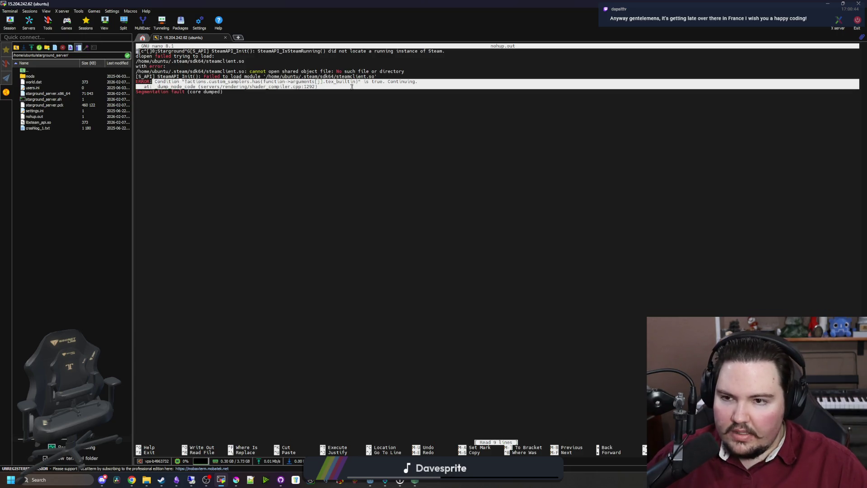
pyautogui.click(352, 87)
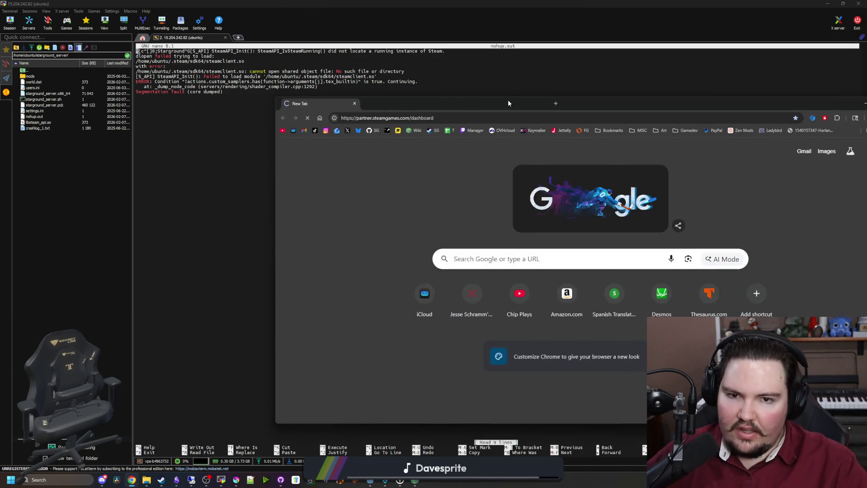
pyautogui.doubleClick(509, 103)
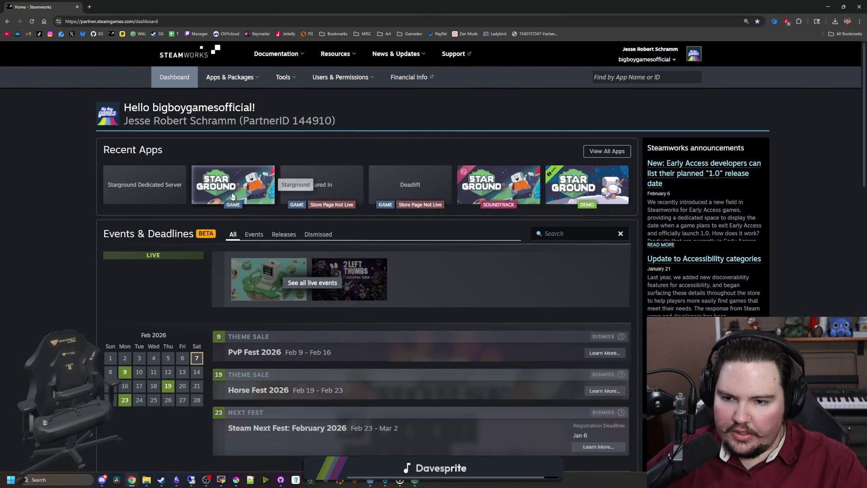
# - Open Starground's app page and its Edit Steamworks Settings area
pyautogui.click(235, 199)
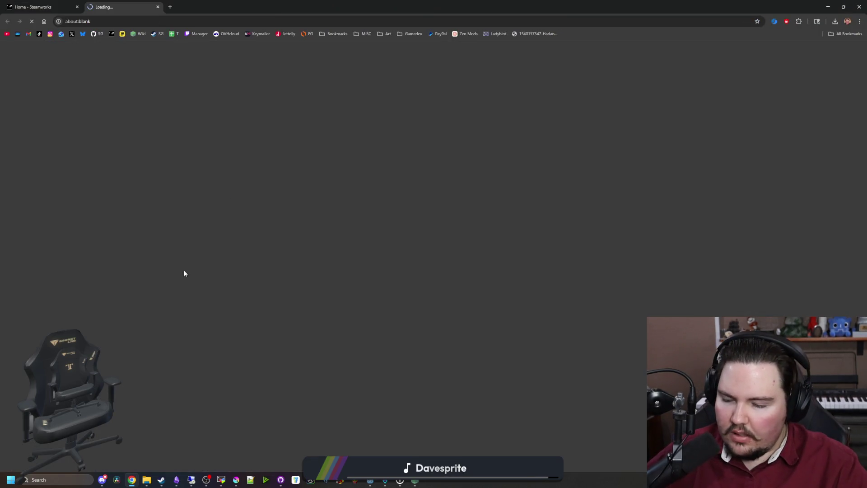
pyautogui.moveTo(137, 475)
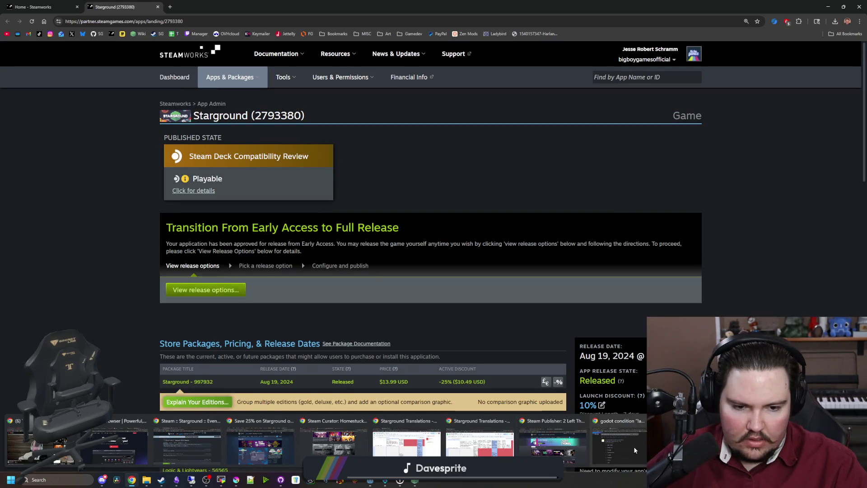
pyautogui.moveTo(566, 450)
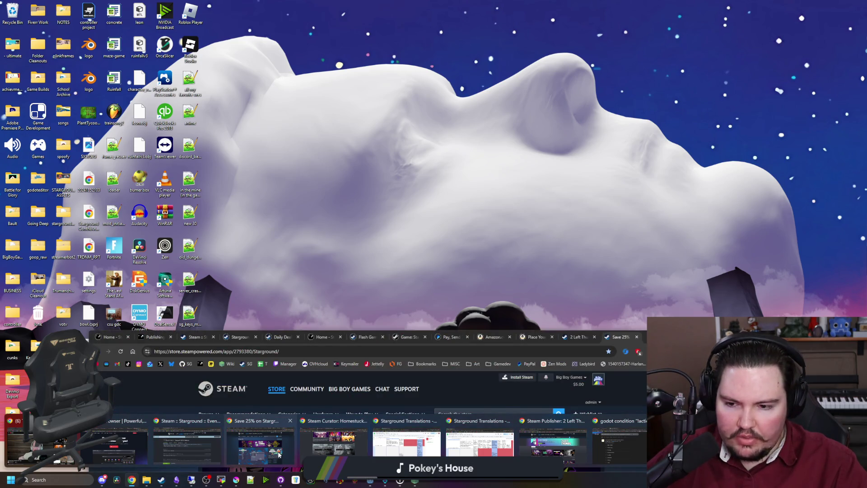
pyautogui.click(139, 452)
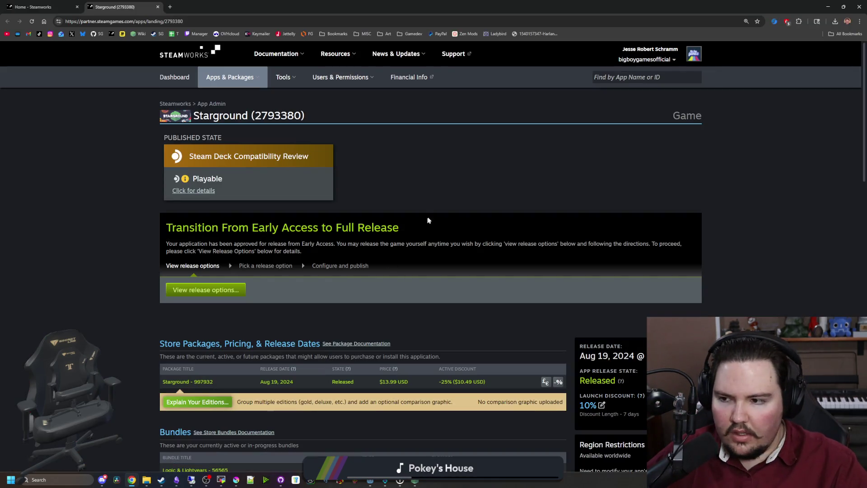
pyautogui.scroll(-9, 195, 261)
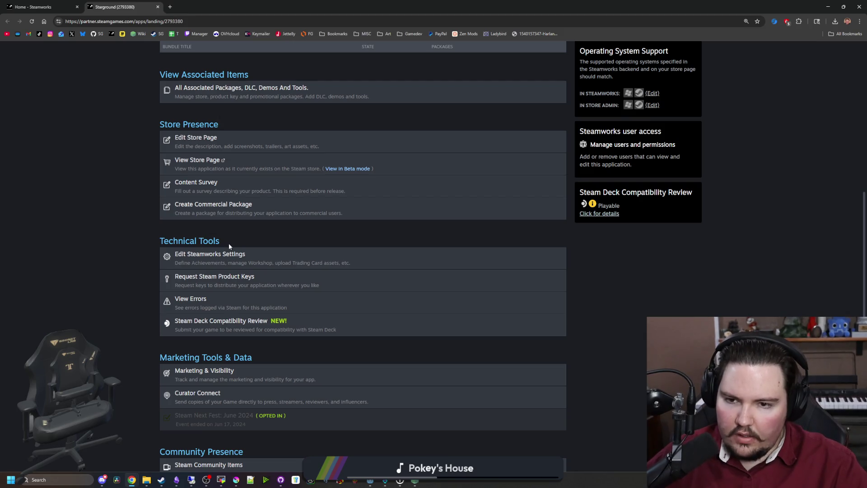
pyautogui.click(232, 258)
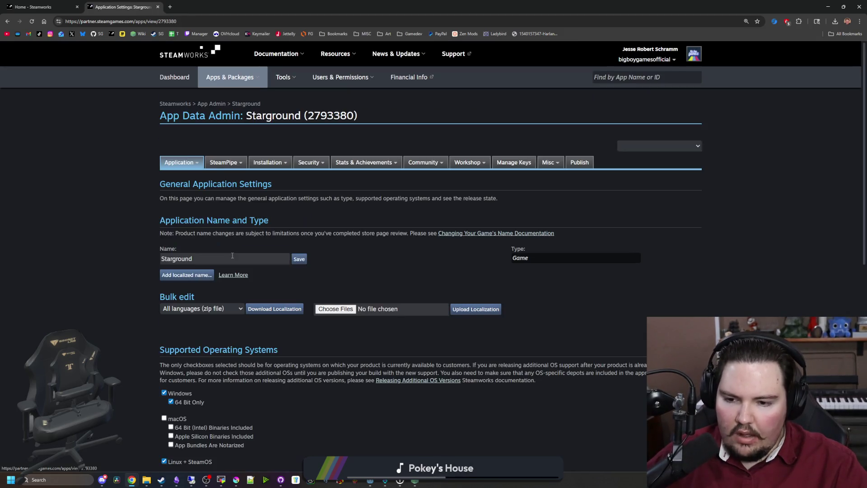
# - Review Starground's branches and builds under SteamPipe > Builds
pyautogui.moveTo(270, 166)
pyautogui.moveTo(223, 164)
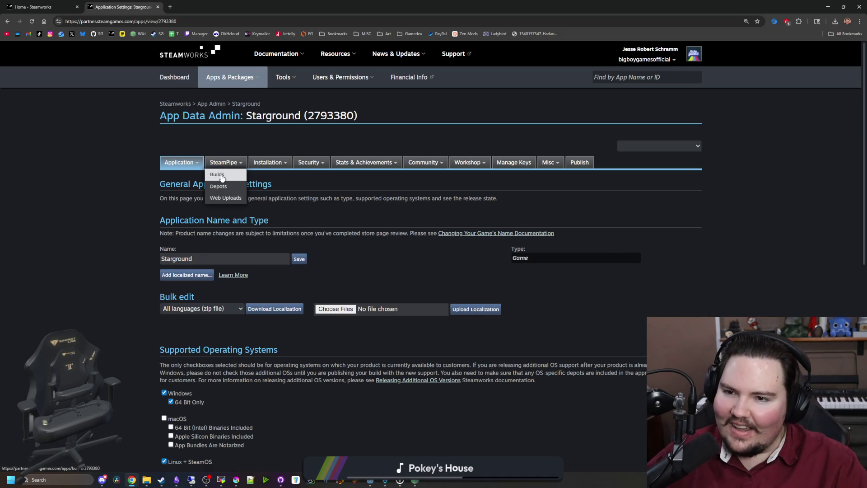
pyautogui.click(218, 175)
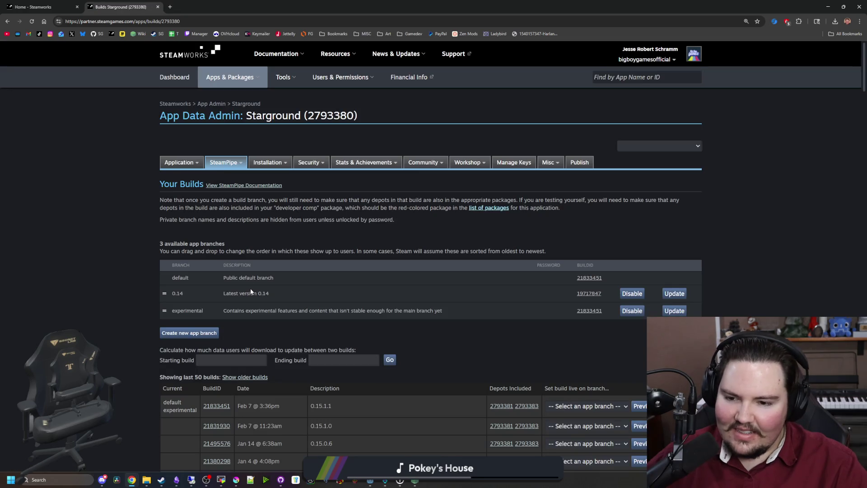
pyautogui.scroll(-9, 266, 262)
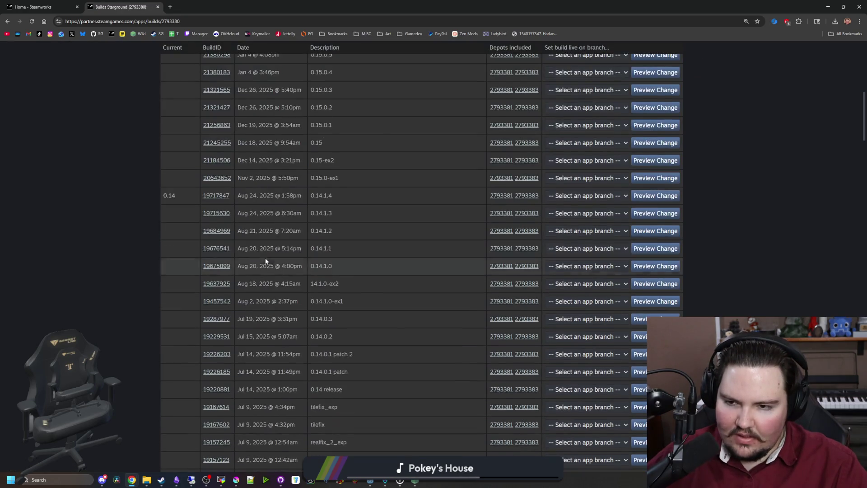
pyautogui.scroll(9, 266, 261)
pyautogui.moveTo(224, 163)
# - Go to SteamPipe > Depots and expand the Windows depot's settings
pyautogui.click(221, 186)
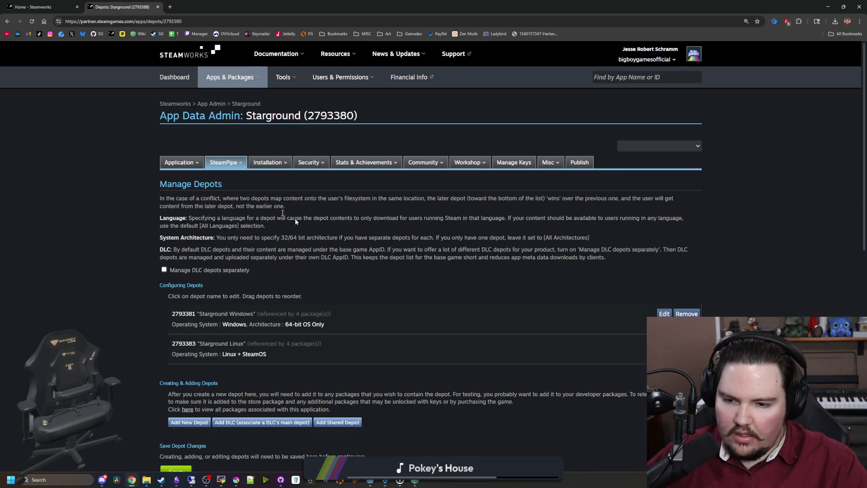
pyautogui.scroll(-2, 325, 334)
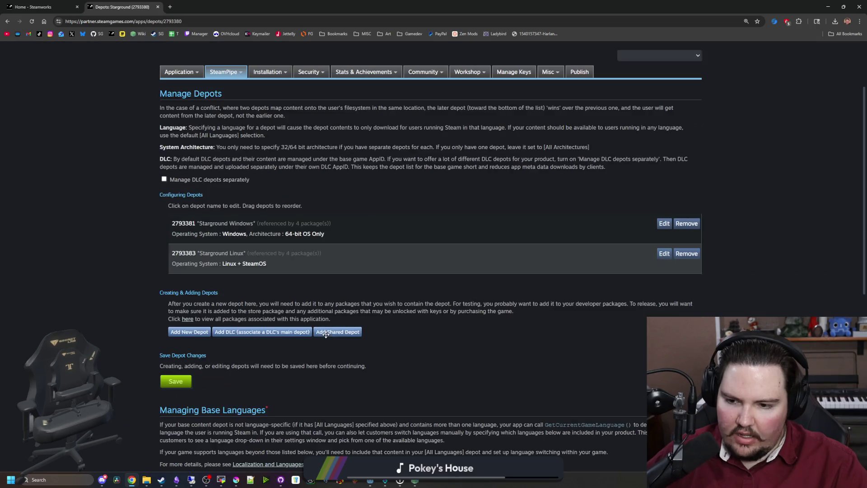
pyautogui.scroll(-8, 258, 392)
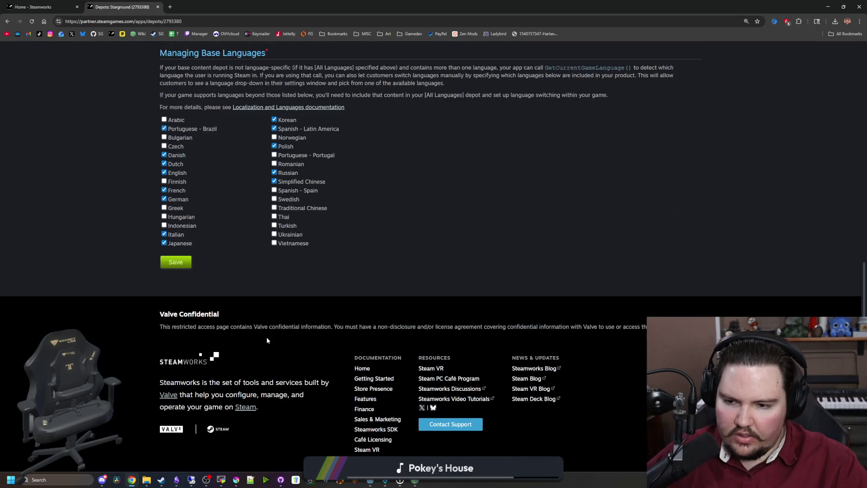
pyautogui.scroll(5, 266, 339)
pyautogui.scroll(4, 267, 337)
pyautogui.click(661, 272)
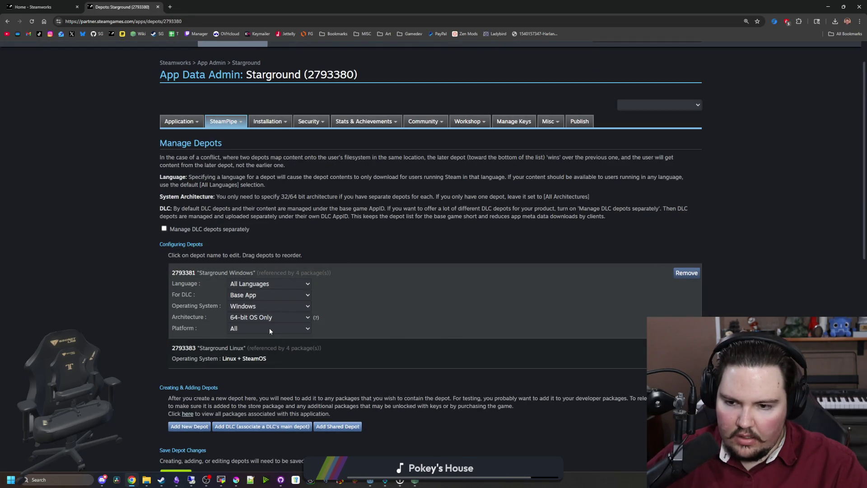
pyautogui.scroll(1, 291, 194)
# - Open General Installation and inspect the first launch option's launch type without changing it
pyautogui.moveTo(270, 164)
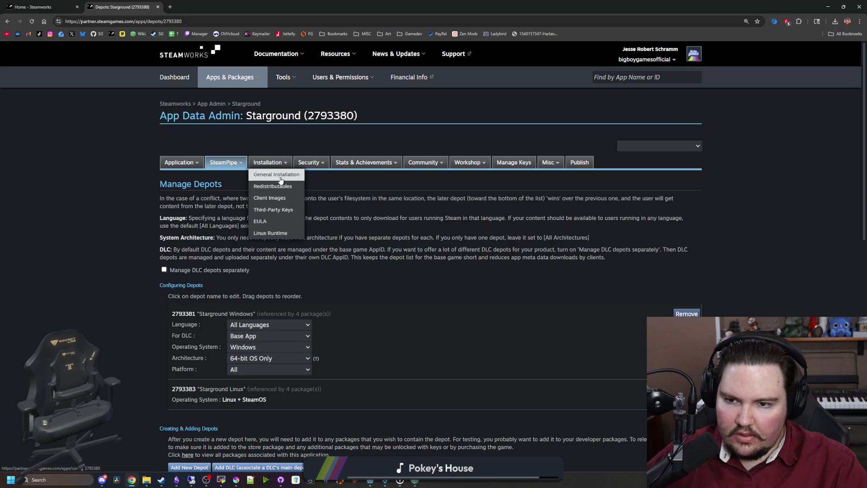
pyautogui.click(280, 179)
pyautogui.scroll(-3, 672, 209)
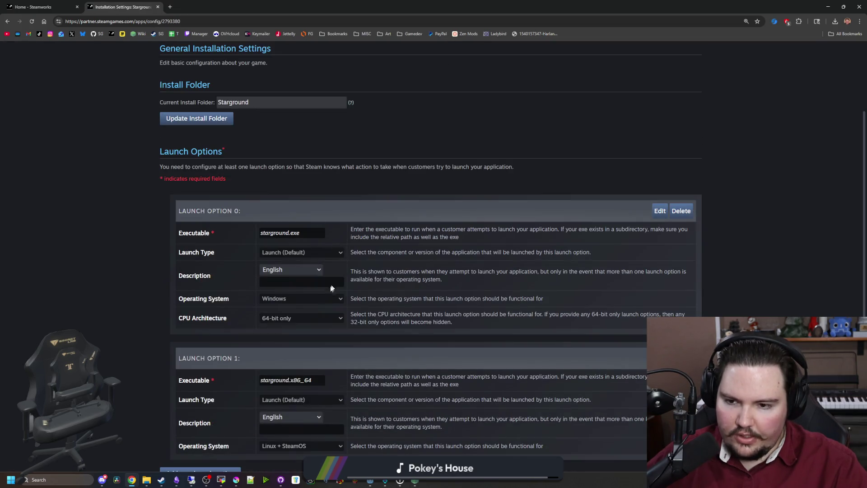
pyautogui.click(660, 210)
pyautogui.scroll(-1, 229, 306)
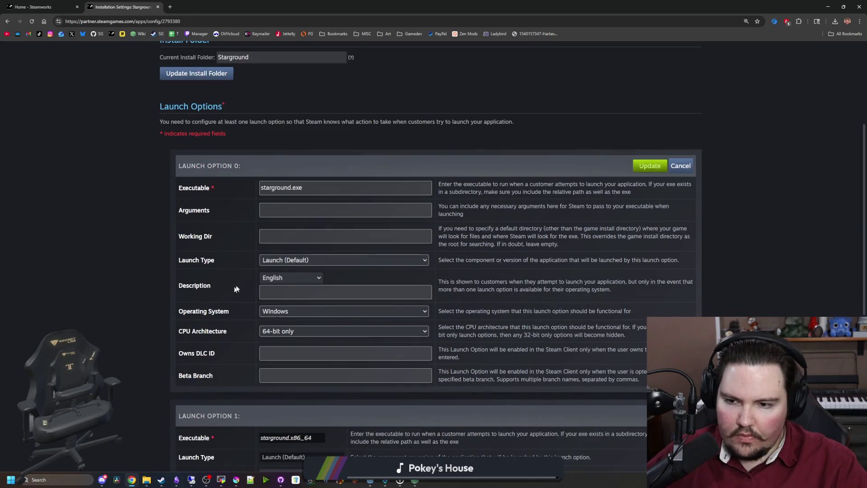
pyautogui.click(295, 261)
pyautogui.click(296, 261)
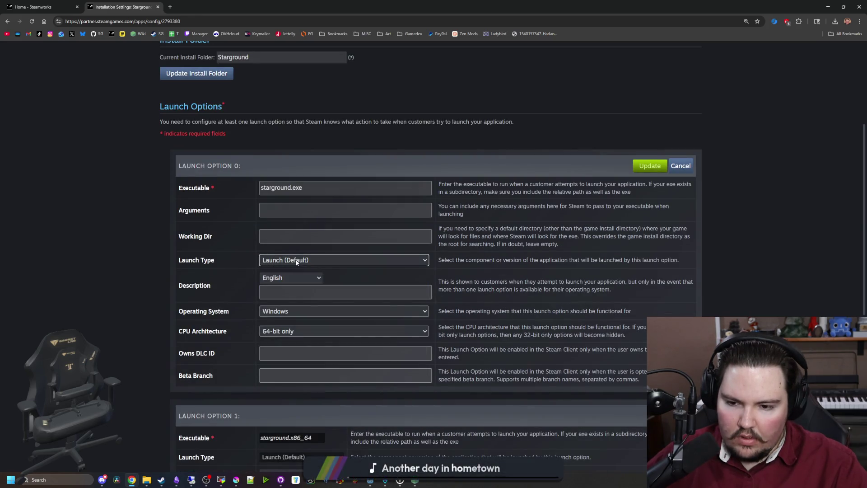
# - Add a new launch option with launch type Launch (Default) and begin filling its fields
pyautogui.scroll(-4, 173, 265)
pyautogui.click(201, 349)
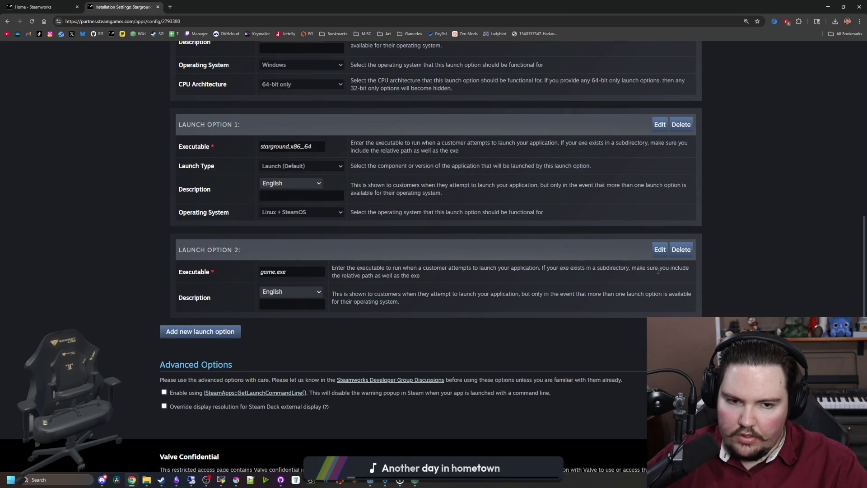
pyautogui.click(660, 249)
pyautogui.click(328, 343)
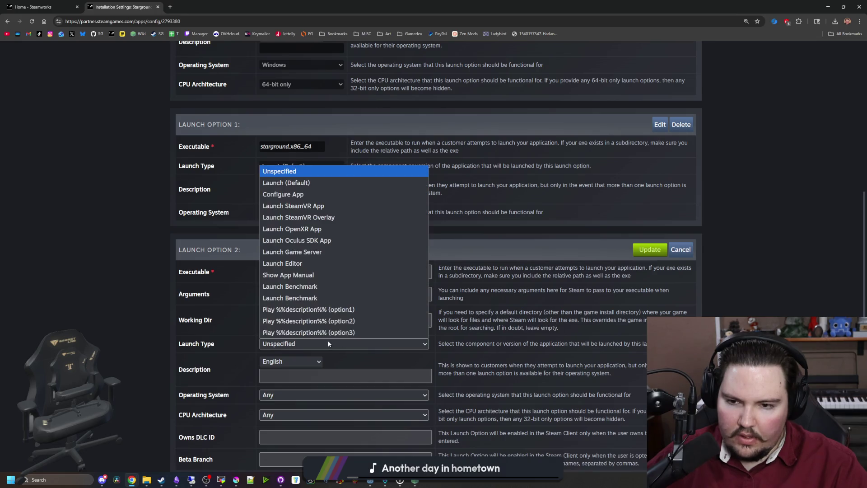
pyautogui.click(306, 183)
pyautogui.scroll(-1, 239, 320)
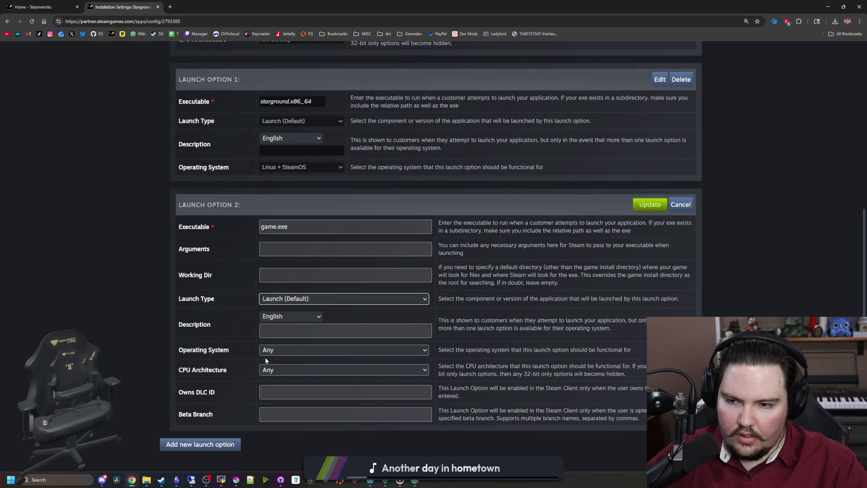
pyautogui.click(301, 250)
pyautogui.hotkey('alt', 'Tab')
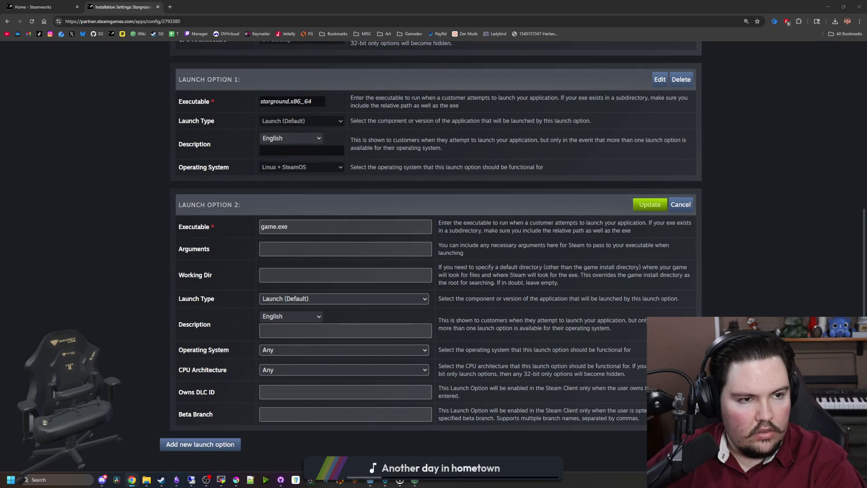
pyautogui.doubleClick(276, 226)
# - Set the new launch option's executable to starground.exe
pyautogui.write('starground')
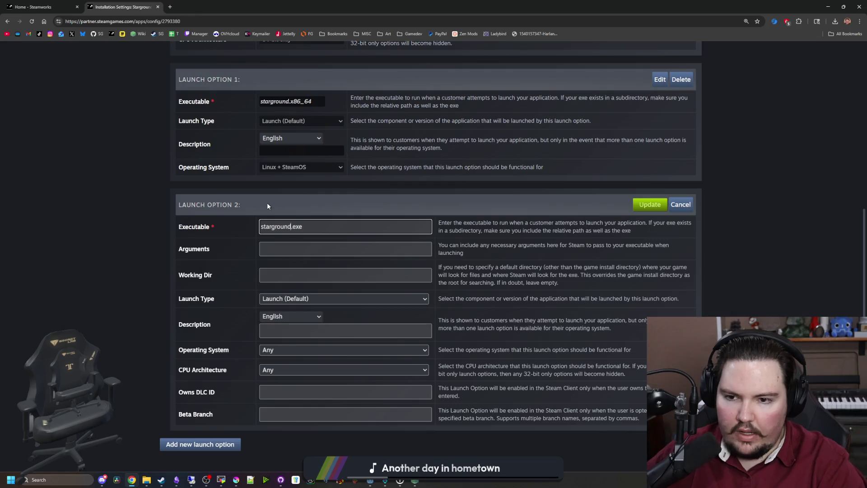
pyautogui.hotkey('ctrl', 'shift', 'Tab')
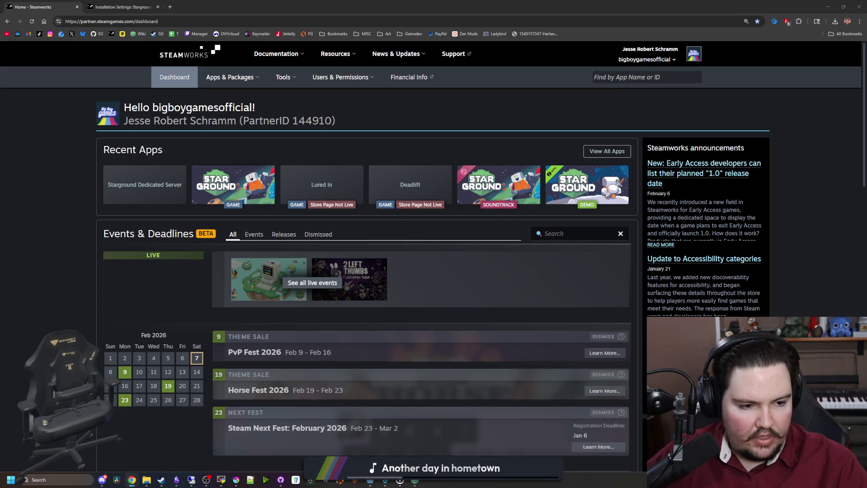
pyautogui.hotkey('ctrl', 'Tab')
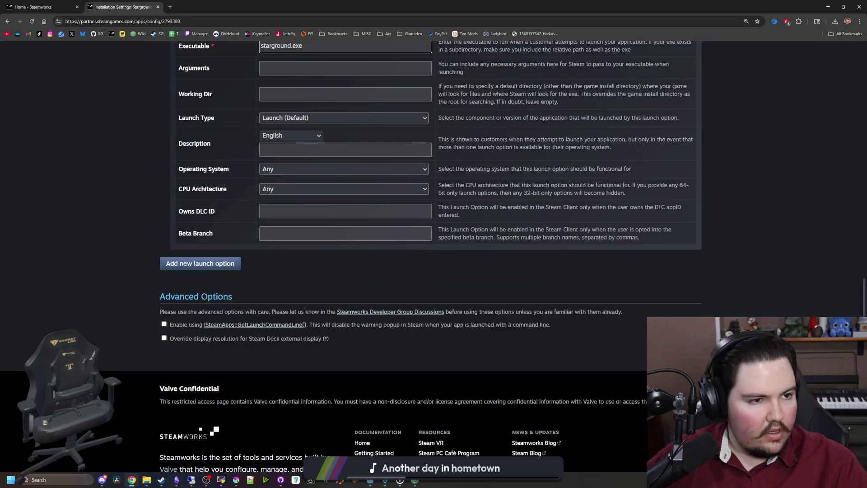
pyautogui.hotkey('alt', 'Tab')
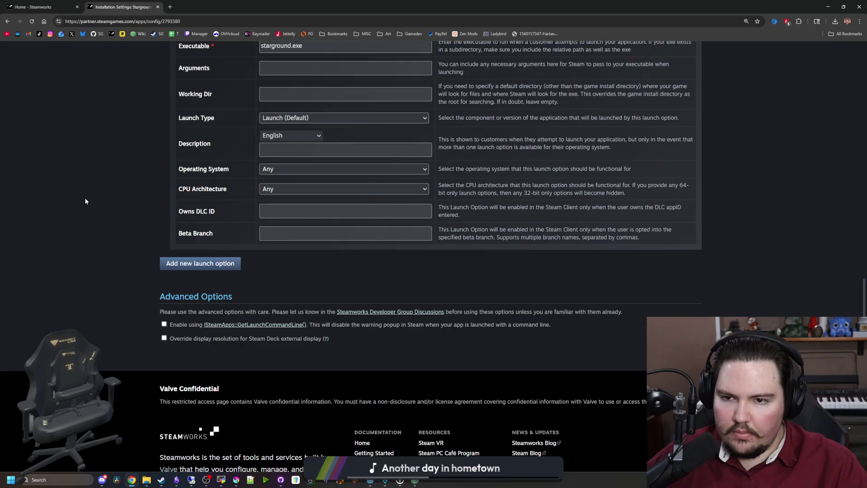
pyautogui.scroll(4, 171, 208)
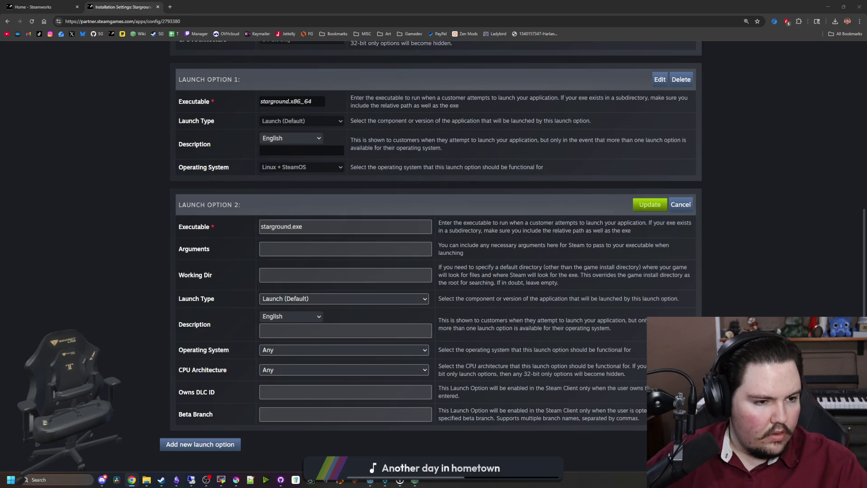
pyautogui.click(316, 282)
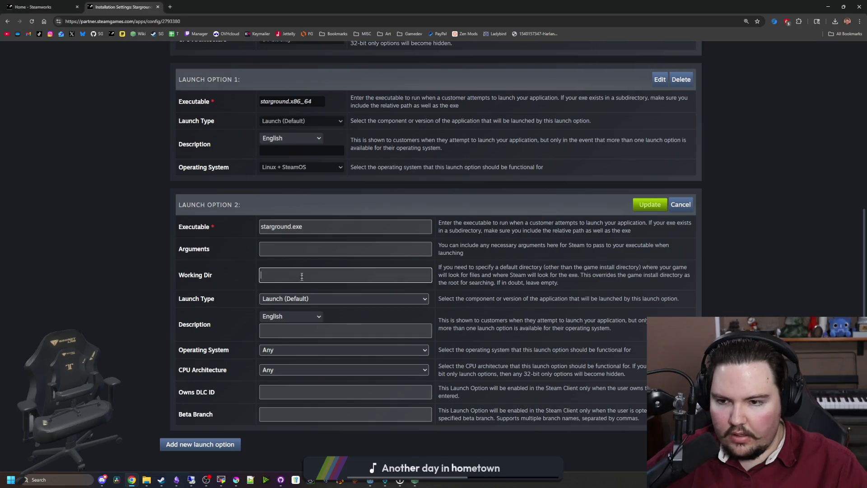
# - Paste --rendering-driver d3d12 as launch option 2's arguments, keeping the default launch type
pyautogui.click(289, 249)
pyautogui.write('--rendering-driver d3d12')
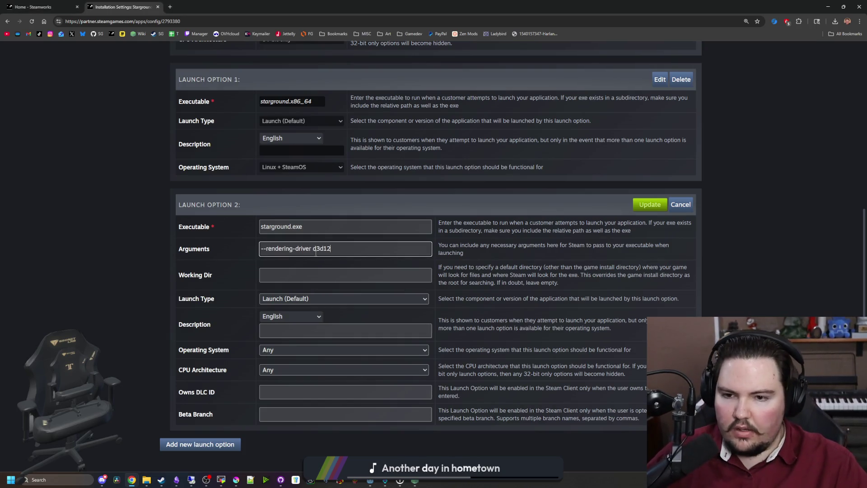
pyautogui.click(140, 248)
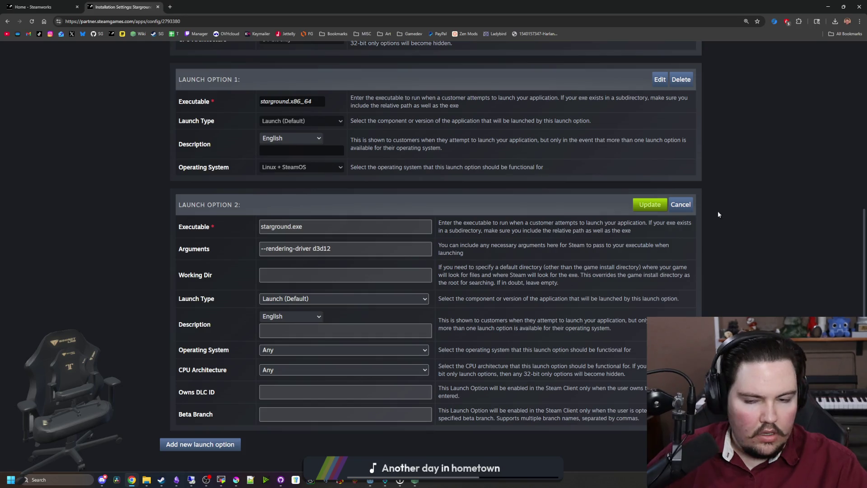
pyautogui.click(271, 275)
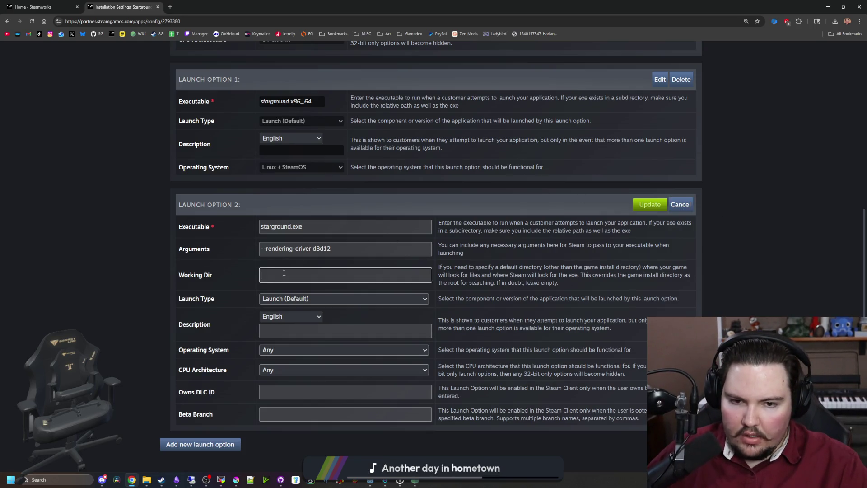
pyautogui.scroll(4, 179, 280)
pyautogui.scroll(-4, 229, 310)
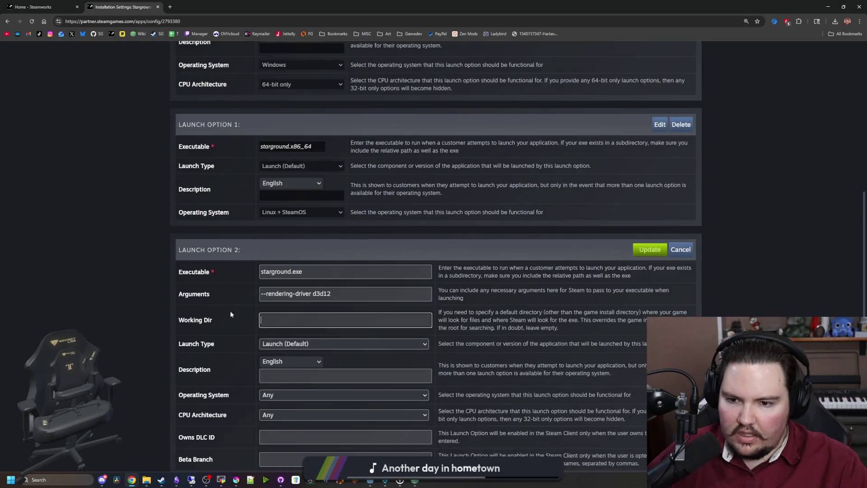
pyautogui.click(283, 299)
pyautogui.click(283, 299)
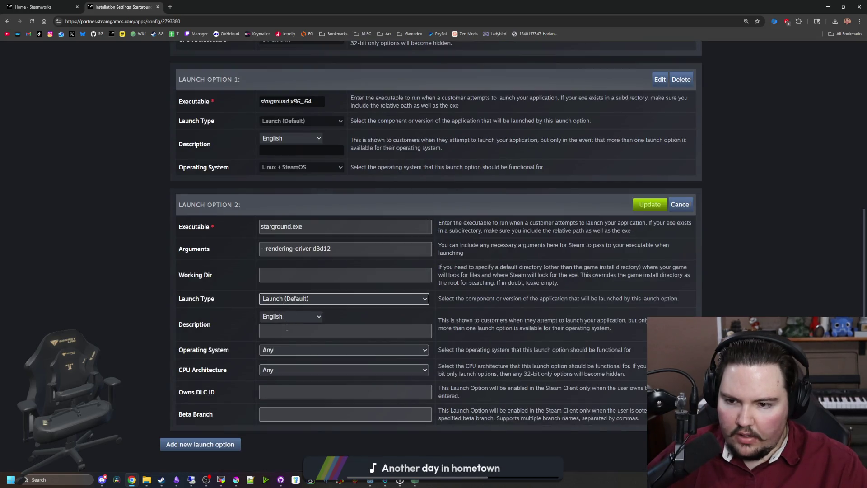
# - Restrict launch option 2 to Windows and 64-bit CPUs only
pyautogui.click(289, 348)
pyautogui.click(289, 373)
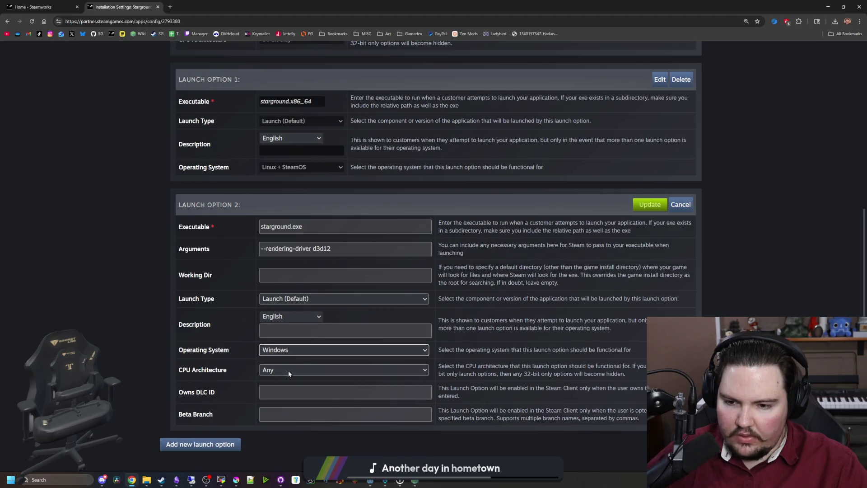
pyautogui.click(288, 370)
pyautogui.click(280, 404)
pyautogui.scroll(-1, 291, 287)
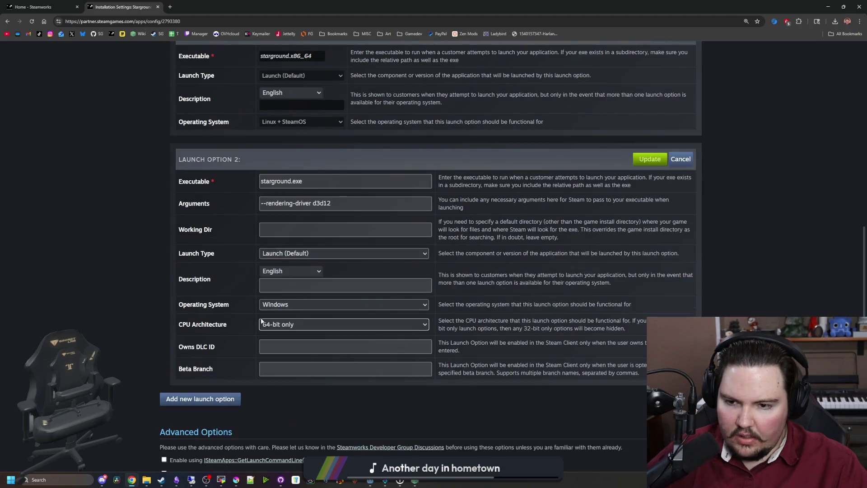
# - Enter the description 'Launch (DX12)' and save launch option 2
pyautogui.click(298, 286)
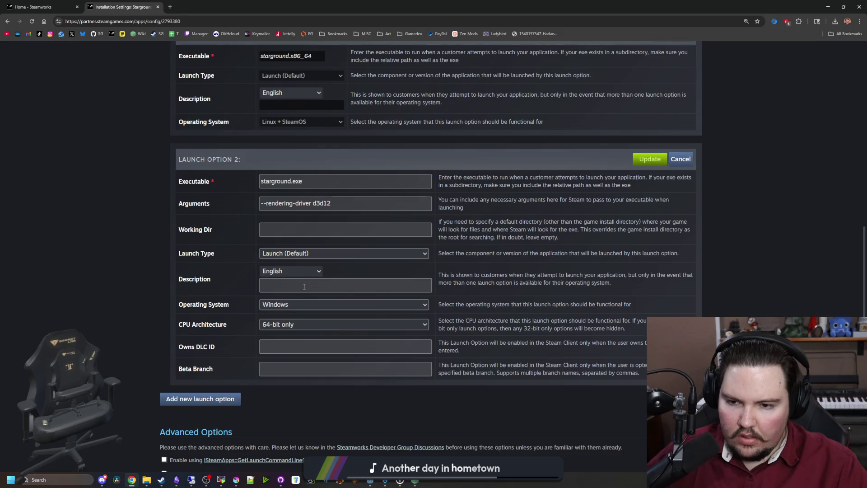
pyautogui.write('L')
pyautogui.press('BackSpace')
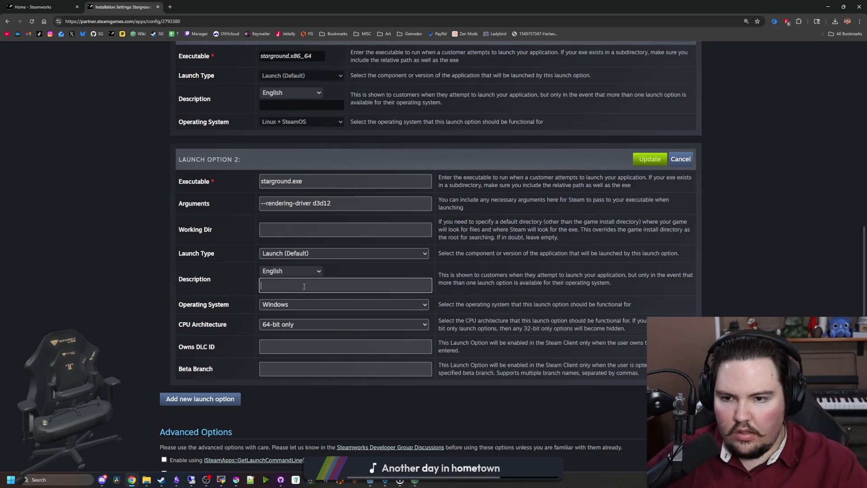
pyautogui.moveTo(536, 275); pyautogui.dragTo(701, 275)
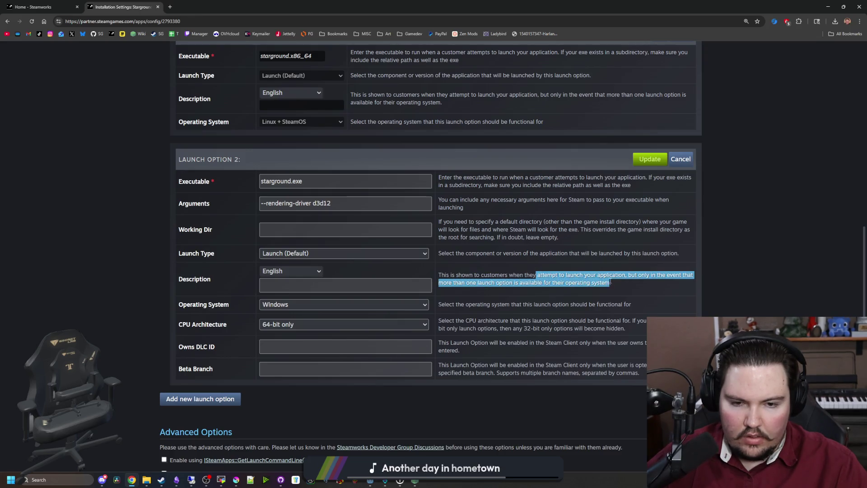
pyautogui.click(357, 287)
pyautogui.write('Lau')
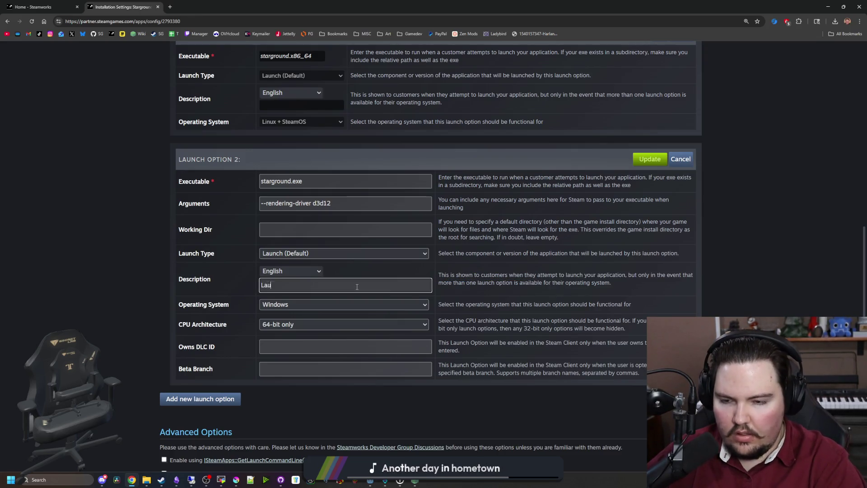
pyautogui.write('nch with')
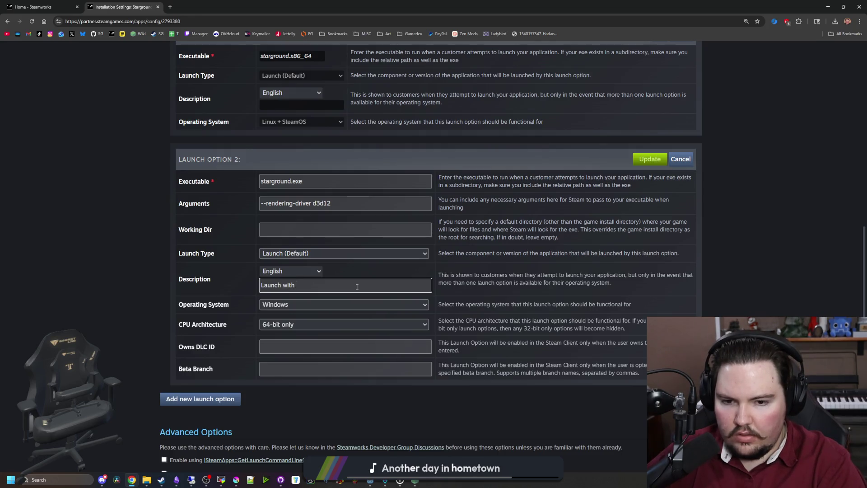
pyautogui.write(' DX12')
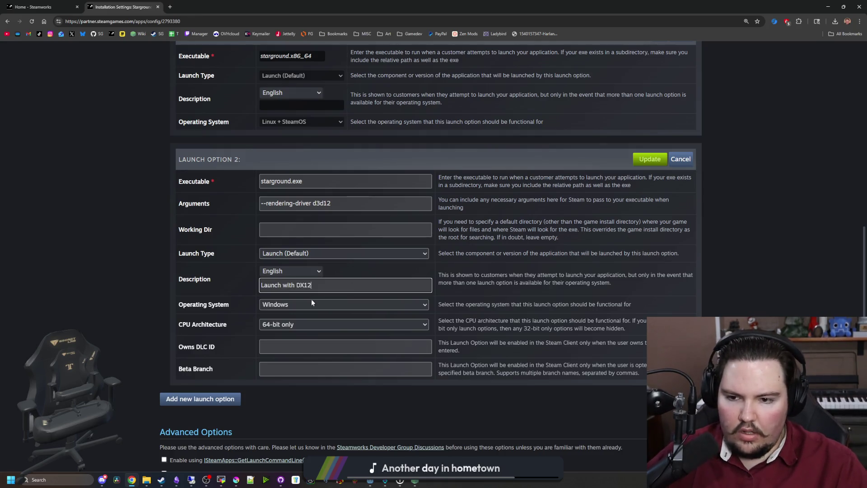
pyautogui.click(283, 285)
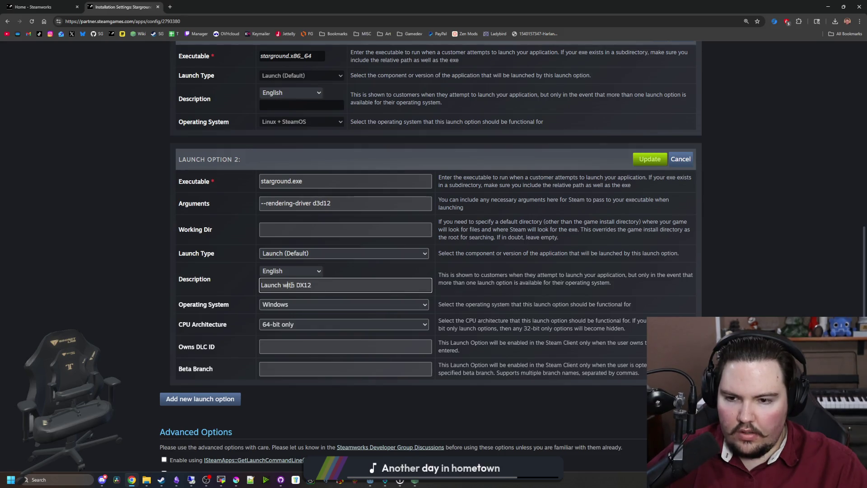
pyautogui.moveTo(296, 285); pyautogui.dragTo(283, 285)
pyautogui.write('(DX12')
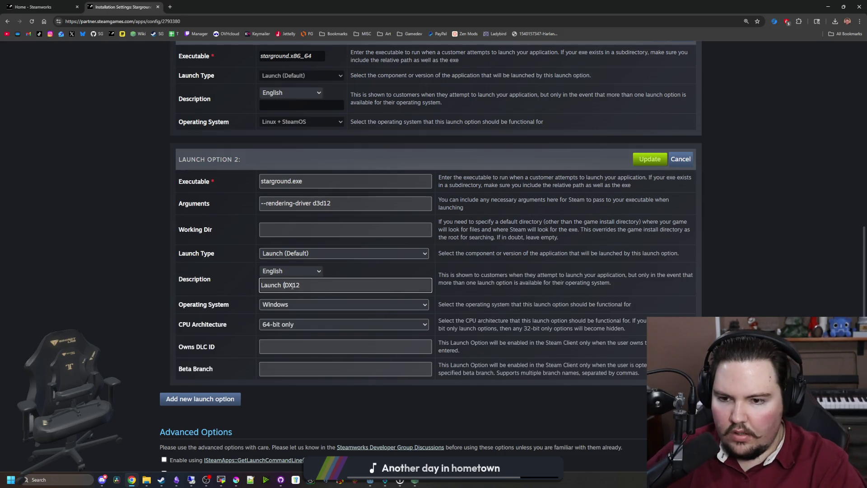
pyautogui.write(')')
pyautogui.rightClick(293, 285)
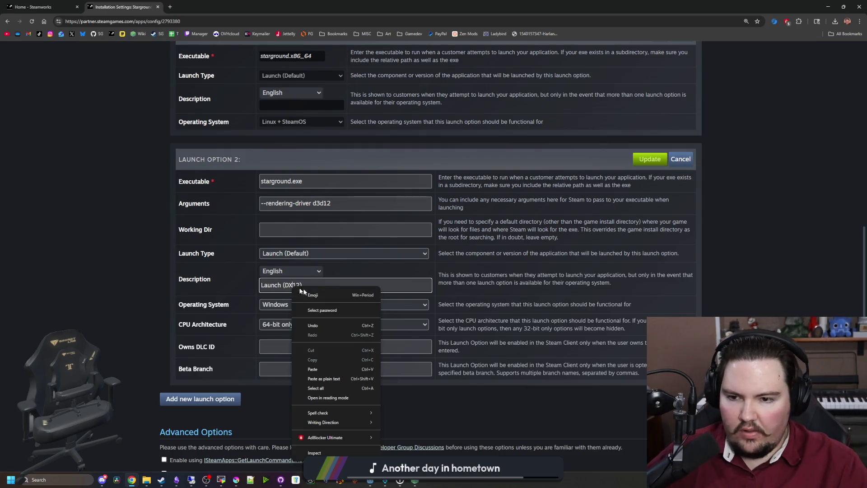
pyautogui.press('Escape')
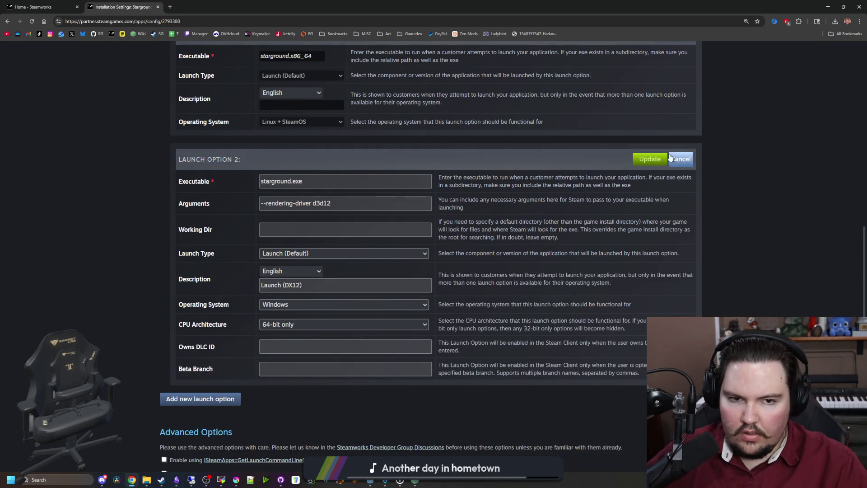
pyautogui.click(650, 159)
pyautogui.scroll(1, 229, 242)
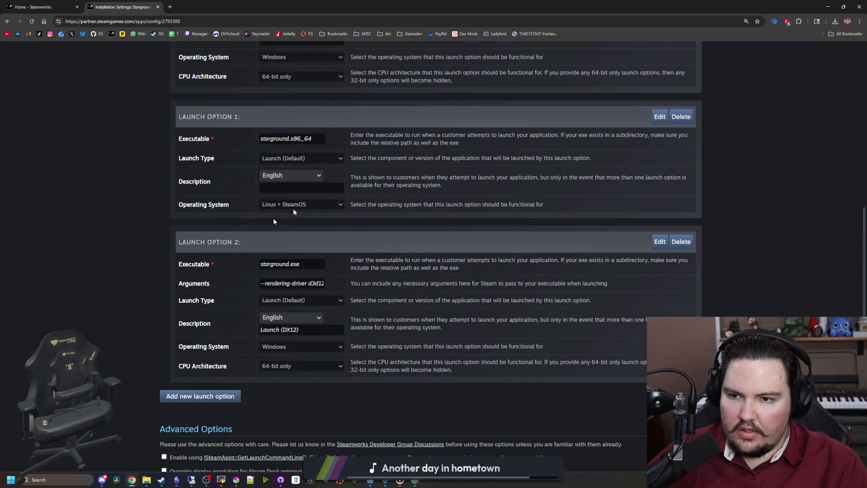
# - Give launch option 0 the description 'Launch (Vulkan)' and save it
pyautogui.scroll(3, 339, 201)
pyautogui.click(660, 105)
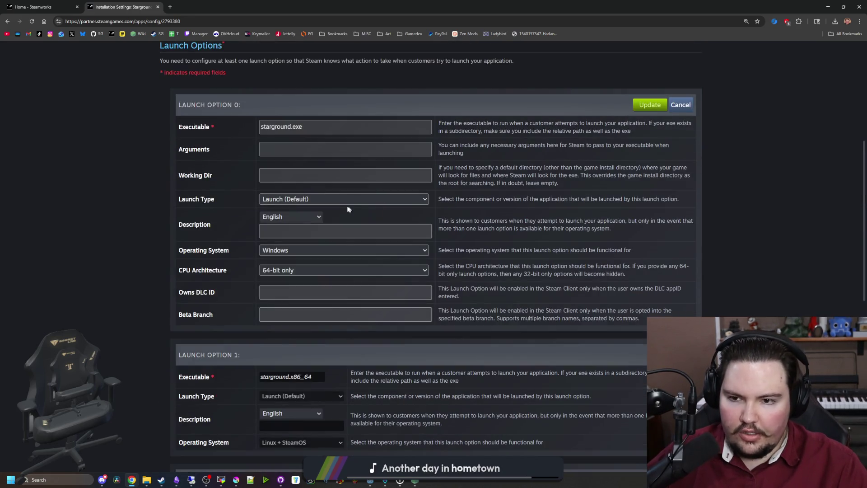
pyautogui.click(297, 234)
pyautogui.write('Launch (DX12')
pyautogui.press('BackSpace')
pyautogui.press('BackSpace')
pyautogui.press('BackSpace')
pyautogui.write('Vulkan)')
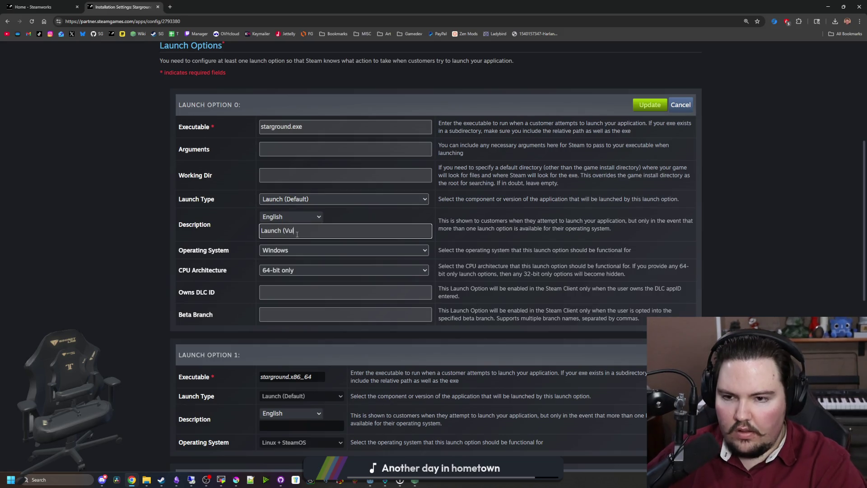
pyautogui.click(164, 220)
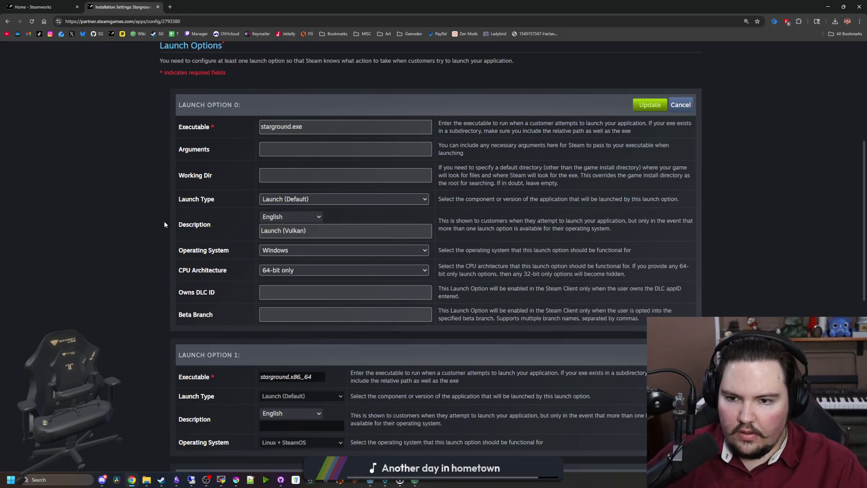
pyautogui.click(648, 104)
# - Scroll through the installation settings and go to the Publish page
pyautogui.scroll(4, 160, 204)
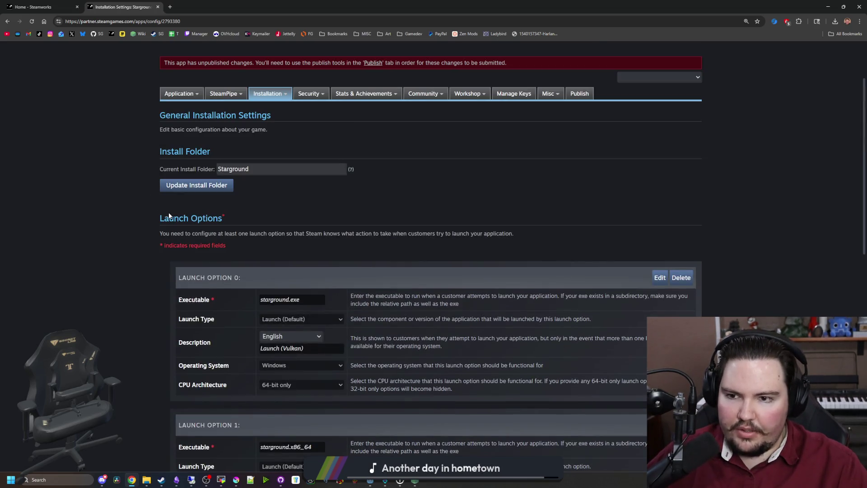
pyautogui.scroll(2, 356, 217)
pyautogui.scroll(-8, 395, 238)
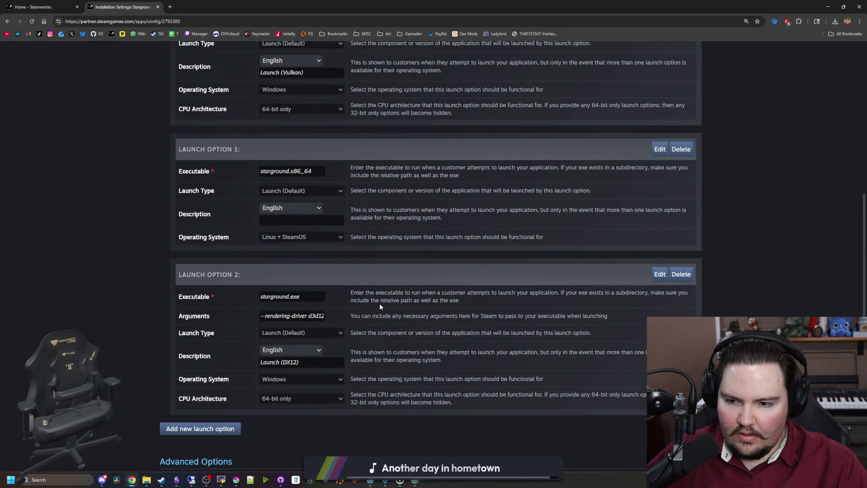
pyautogui.scroll(-3, 245, 380)
pyautogui.scroll(6, 243, 372)
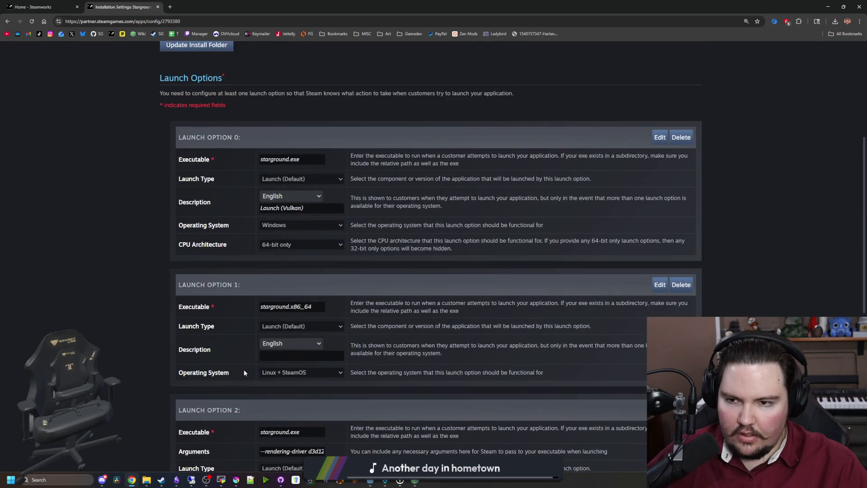
pyautogui.scroll(5, 206, 123)
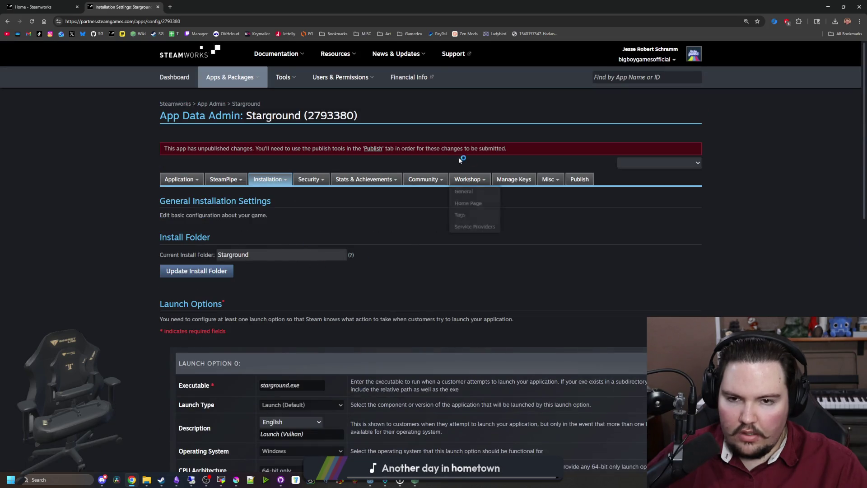
pyautogui.click(381, 149)
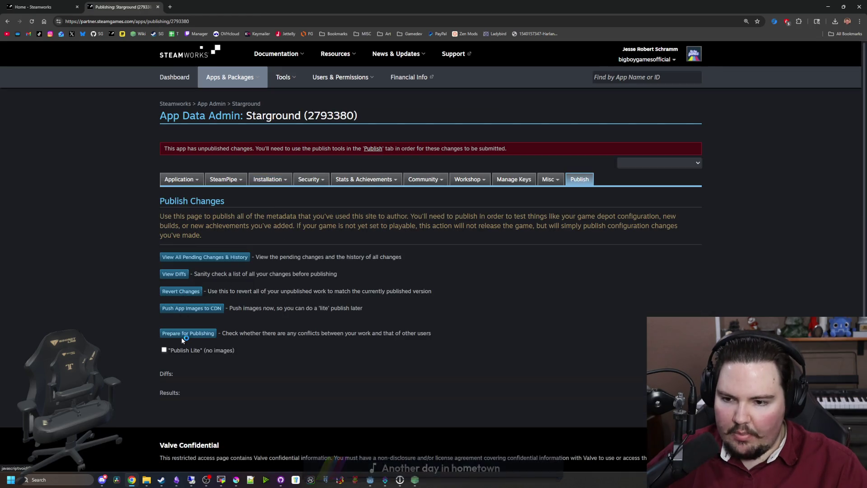
# - Pass the pre-publish check, enter the confirmation word and publish the changes, then bring up Steam
pyautogui.click(187, 337)
pyautogui.write('S')
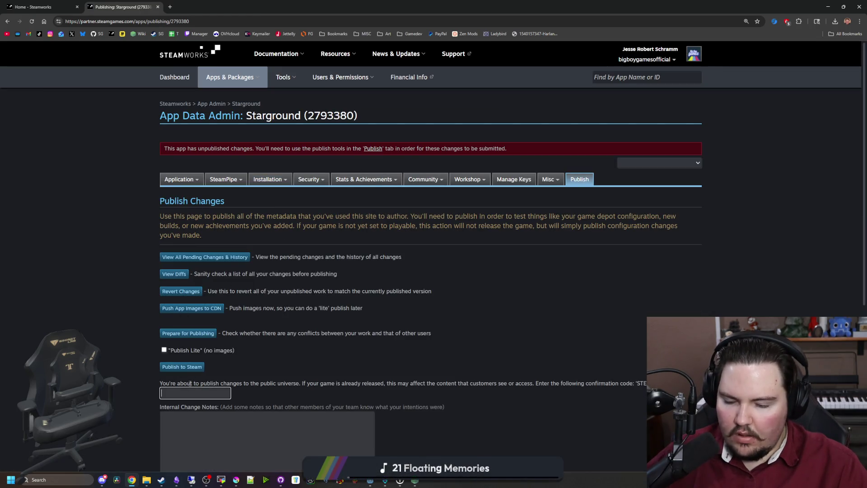
pyautogui.write('TEAMWORKS')
pyautogui.scroll(-4, 158, 381)
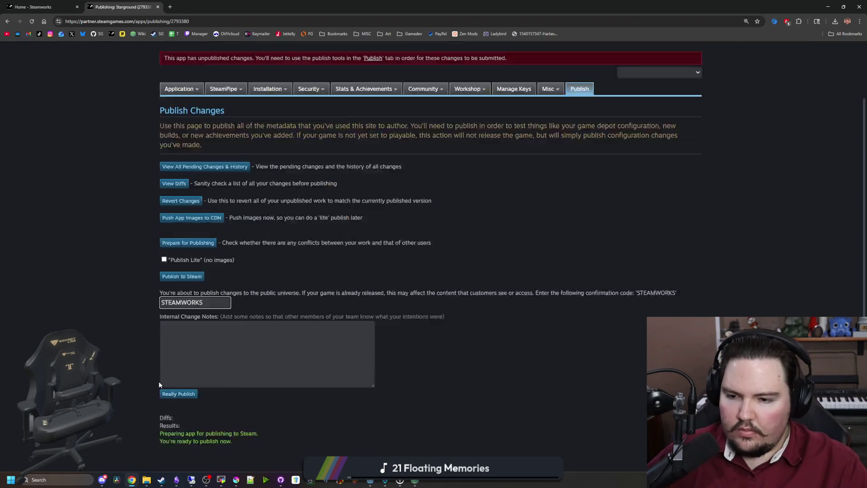
pyautogui.click(178, 303)
pyautogui.click(162, 479)
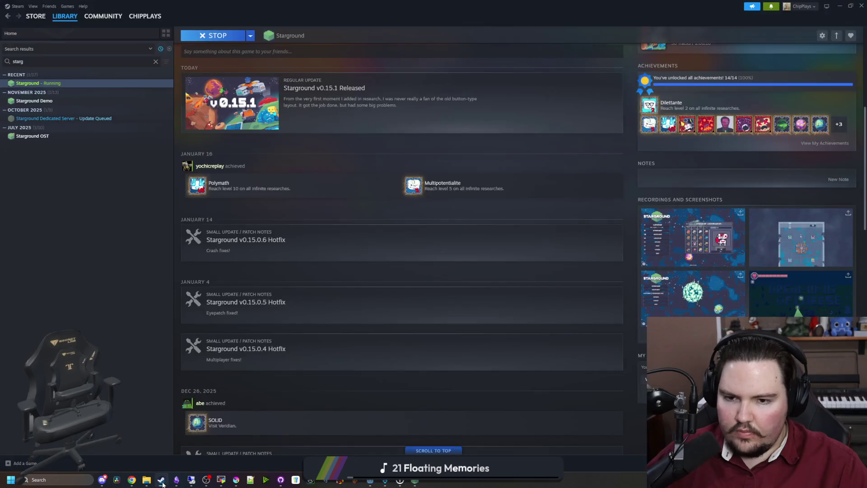
pyautogui.doubleClick(278, 2)
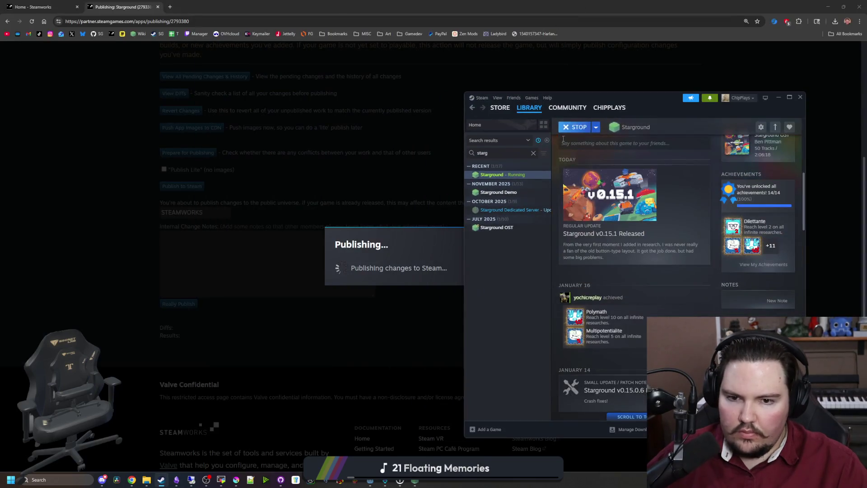
pyautogui.rightClick(514, 175)
# - Browse Starground's Properties, viewing Installed Files and Betas, then close it
pyautogui.click(531, 225)
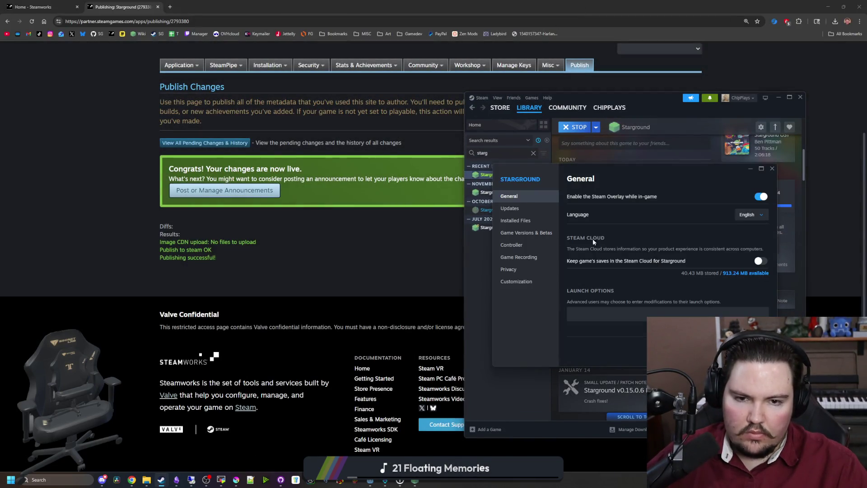
pyautogui.click(522, 220)
pyautogui.click(540, 232)
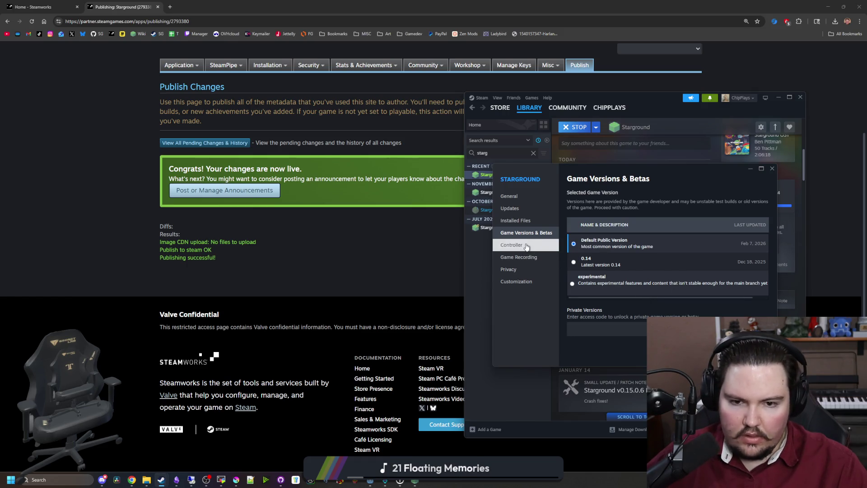
pyautogui.click(523, 220)
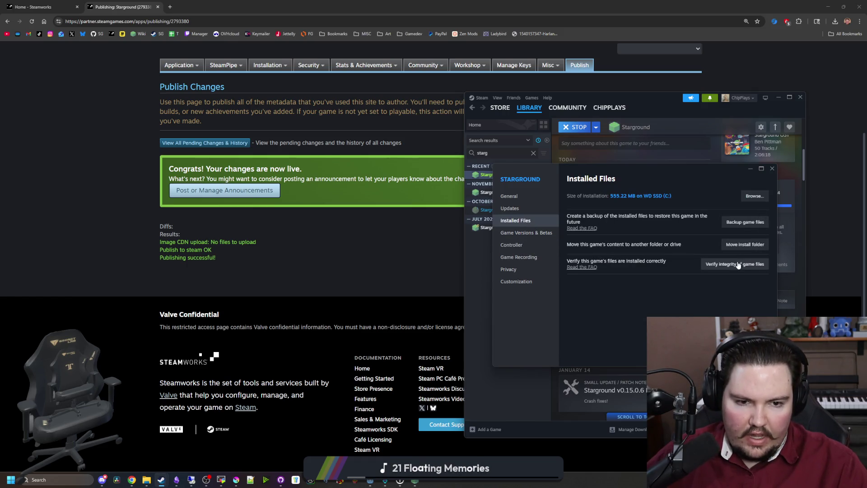
pyautogui.click(771, 170)
# - Stop the running Starground, relaunch it and check the new launch option choice
pyautogui.scroll(5, 597, 295)
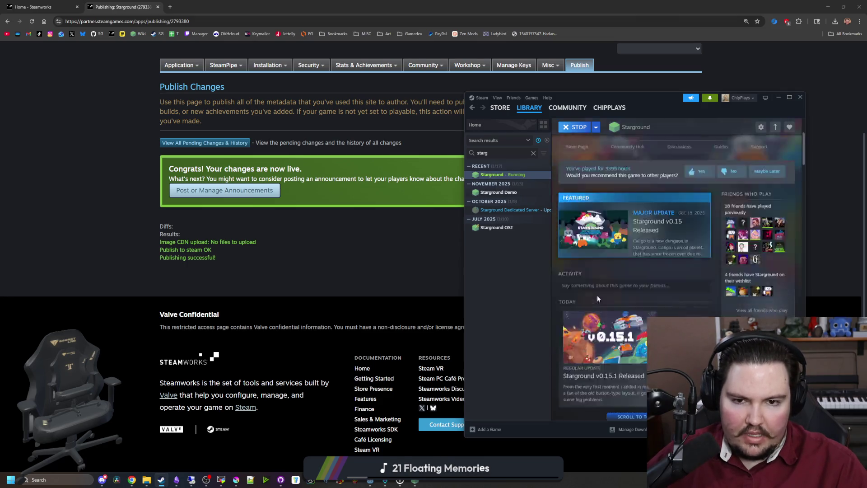
pyautogui.click(573, 211)
pyautogui.click(622, 282)
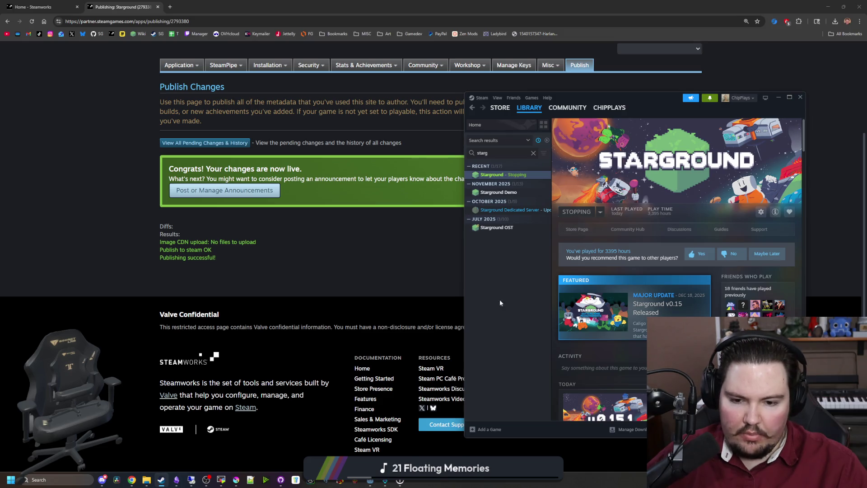
pyautogui.click(574, 211)
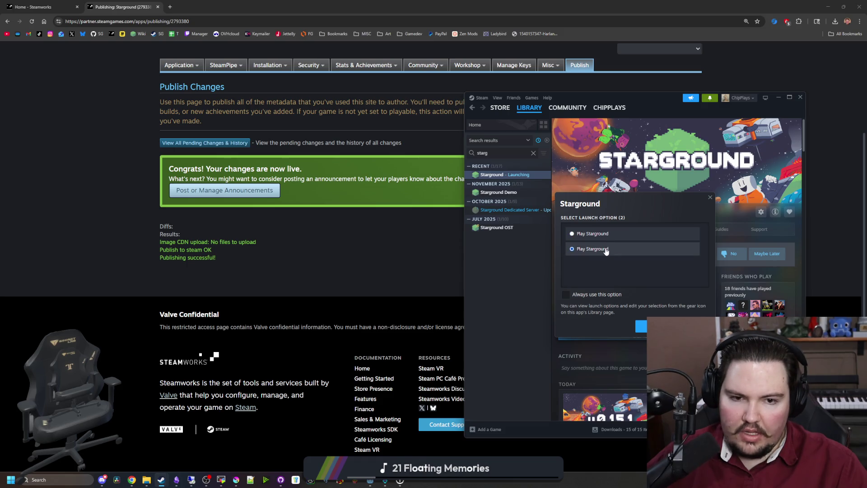
pyautogui.click(611, 250)
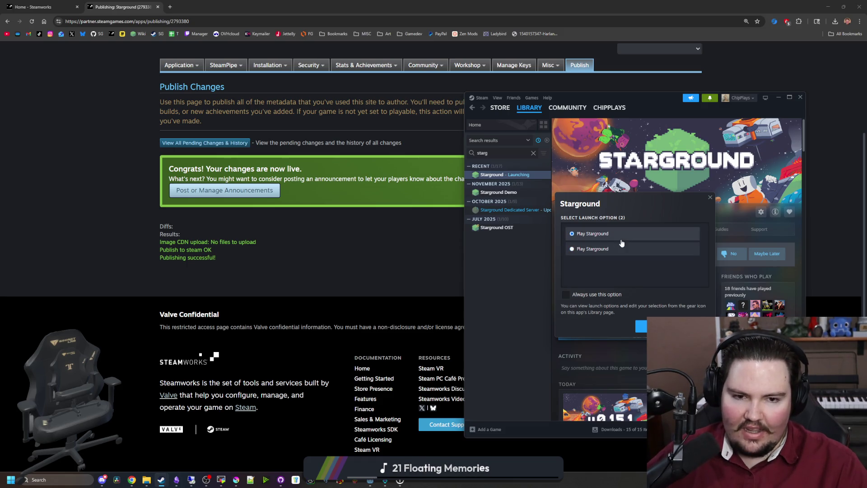
pyautogui.click(641, 326)
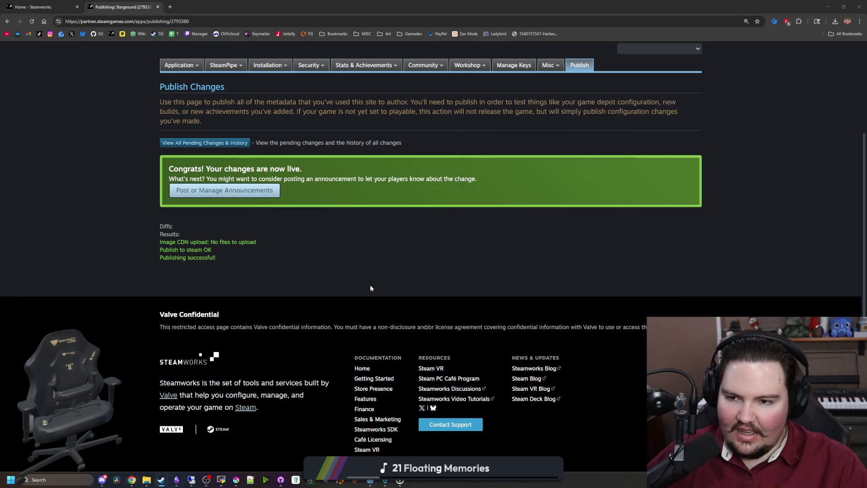
# - Open General Installation settings and start editing Launch Option 2
pyautogui.scroll(3, 299, 281)
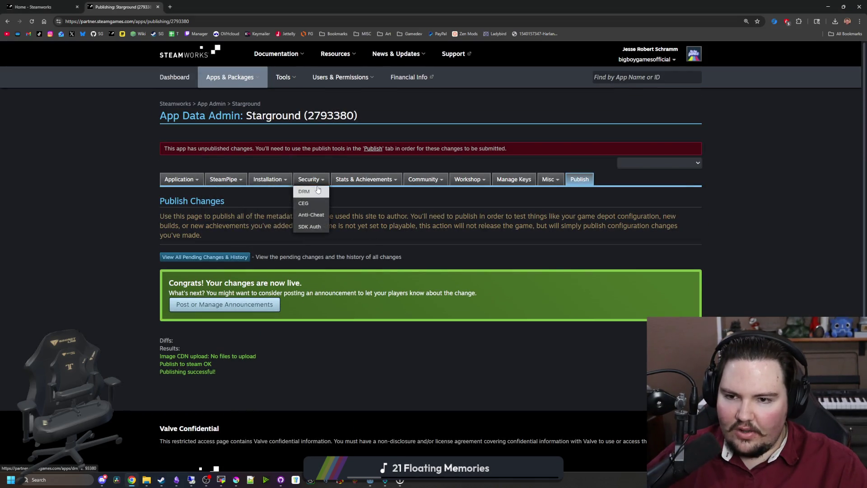
pyautogui.moveTo(423, 180)
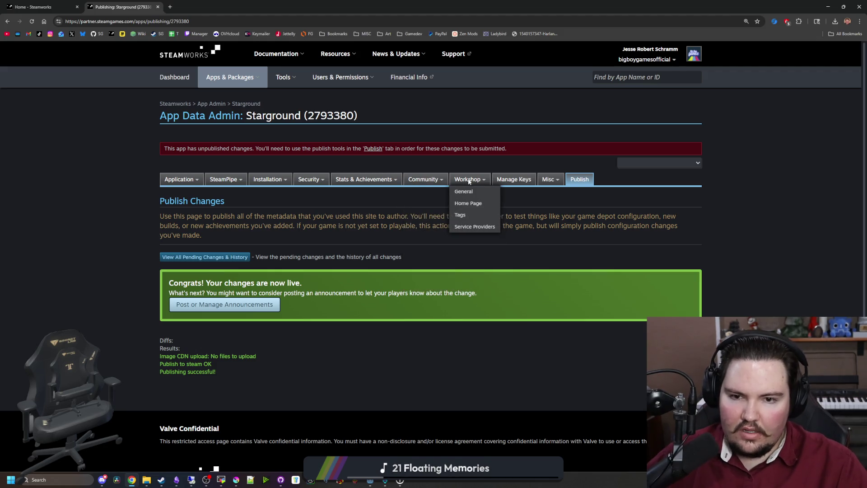
pyautogui.moveTo(370, 180)
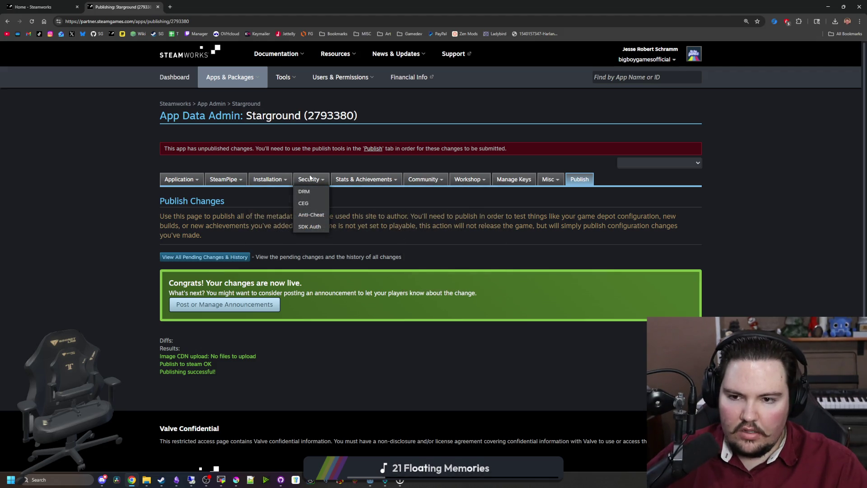
pyautogui.moveTo(283, 181)
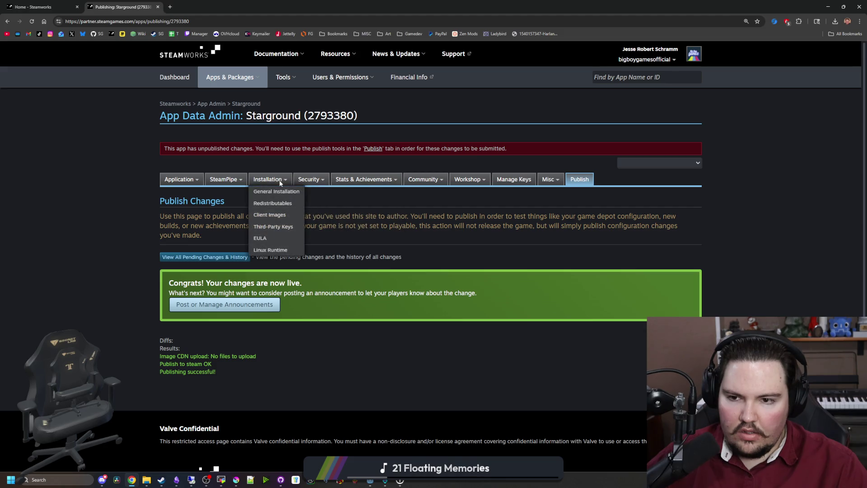
pyautogui.click(279, 192)
pyautogui.scroll(-8, 281, 194)
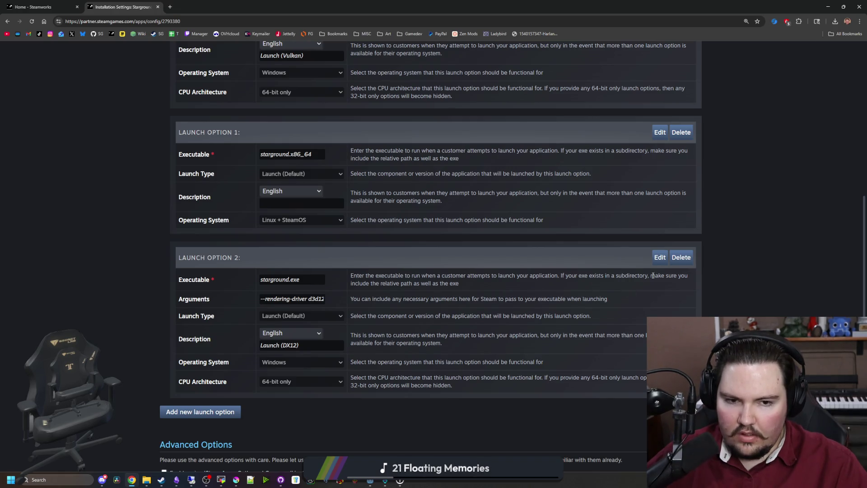
pyautogui.click(660, 257)
# - Try Play %%description%% (option1) as Launch Option 2's launch type, ending on Launch (Default)
pyautogui.scroll(-1, 271, 330)
pyautogui.click(292, 306)
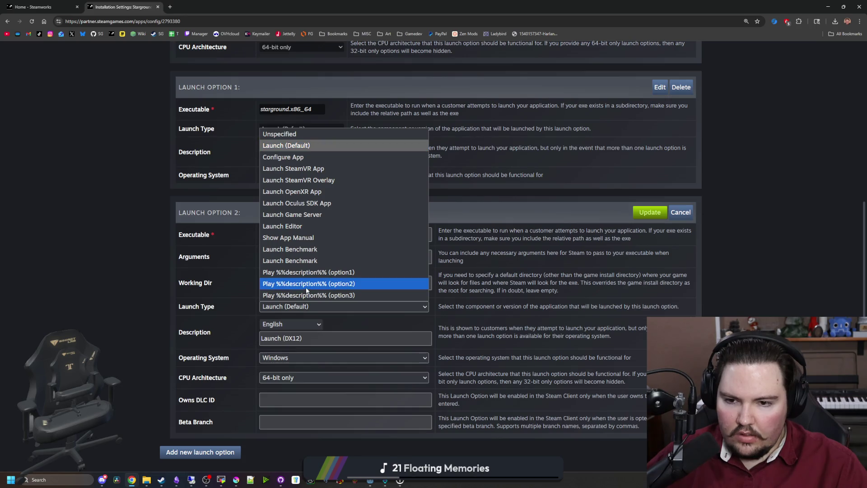
pyautogui.click(348, 271)
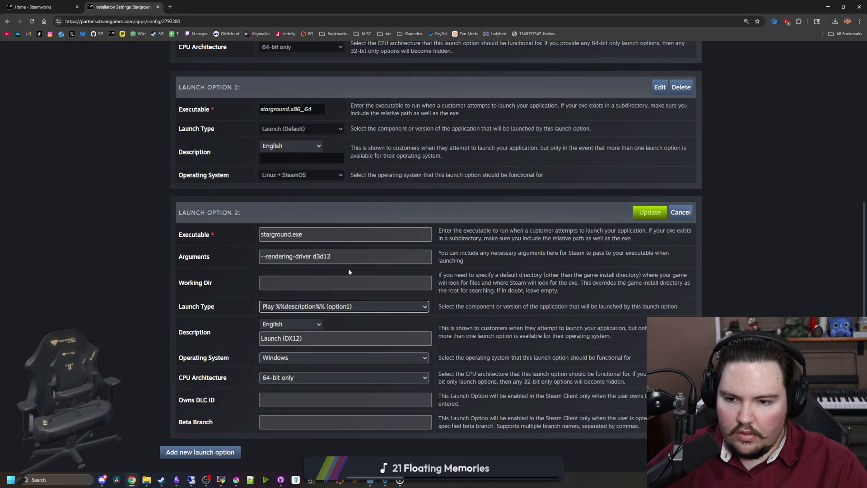
pyautogui.click(354, 311)
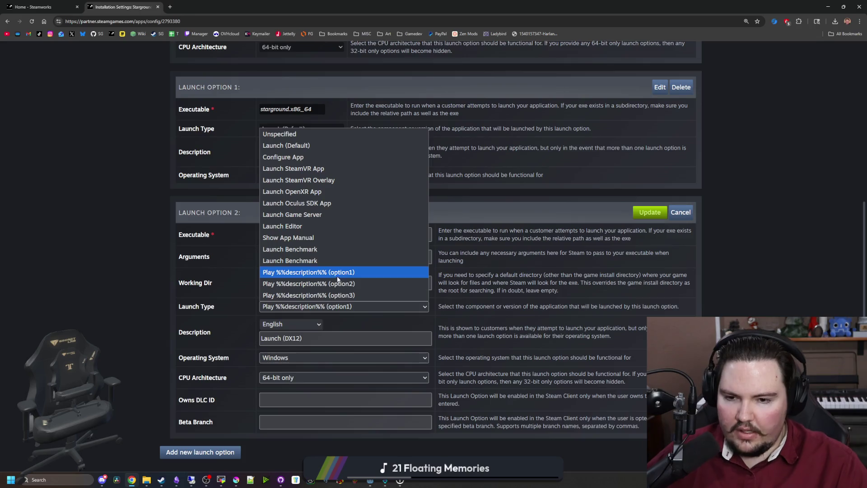
pyautogui.click(363, 269)
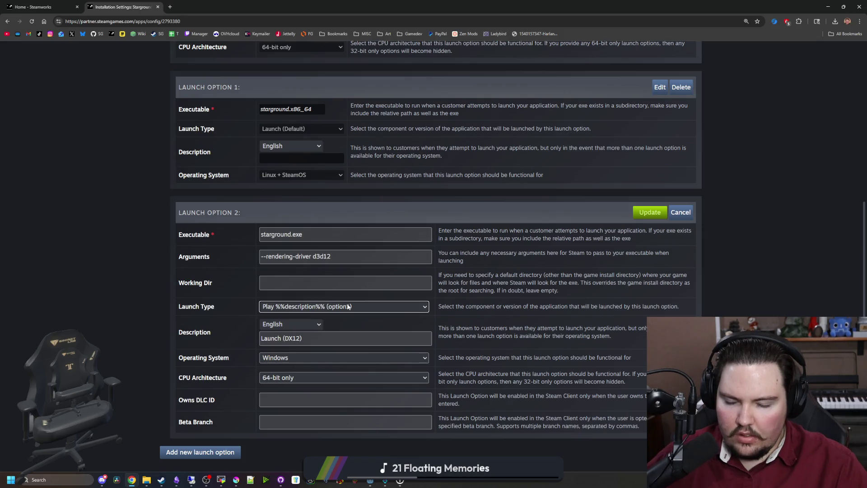
pyautogui.click(349, 306)
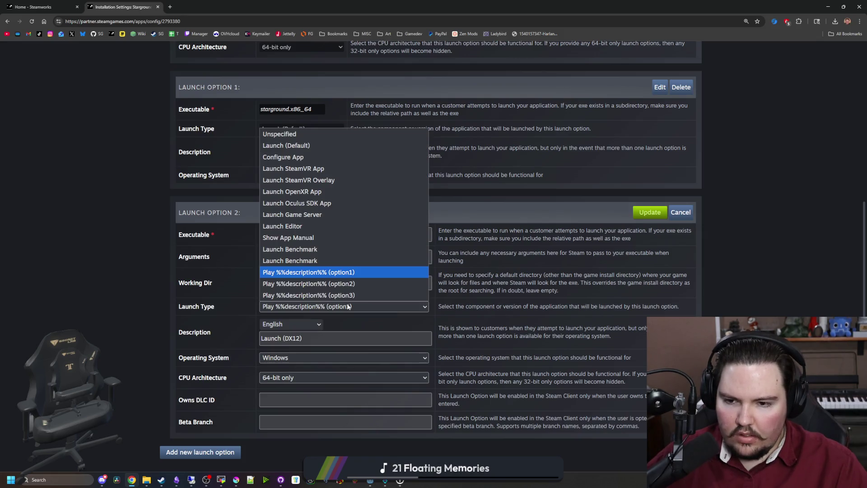
pyautogui.click(293, 146)
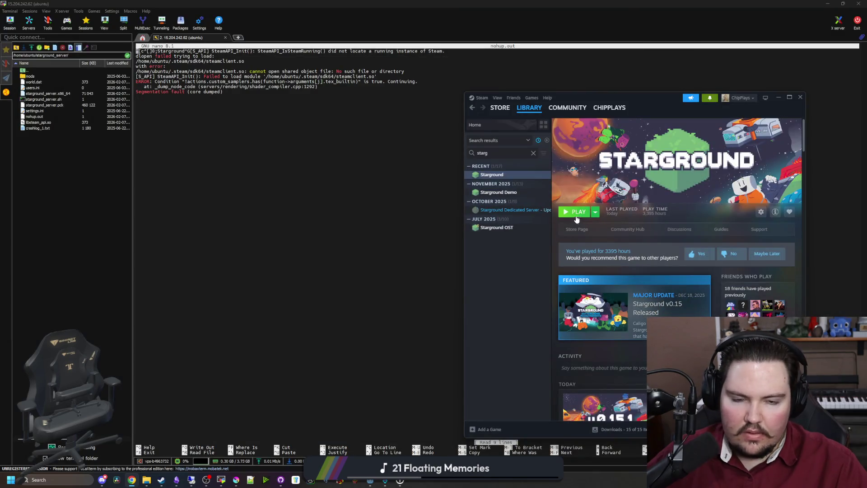
# - Toggle Always use this option and both choices in Starground's Play prompt, close it unplayed, and return to the browser
pyautogui.click(578, 212)
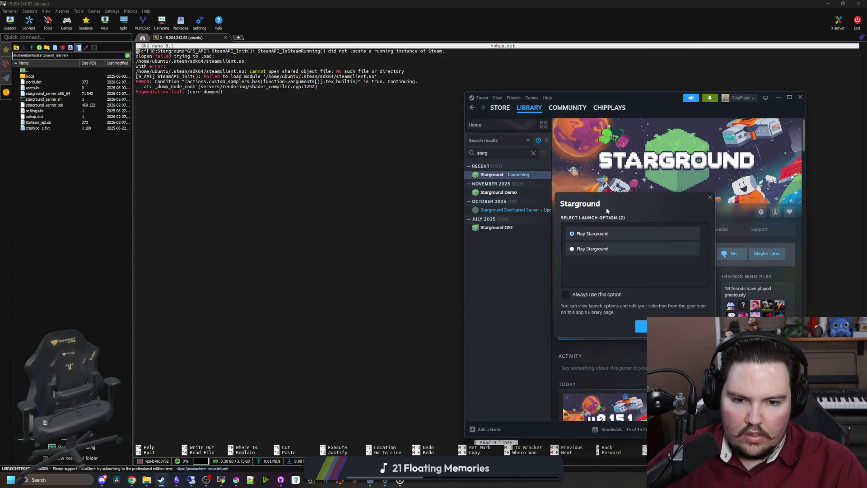
pyautogui.click(595, 295)
pyautogui.click(599, 251)
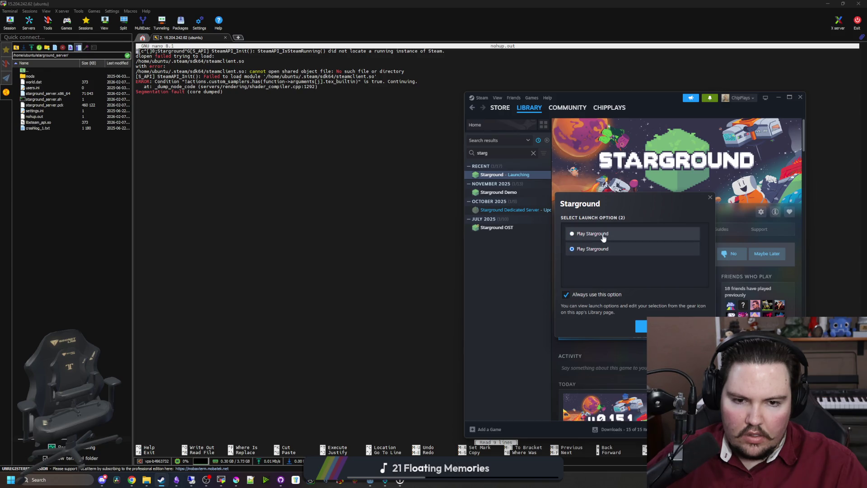
pyautogui.click(601, 234)
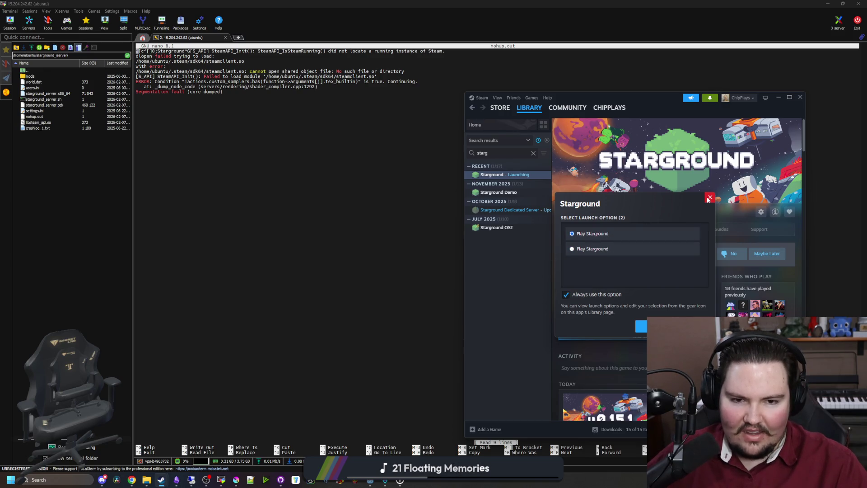
pyautogui.click(709, 198)
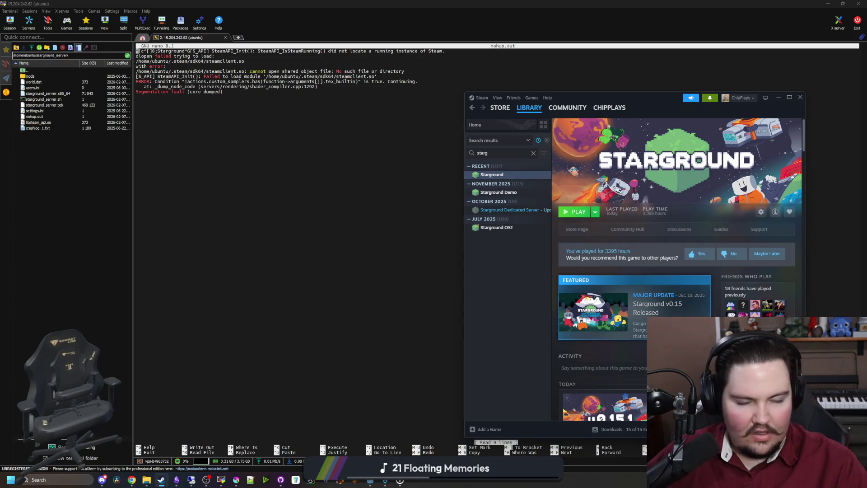
pyautogui.hotkey('alt', 'Tab')
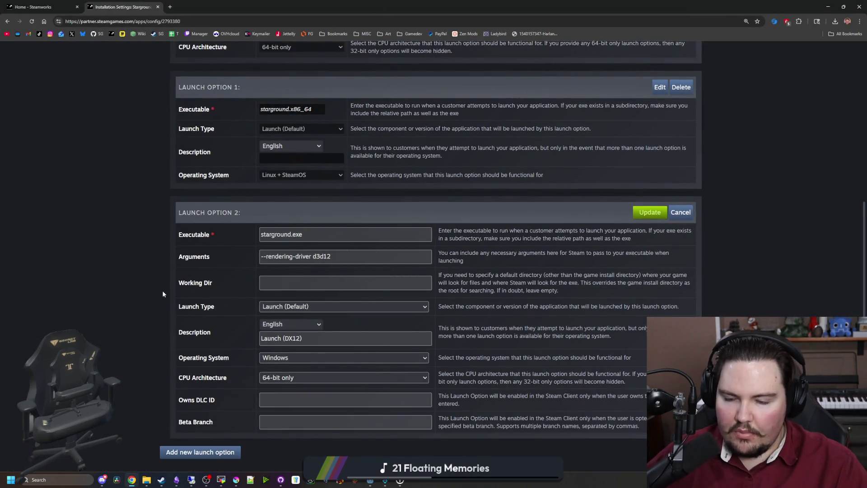
# - Set Launch Option 2's launch type to Play %%description%% (option1)
pyautogui.click(273, 310)
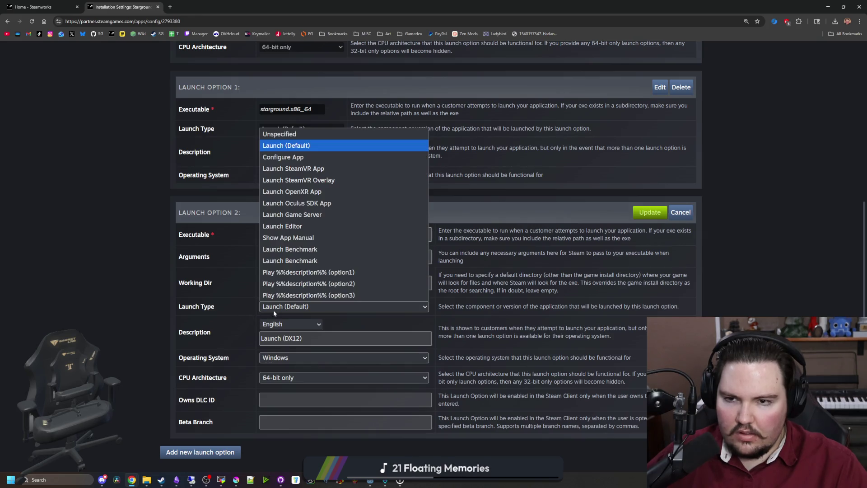
pyautogui.click(273, 311)
pyautogui.scroll(4, 131, 294)
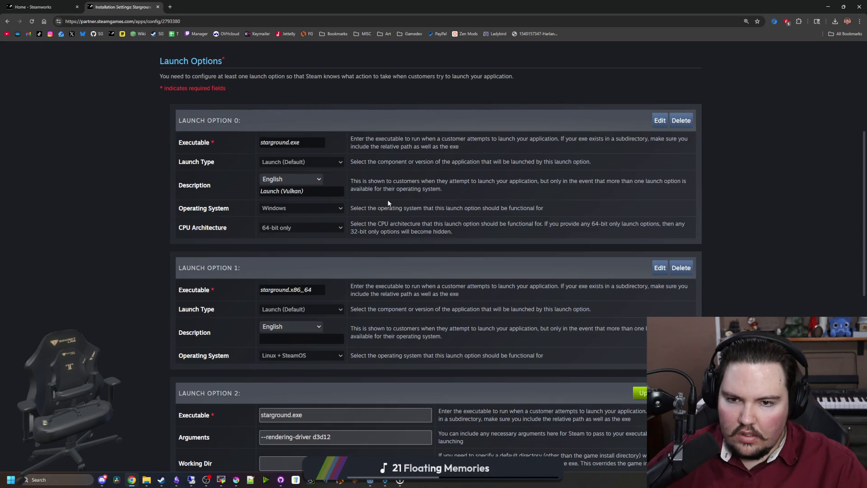
pyautogui.scroll(-4, 272, 271)
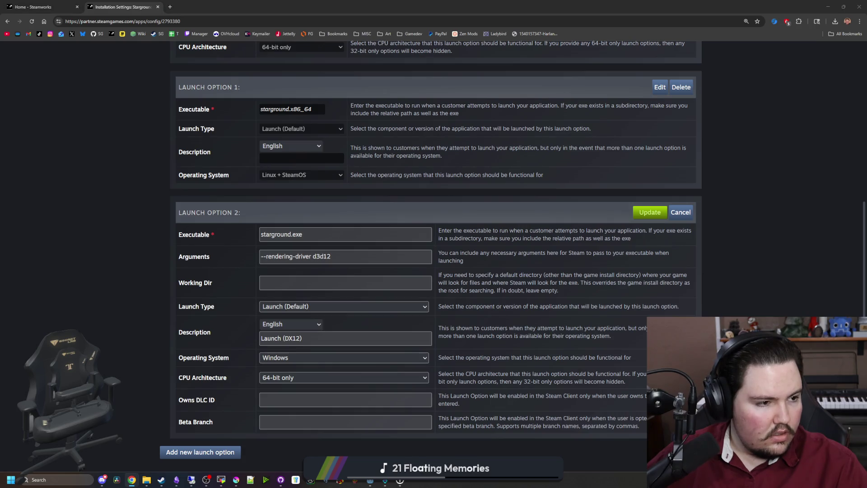
pyautogui.click(180, 317)
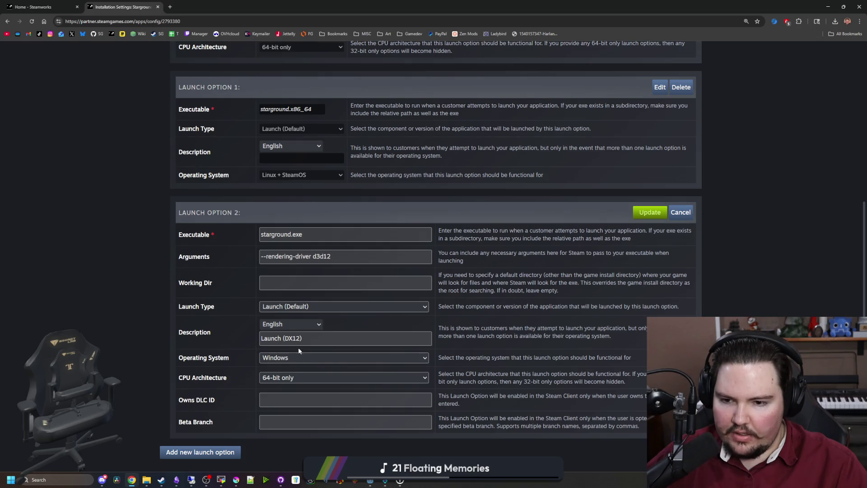
pyautogui.click(307, 306)
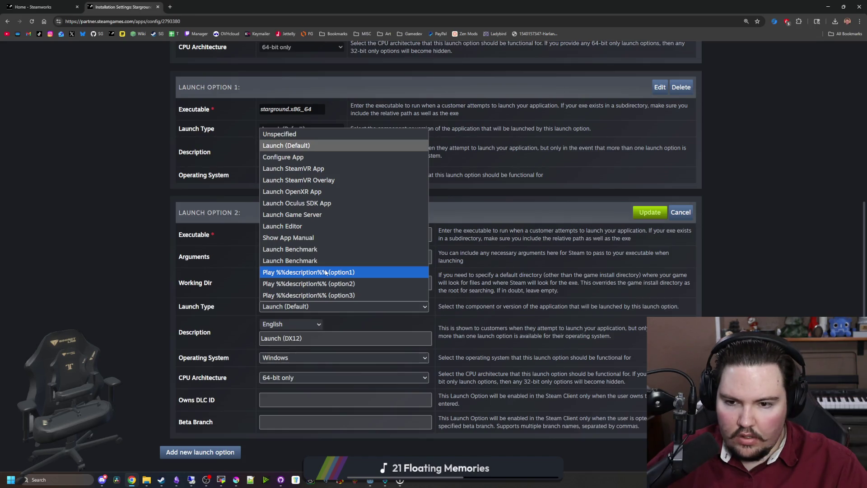
pyautogui.click(325, 272)
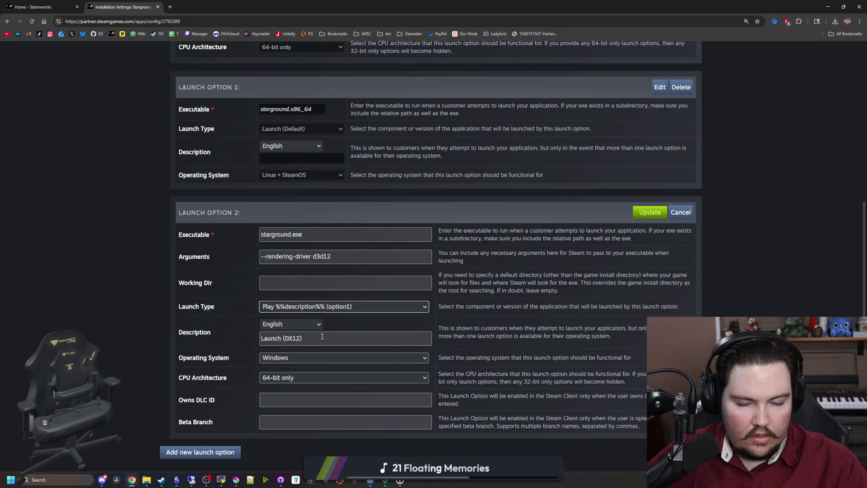
# - Change the description to 'Starground (DirectX 12)' and update Launch Option 2
pyautogui.click(263, 338)
pyautogui.write('Starground')
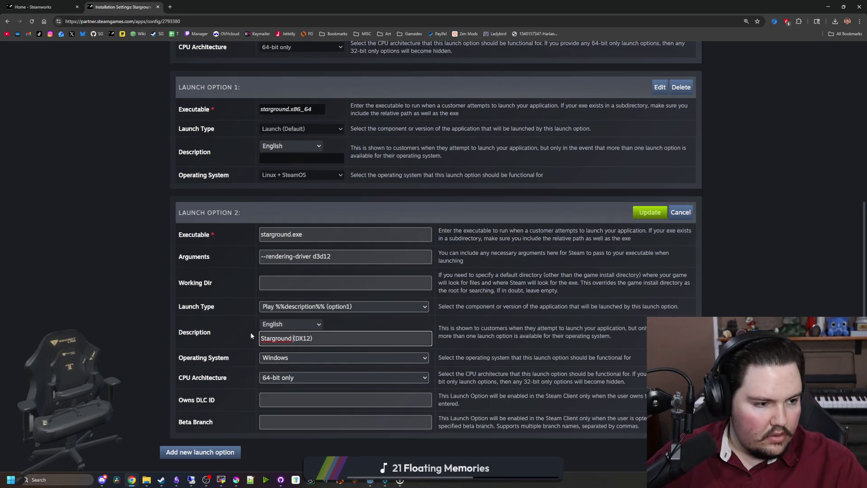
pyautogui.click(301, 338)
pyautogui.write('irect')
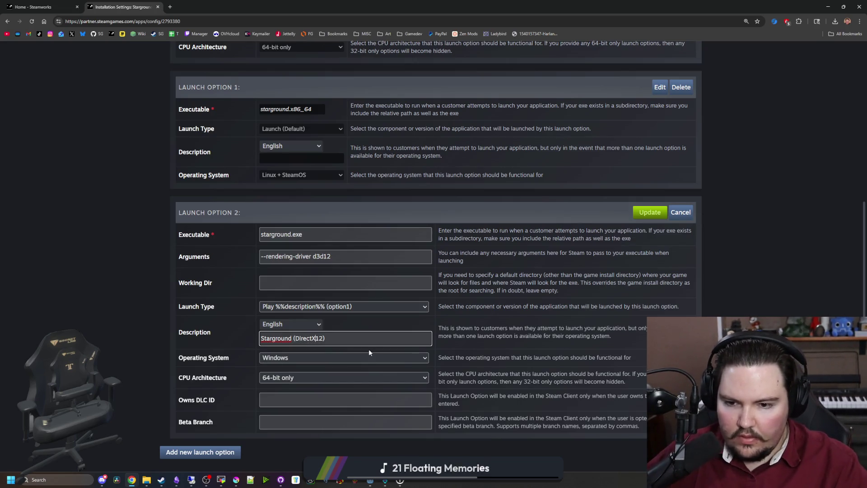
pyautogui.press('Right')
pyautogui.click(510, 280)
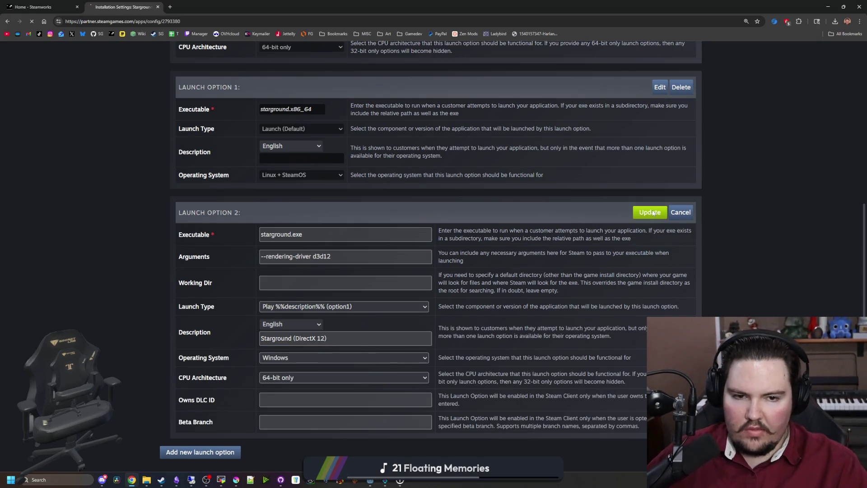
pyautogui.click(650, 212)
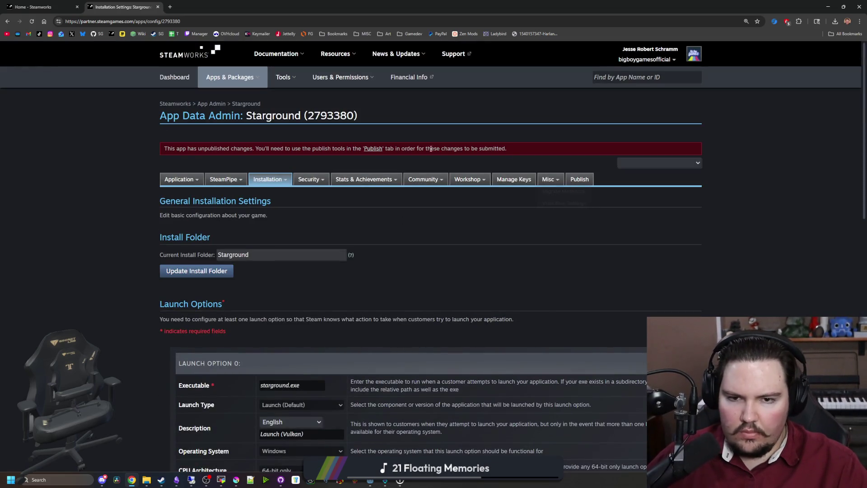
pyautogui.click(378, 149)
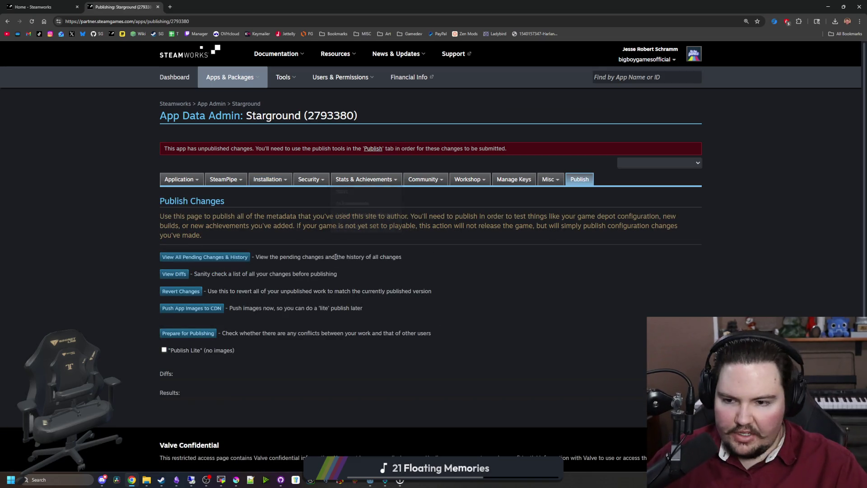
# - Prepare Starground's changes and publish them to Steam, entering the confirmation code
pyautogui.click(202, 330)
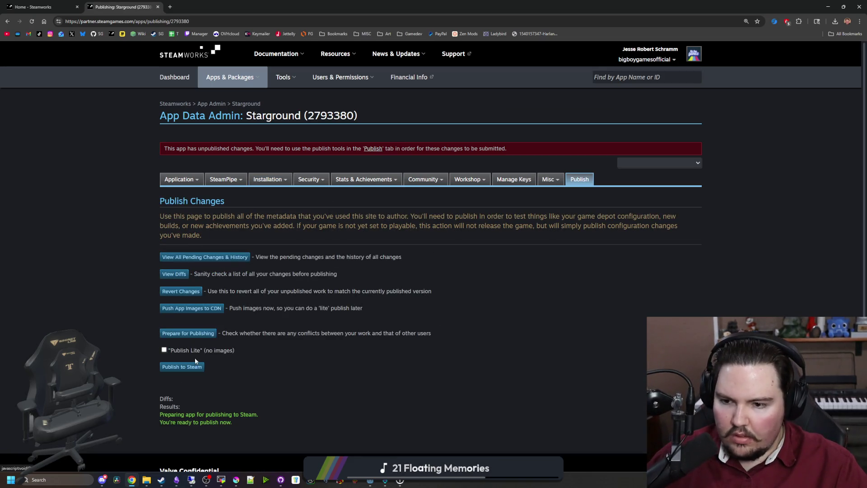
pyautogui.click(186, 366)
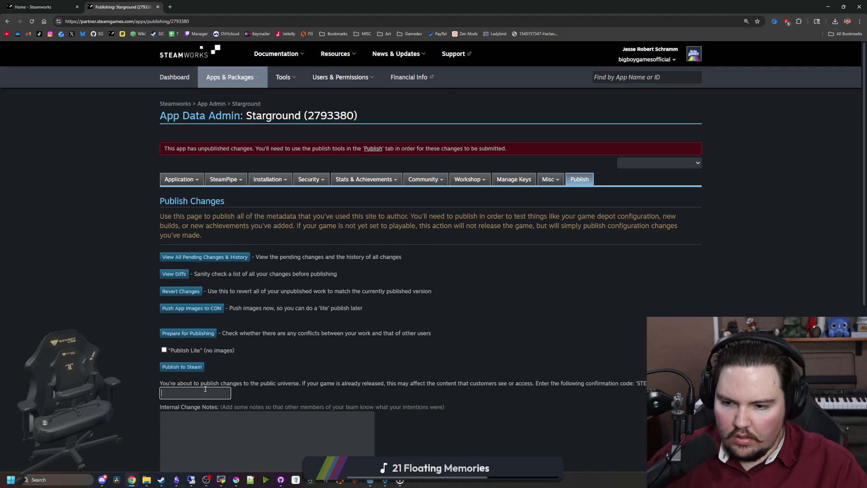
pyautogui.scroll(-1, 205, 389)
pyautogui.write('STEAMWO')
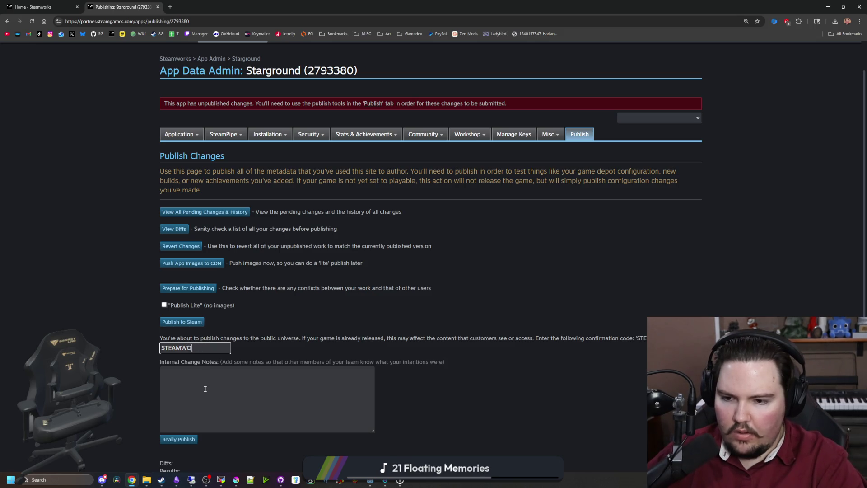
pyautogui.write('RKS')
pyautogui.click(178, 439)
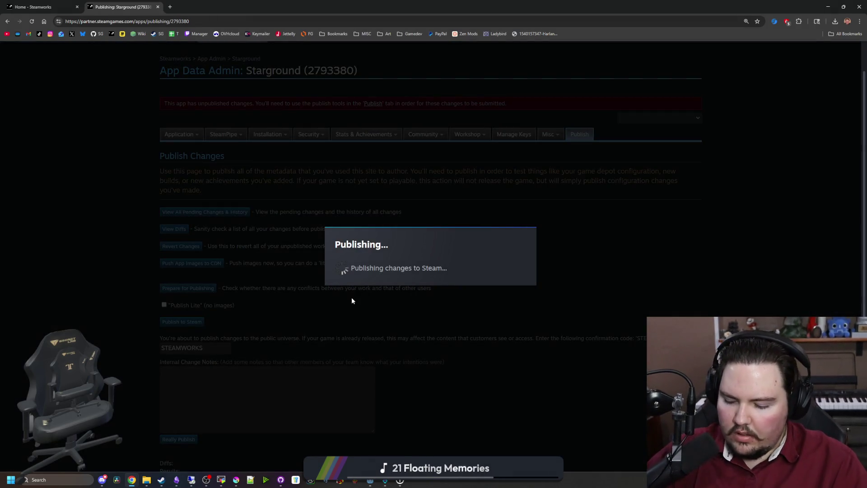
pyautogui.click(159, 480)
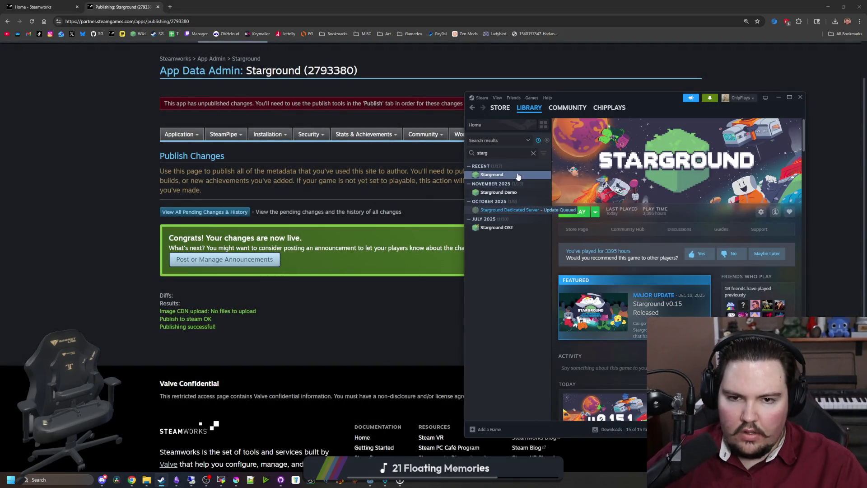
# - Check Starground's installed files in Properties, then launch it with Play Starground (DirectX 12)
pyautogui.rightClick(524, 174)
pyautogui.click(543, 229)
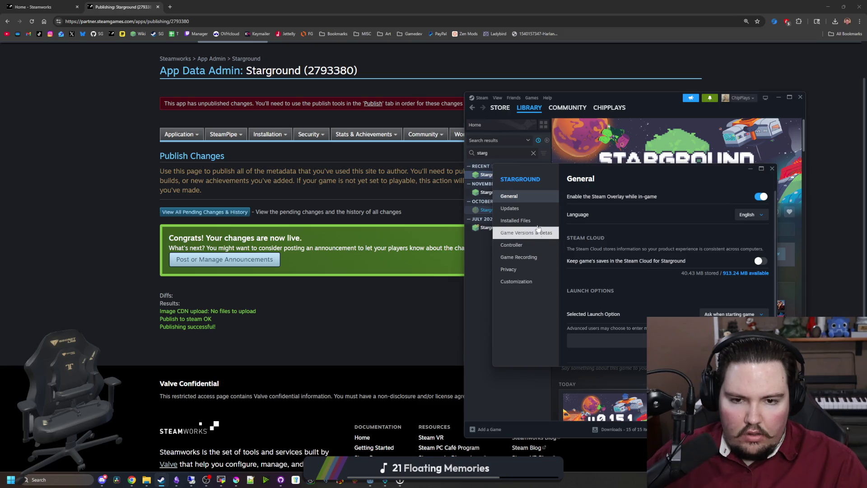
pyautogui.click(515, 220)
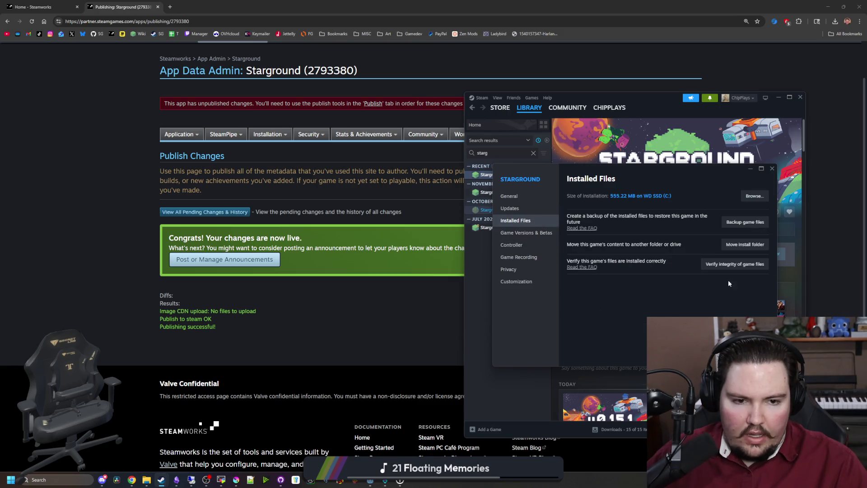
pyautogui.click(771, 169)
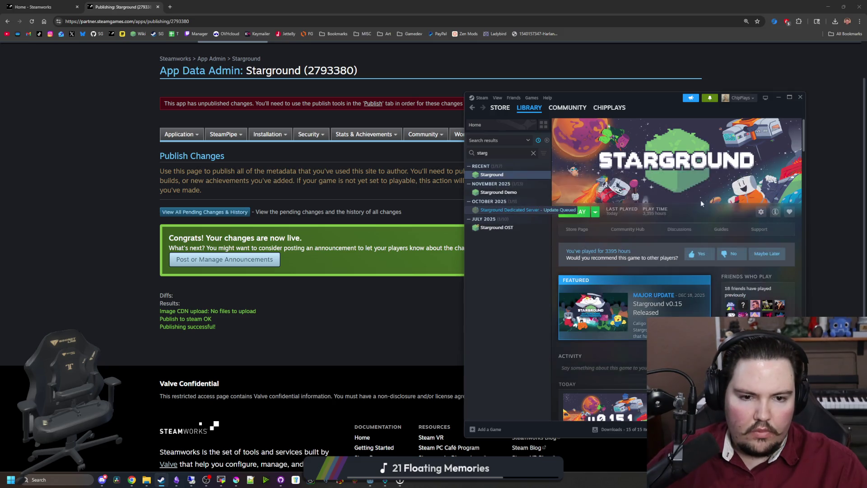
pyautogui.click(582, 212)
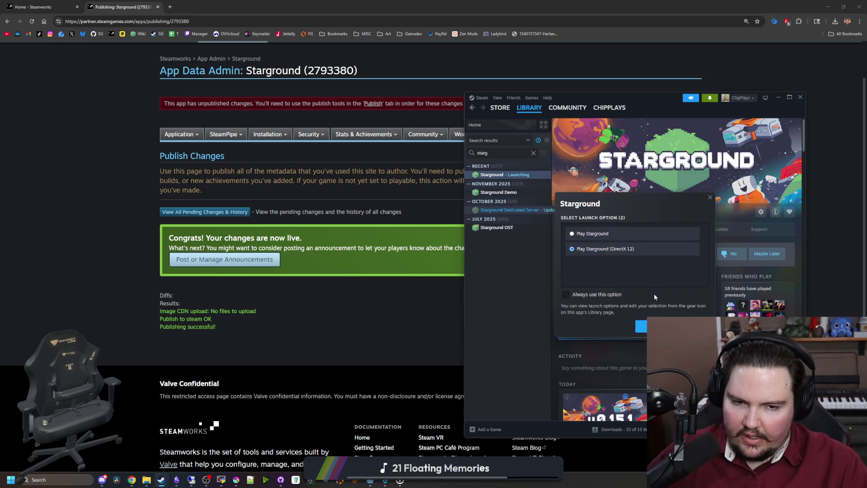
pyautogui.click(641, 325)
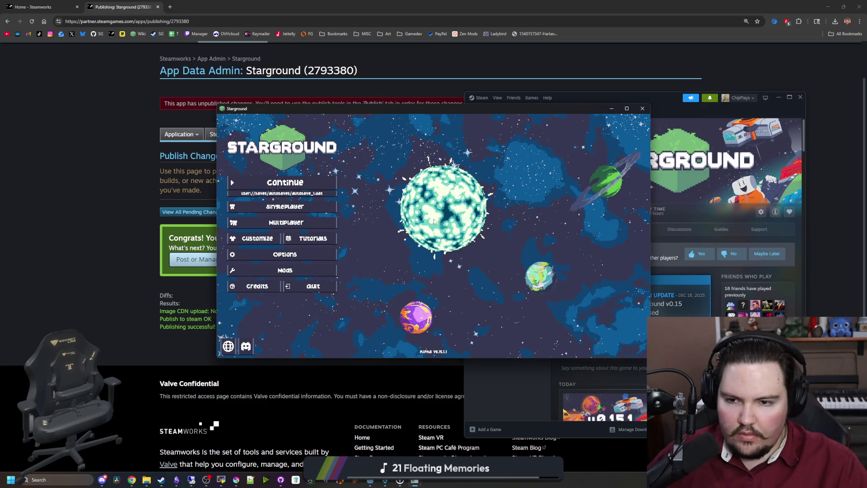
# - Load an autosave through Multiplayer, then quit from the pause menu to the main menu
pyautogui.click(314, 219)
pyautogui.click(509, 217)
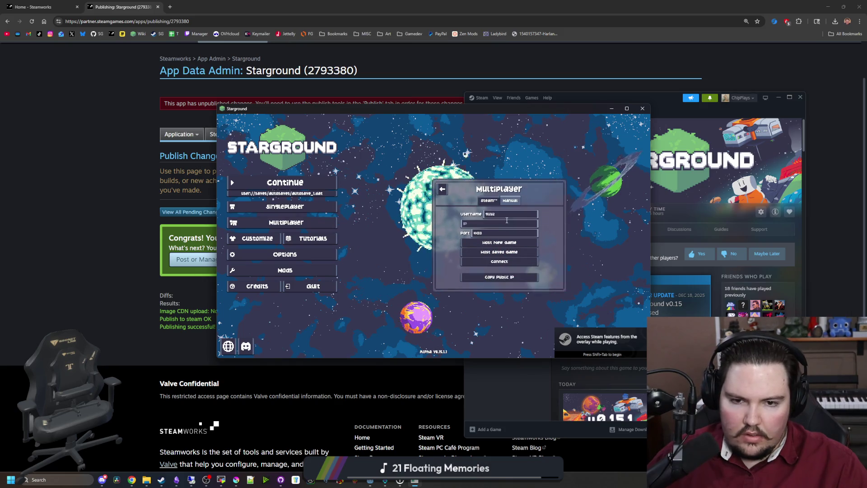
pyautogui.click(486, 224)
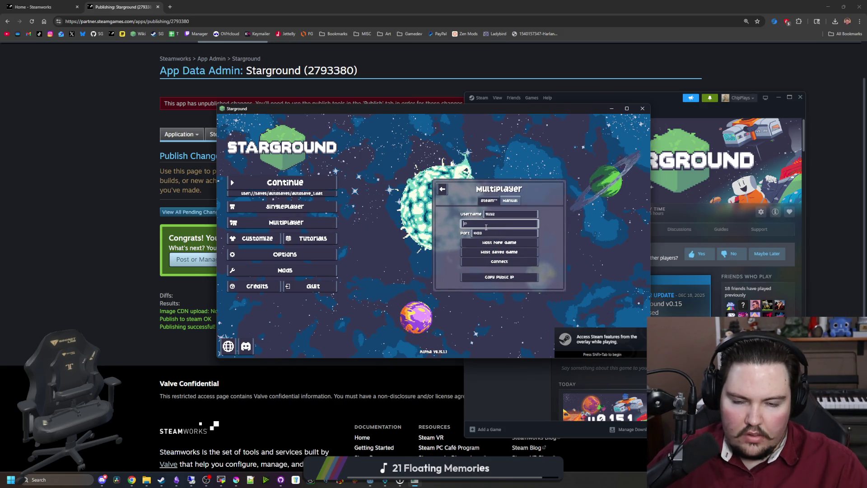
pyautogui.click(498, 253)
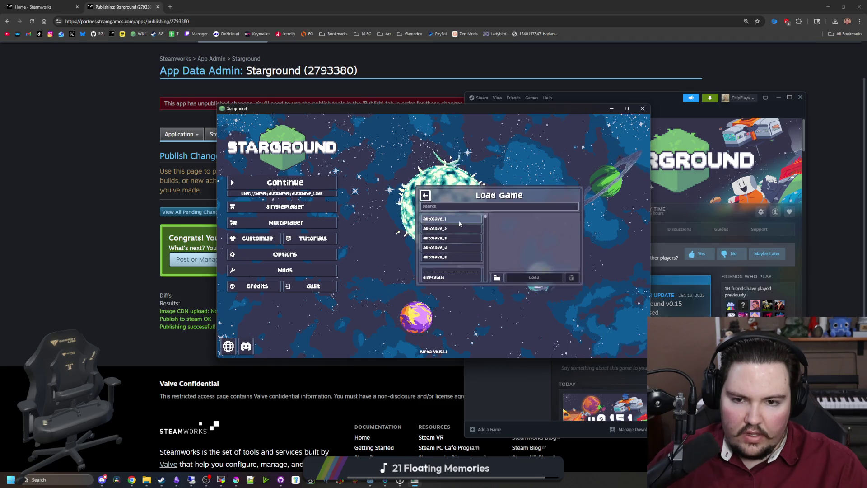
pyautogui.click(534, 277)
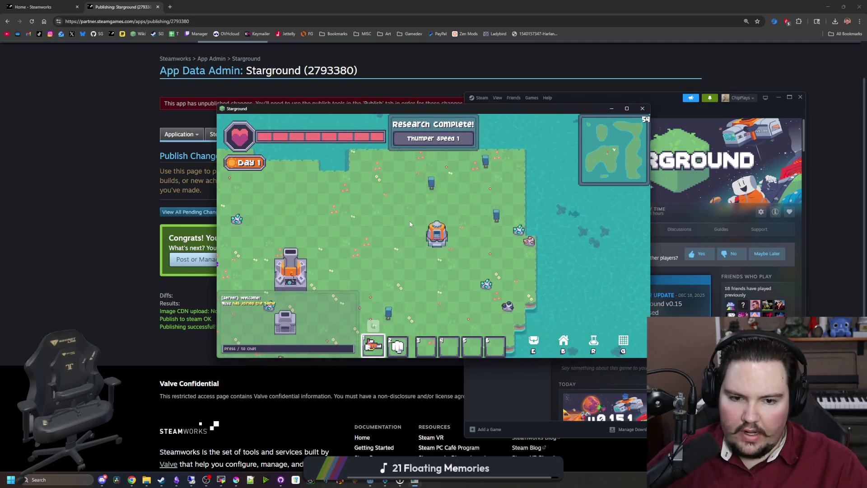
pyautogui.press('Escape')
pyautogui.click(433, 248)
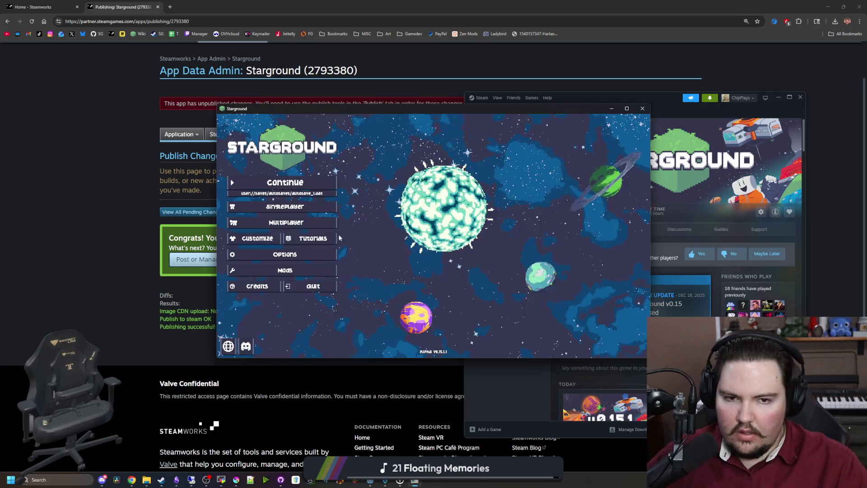
# - Host the saved game -aba4 from Multiplayer > Host Saved Game
pyautogui.click(291, 221)
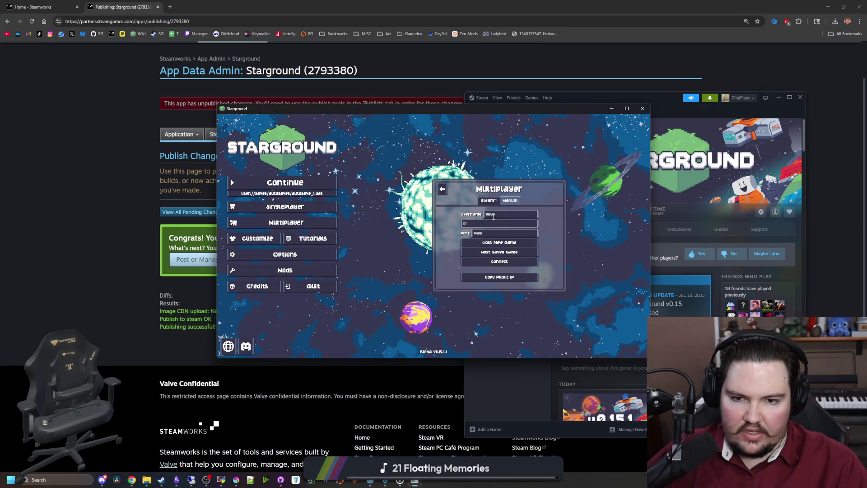
pyautogui.click(502, 251)
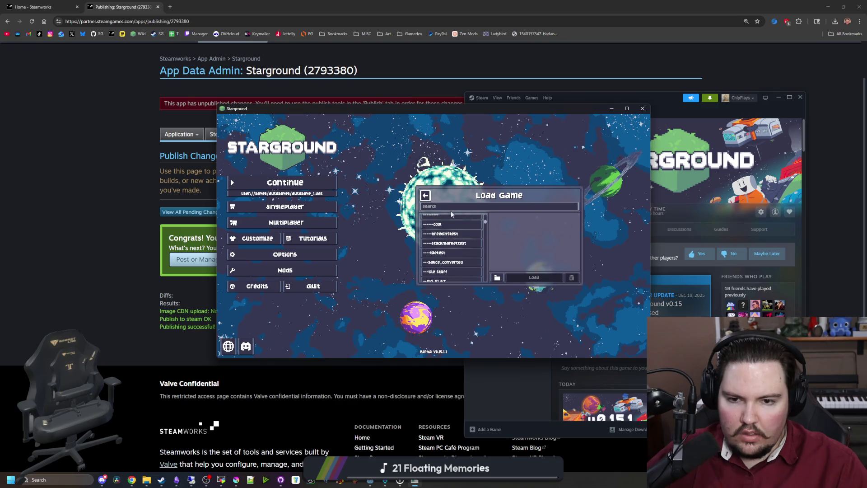
pyautogui.scroll(-3, 468, 245)
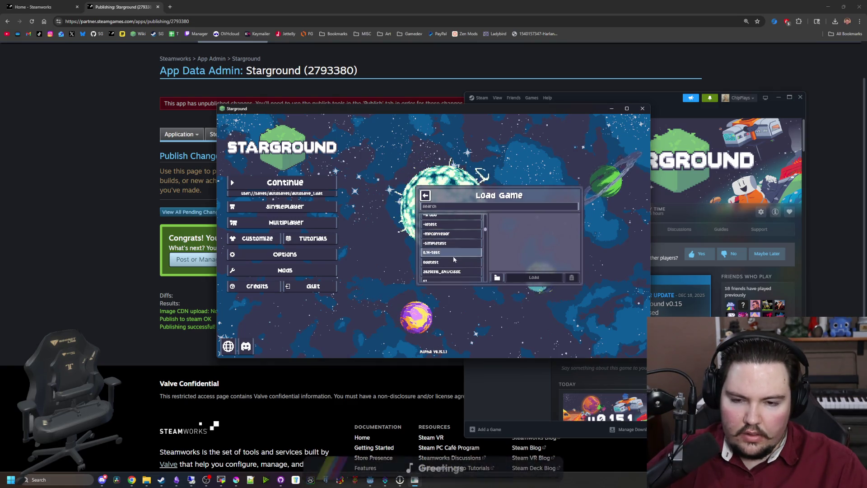
pyautogui.scroll(5, 459, 244)
pyautogui.write('aba')
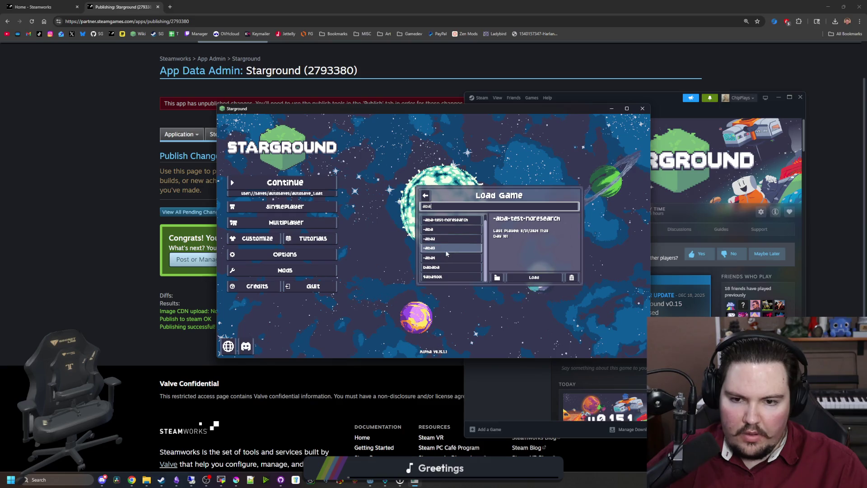
pyautogui.click(452, 258)
pyautogui.click(533, 277)
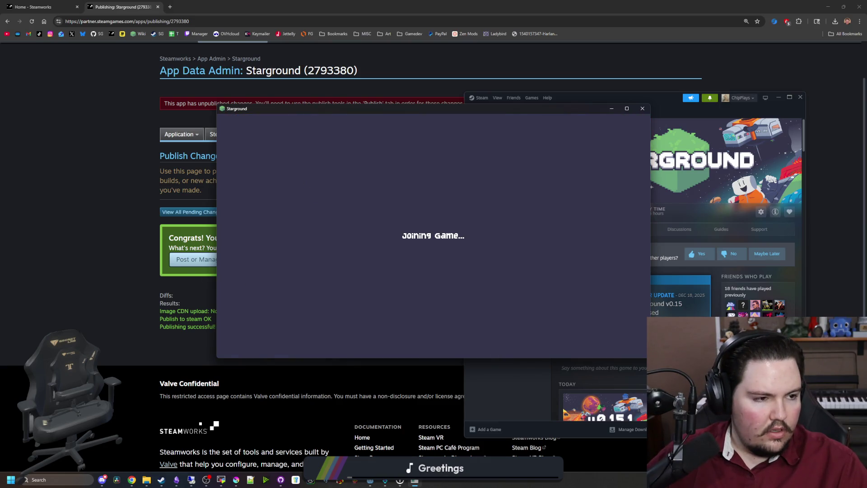